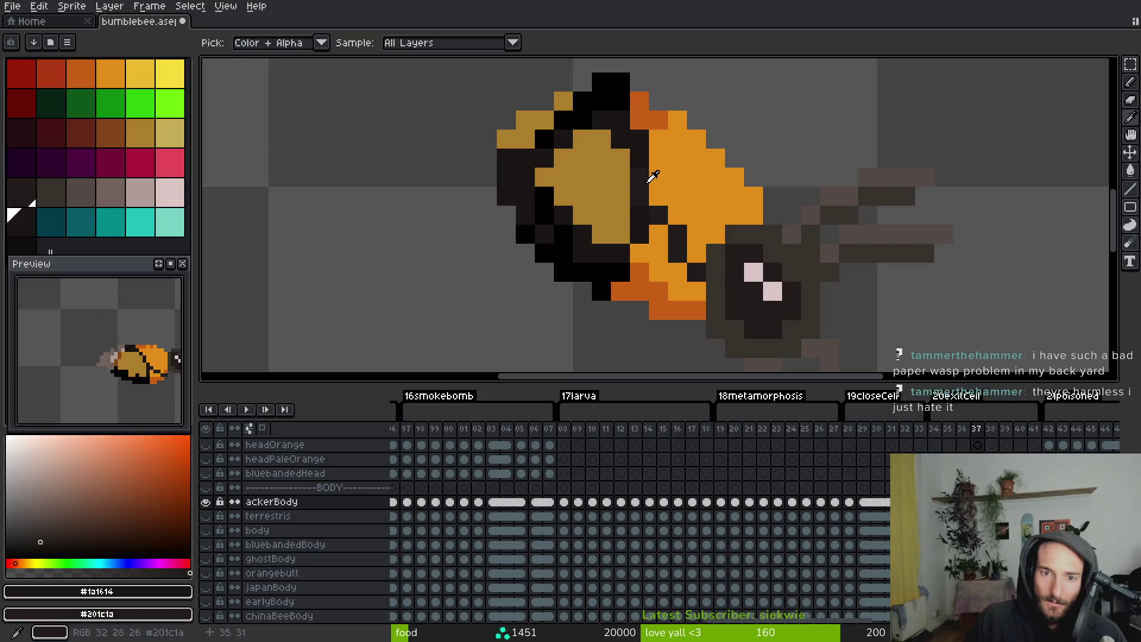
# Replace #1a1614 with #201c1a on the first few bee frames, frame by frame
pyautogui.click(520, 175)
pyautogui.hotkey('shift', 'r')
pyautogui.click(527, 171)
pyautogui.hotkey('shift', 'r')
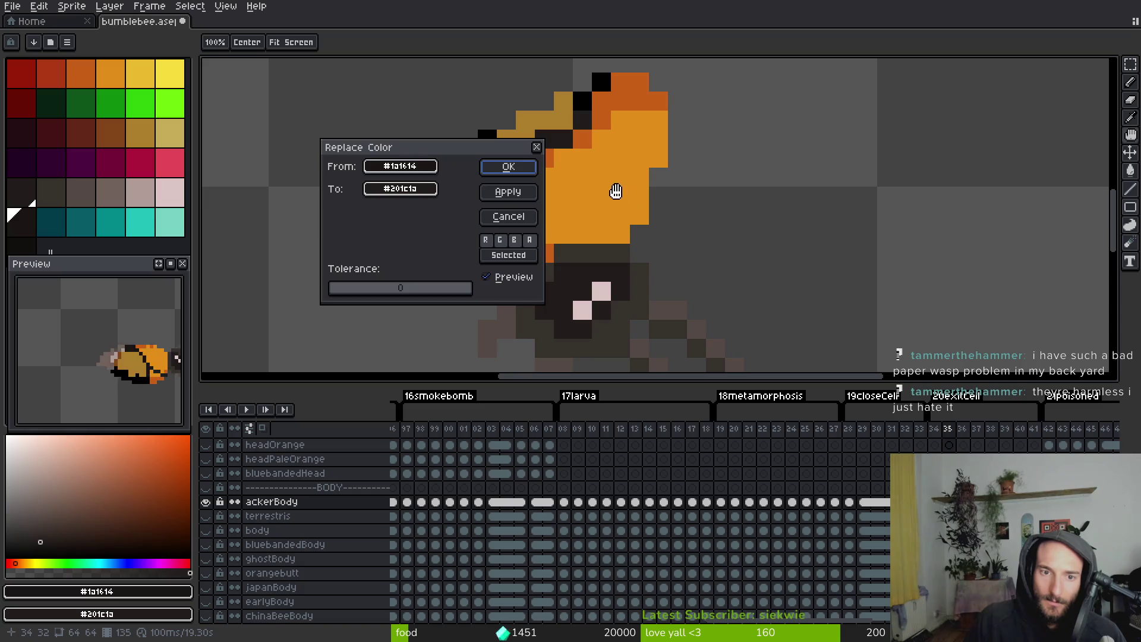
pyautogui.click(509, 168)
pyautogui.press('.')
pyautogui.hotkey('shift', 'r')
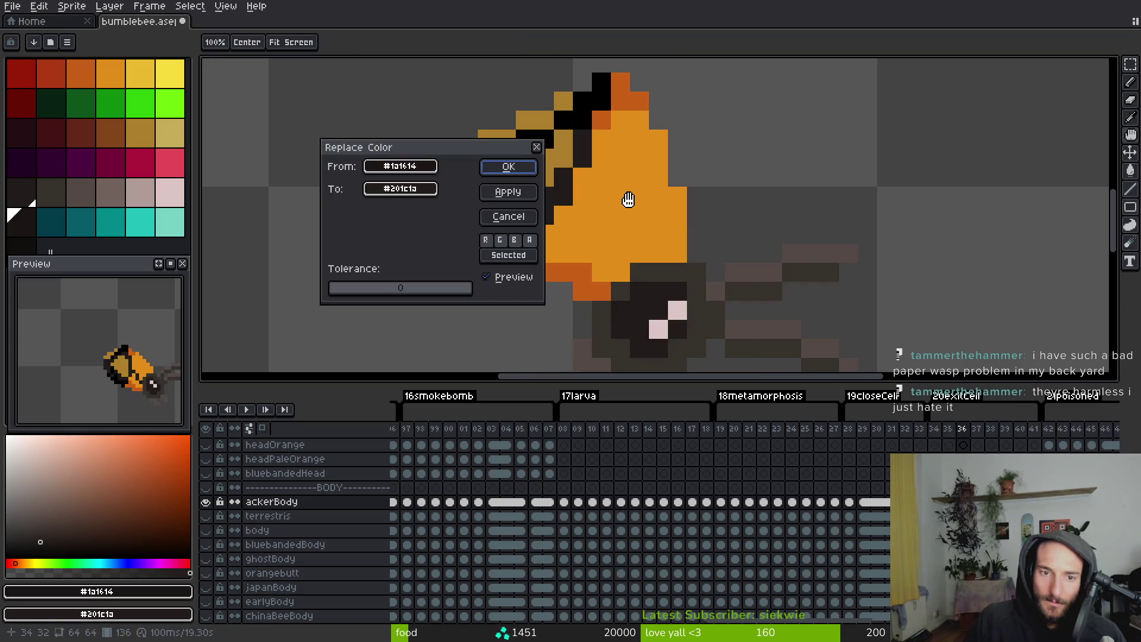
pyautogui.press('Return')
pyautogui.press('.')
pyautogui.press('.')
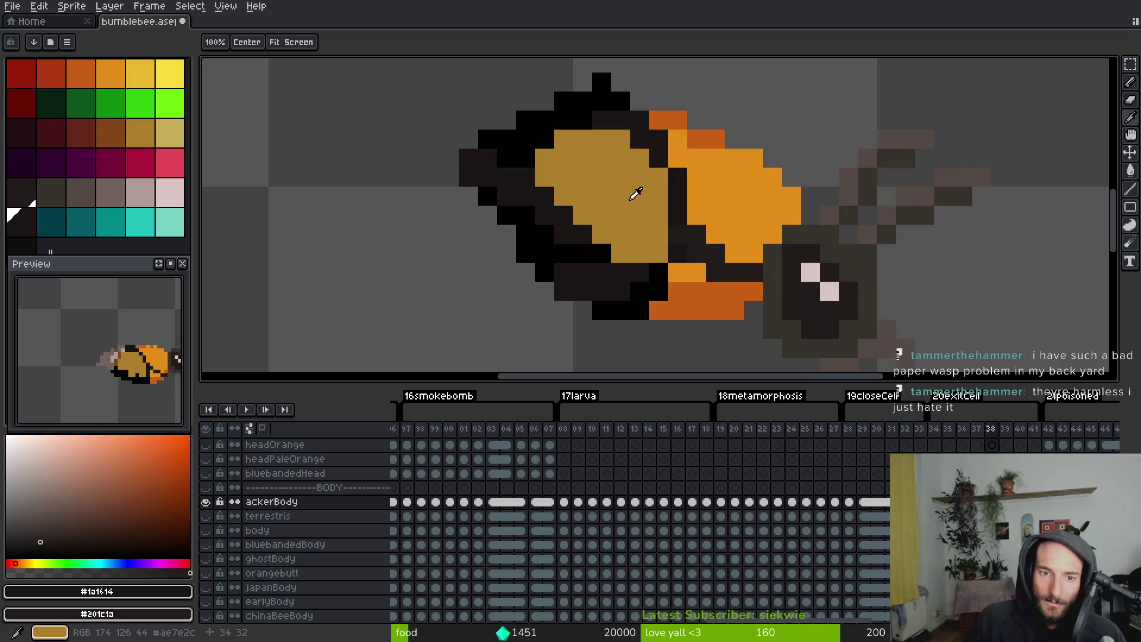
# Apply the same #1a1614 → #201c1a replacement to frames 38 and 37
pyautogui.hotkey('shift', 'r')
pyautogui.click(522, 169)
pyautogui.press(',')
pyautogui.hotkey('shift', 'r')
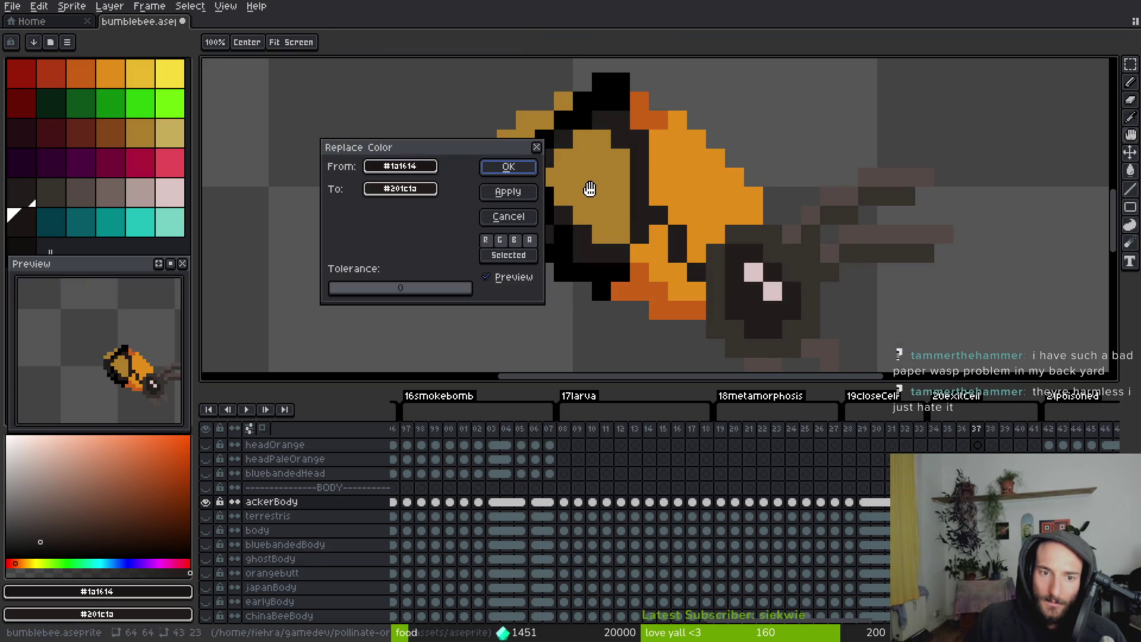
pyautogui.click(528, 169)
pyautogui.press('.')
pyautogui.press('.')
# Retouch frame 37's body by repainting a dark stripe pixel in bright orange, then sample the dark orange
pyautogui.press(',')
pyautogui.press(',')
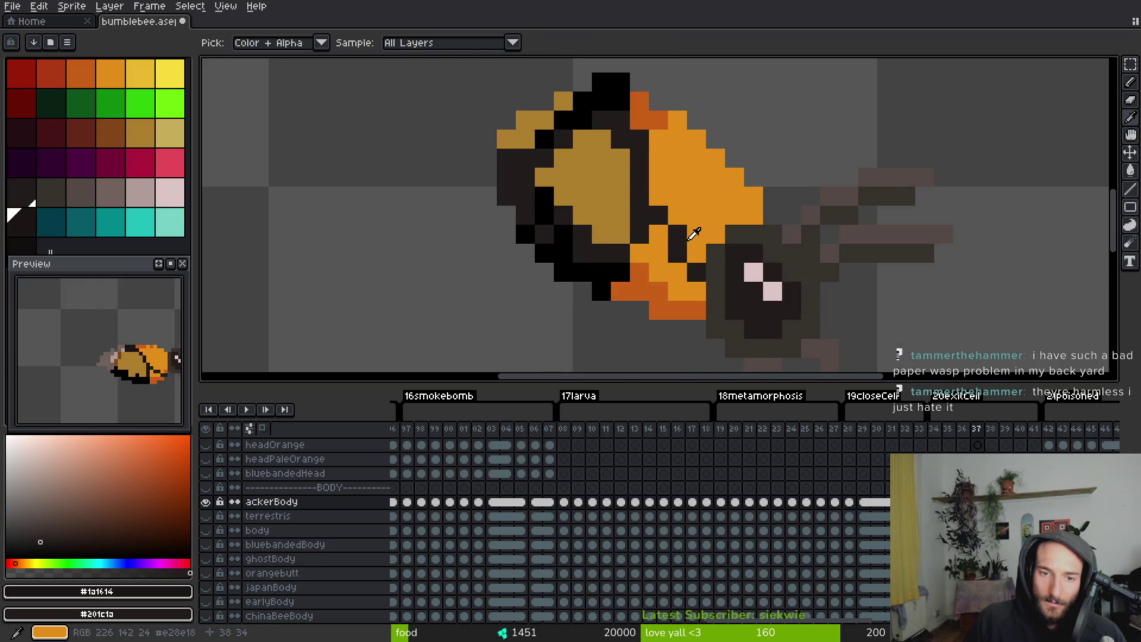
pyautogui.keyDown('alt'); pyautogui.click(658, 237); pyautogui.keyUp('alt')
pyautogui.click(639, 233)
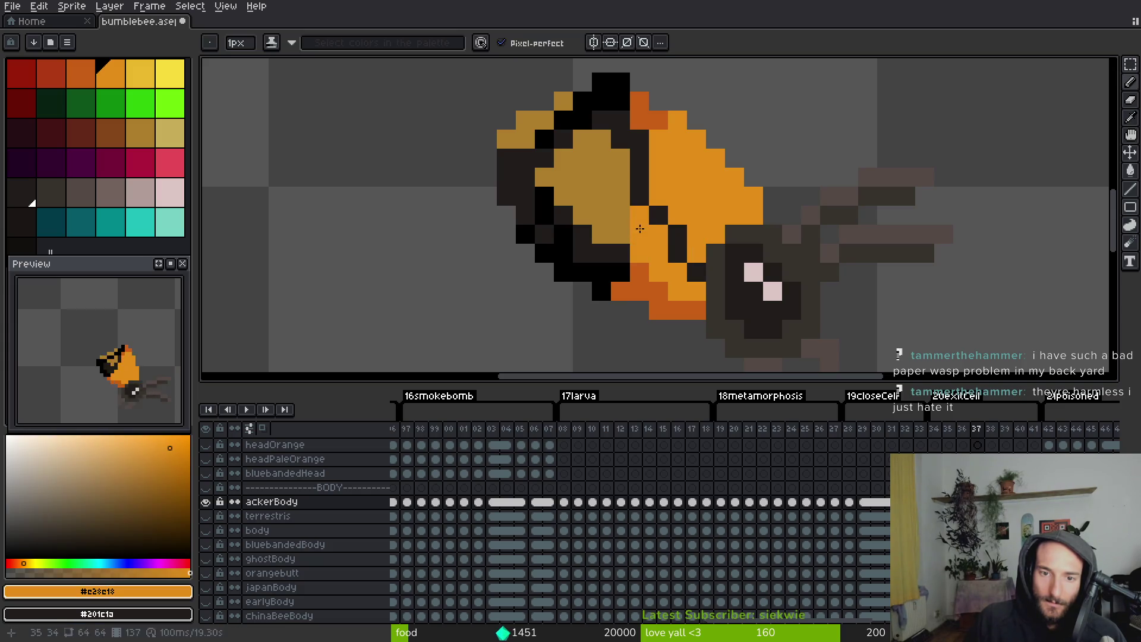
pyautogui.keyDown('alt'); pyautogui.click(678, 233); pyautogui.keyUp('alt')
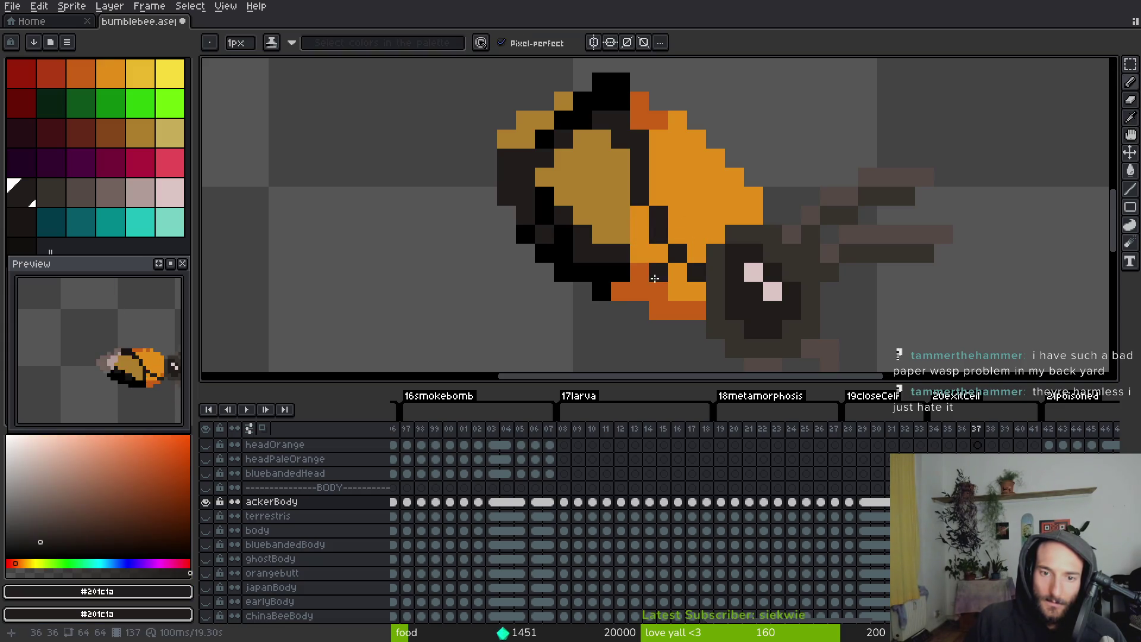
pyautogui.press('alt')
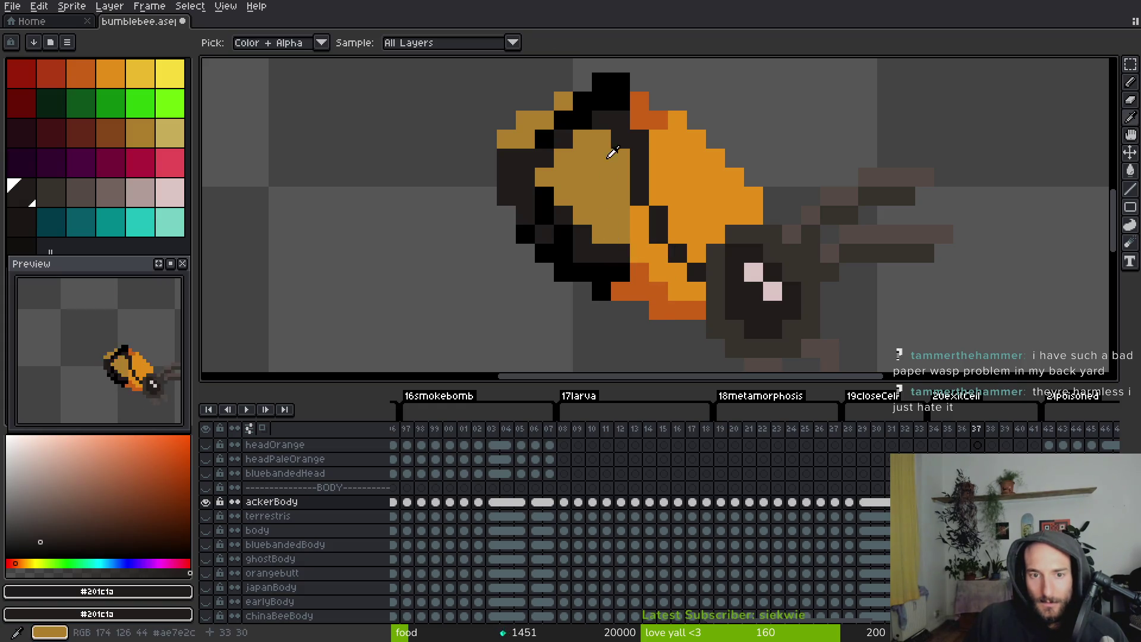
pyautogui.keyDown('alt'); pyautogui.click(654, 122); pyautogui.keyUp('alt')
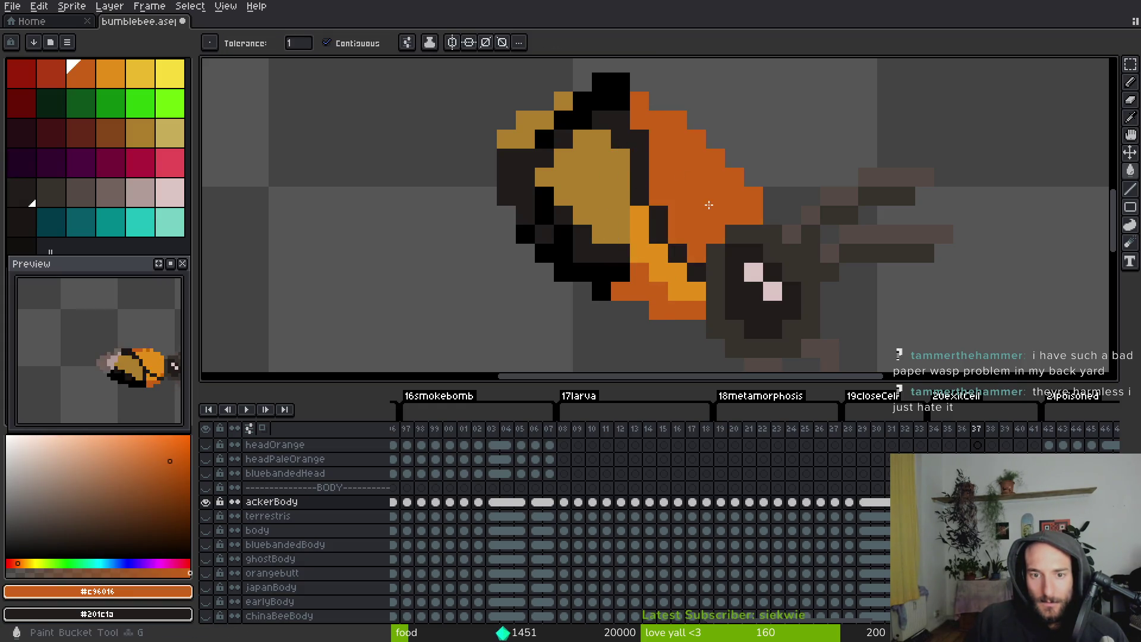
# Fix the dark stripe pixels on the body in frames 36 and 35
pyautogui.scroll(-4, 708, 204)
pyautogui.press('Left')
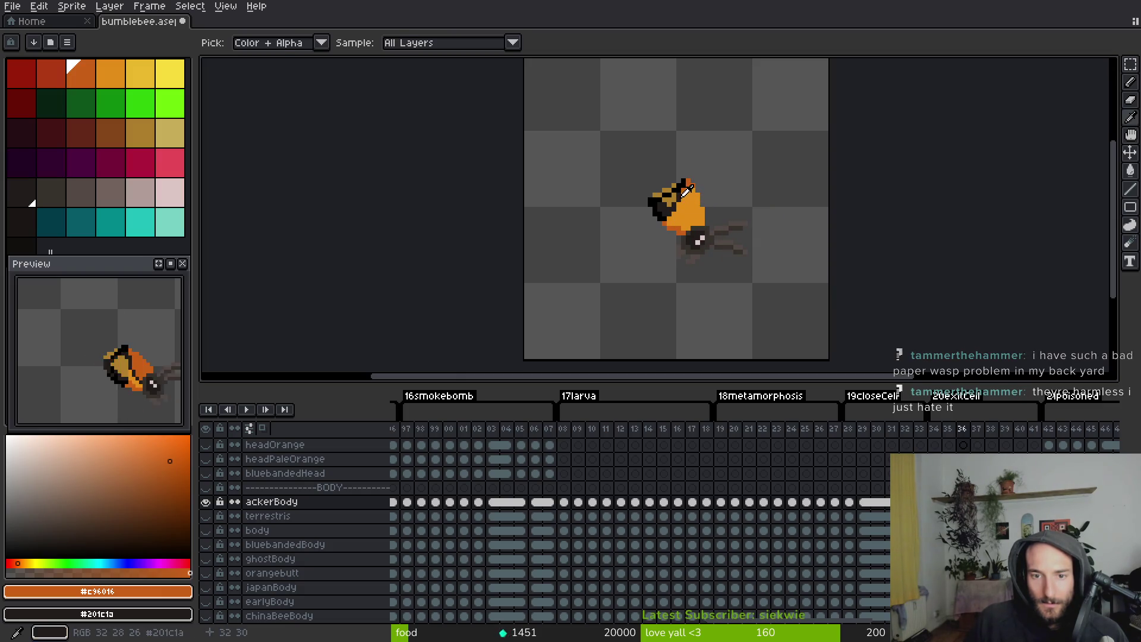
pyautogui.keyDown('alt'); pyautogui.click(684, 228); pyautogui.keyUp('alt')
pyautogui.scroll(4, 683, 228)
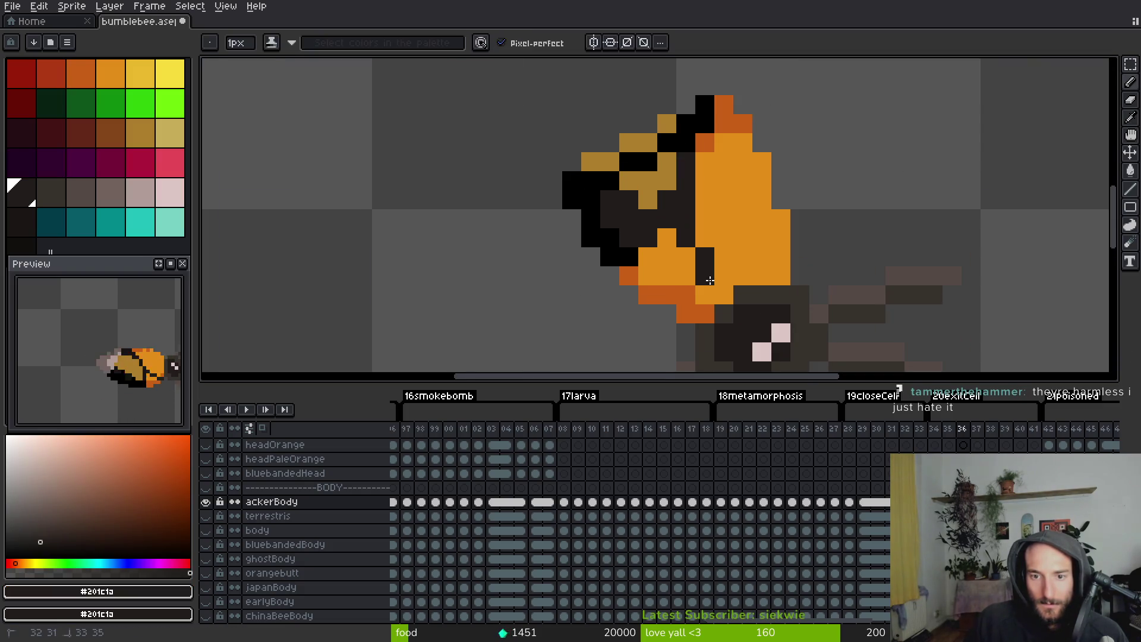
pyautogui.hotkey('ctrl', 'z')
pyautogui.click(705, 277)
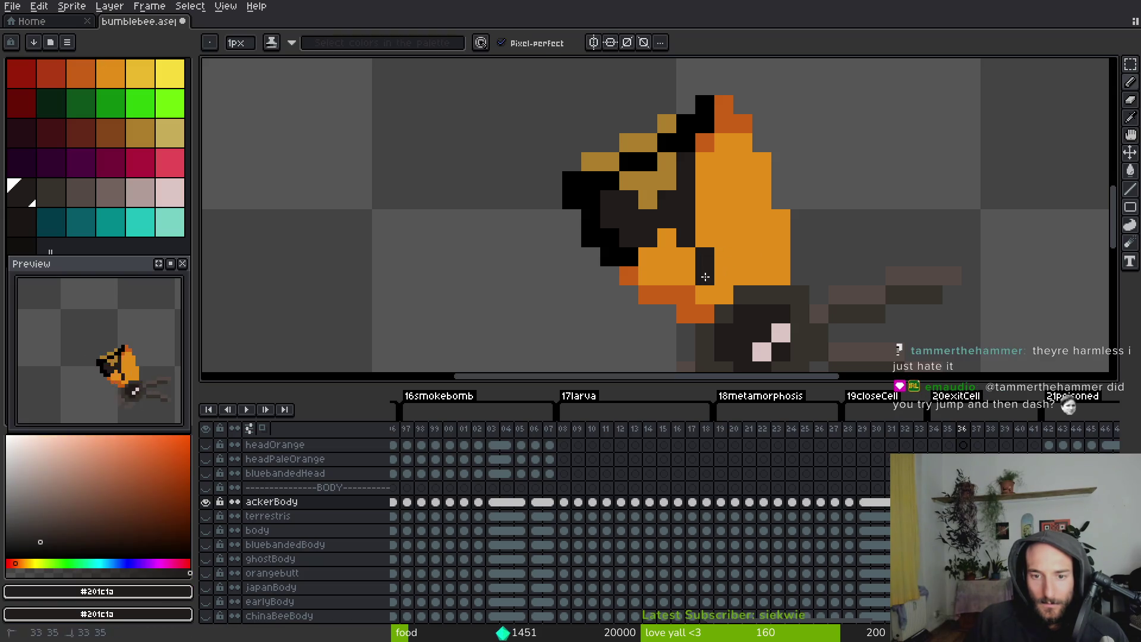
pyautogui.press('Left')
pyautogui.click(663, 178)
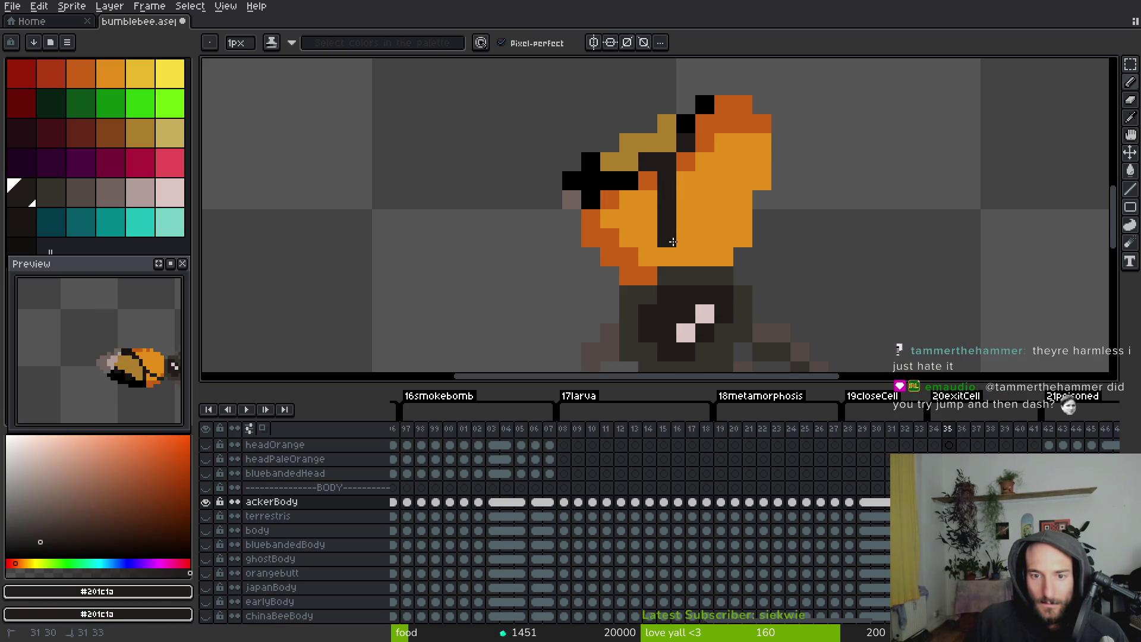
# Step back through frames 34 to 32 to check the bee's body
pyautogui.press('Left')
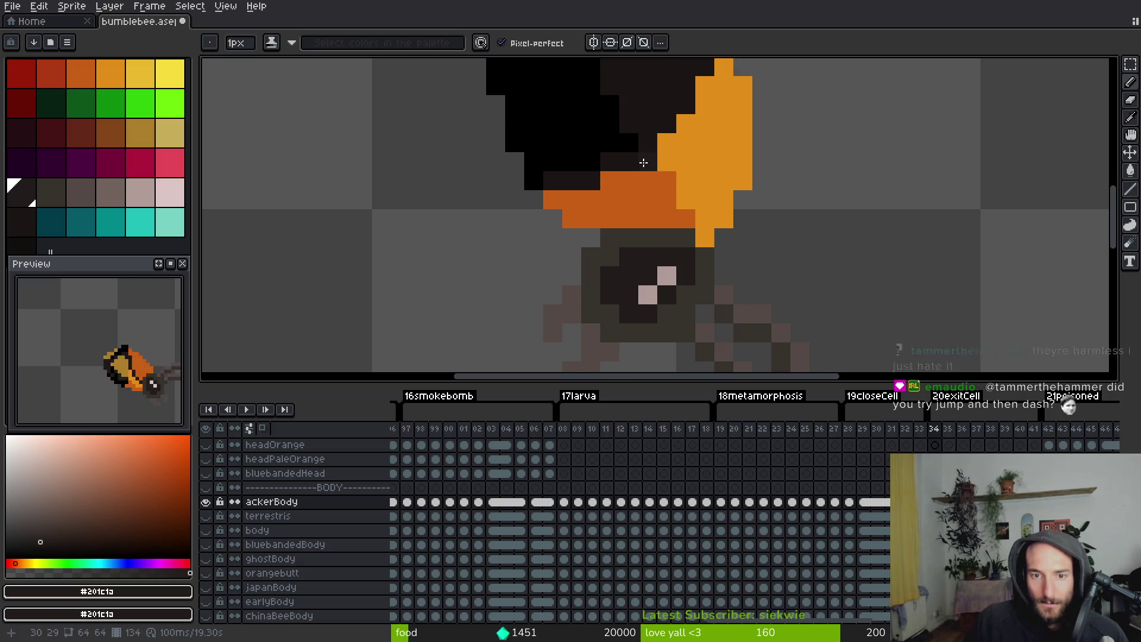
pyautogui.scroll(-4, 653, 214)
pyautogui.press('Left')
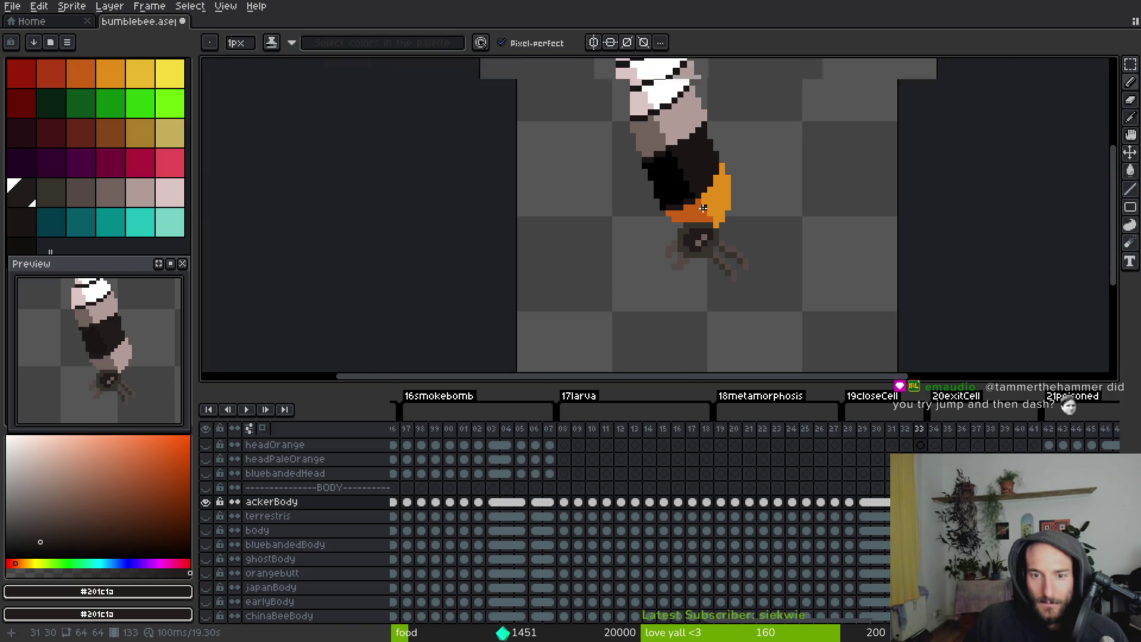
pyautogui.scroll(3, 690, 198)
pyautogui.press('Left')
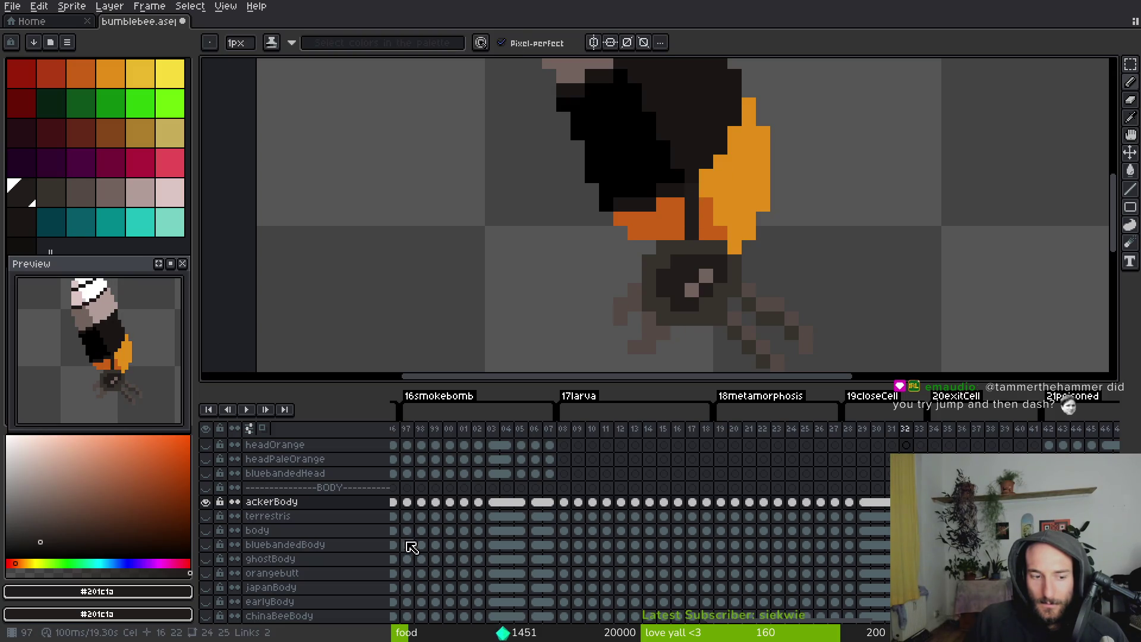
pyautogui.moveTo(706, 211); pyautogui.dragTo(683, 306)
# Set up replacing #1a1614 with #201c1a across the later ackerBody cels
pyautogui.keyDown('alt'); pyautogui.click(676, 208); pyautogui.keyUp('alt')
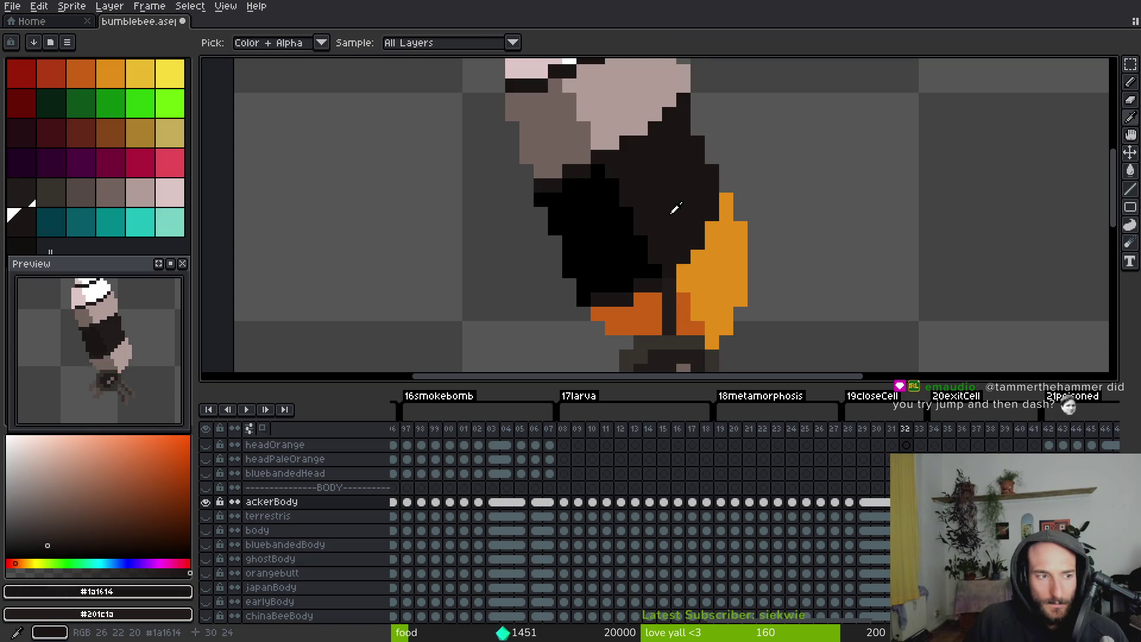
pyautogui.moveTo(552, 511); pyautogui.dragTo(880, 505)
pyautogui.hotkey('shift', 'r')
pyautogui.click(494, 169)
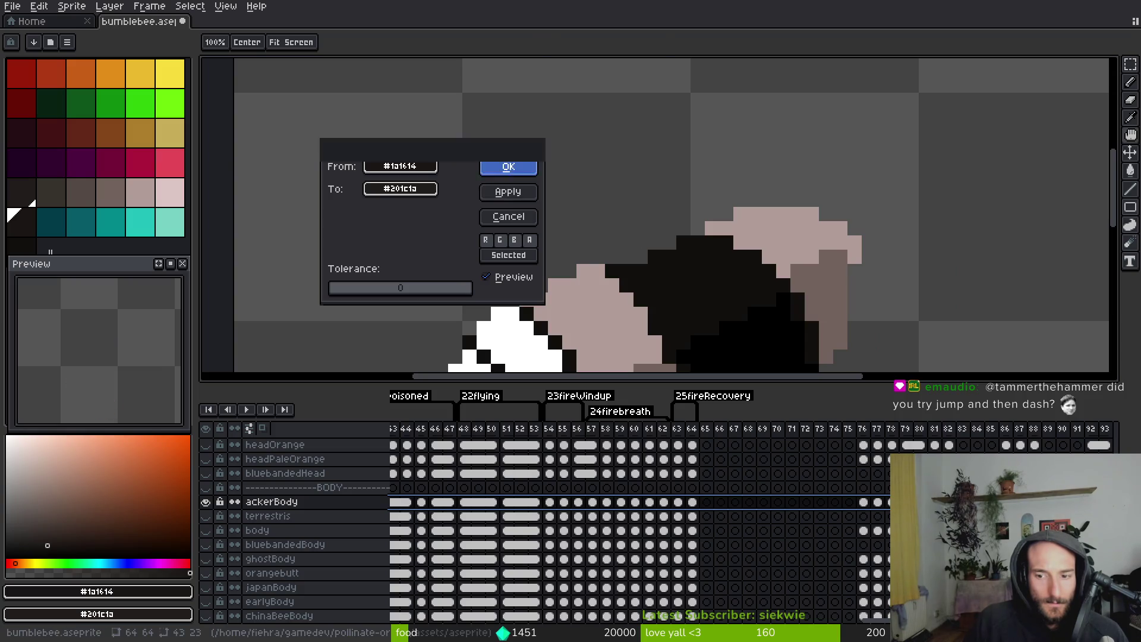
# Review the swapped frames from 52 back to 32, sampling the body's dark orange
pyautogui.click(527, 503)
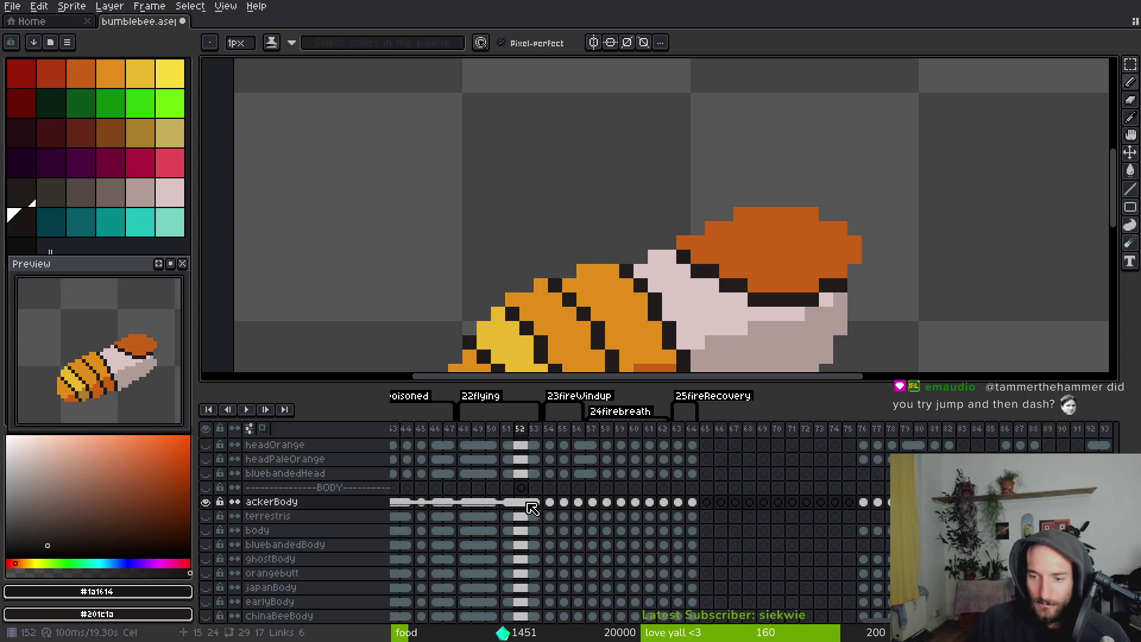
pyautogui.press('Left')
pyautogui.press('Left')
pyautogui.press('Left')
pyautogui.scroll(-2, 622, 312)
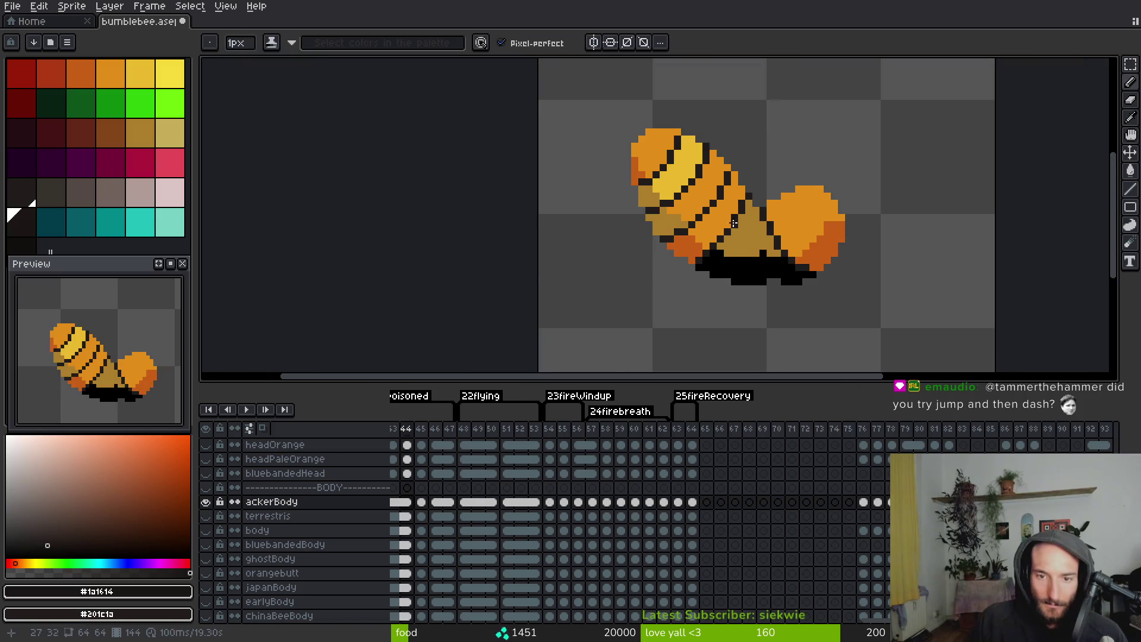
pyautogui.press('Left')
pyautogui.press('Left')
pyautogui.press('Left')
pyautogui.press('Left')
pyautogui.press('Left')
pyautogui.scroll(2, 773, 256)
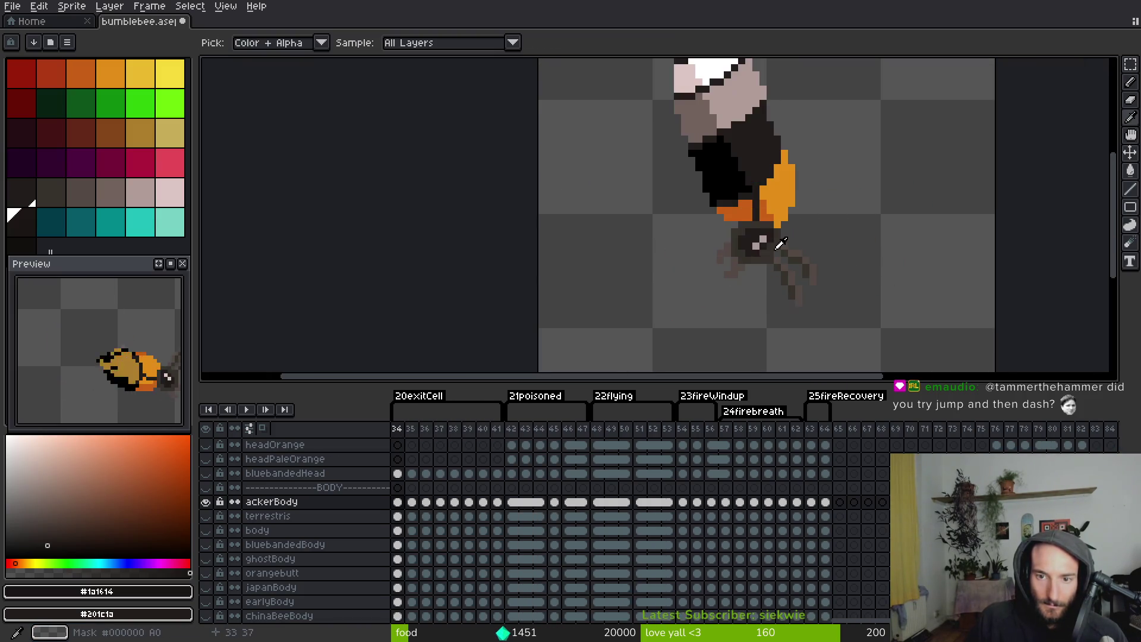
pyautogui.scroll(3, 759, 218)
pyautogui.keyDown('alt'); pyautogui.click(760, 218); pyautogui.keyUp('alt')
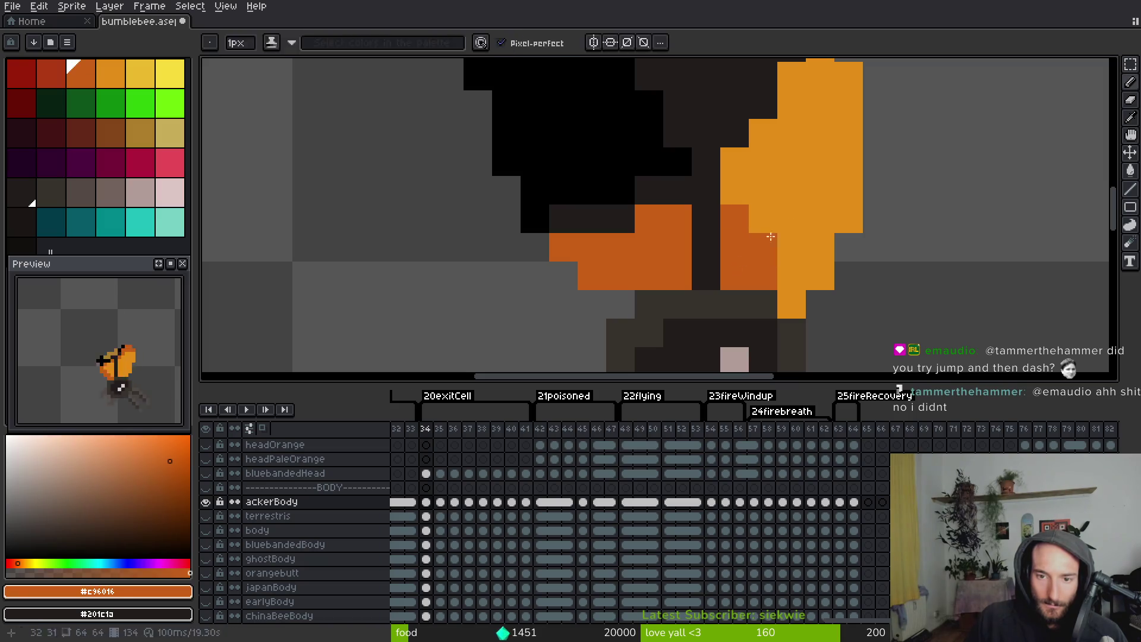
pyautogui.press('Left')
pyautogui.scroll(-2, 773, 226)
pyautogui.scroll(2, 797, 202)
pyautogui.press('Left')
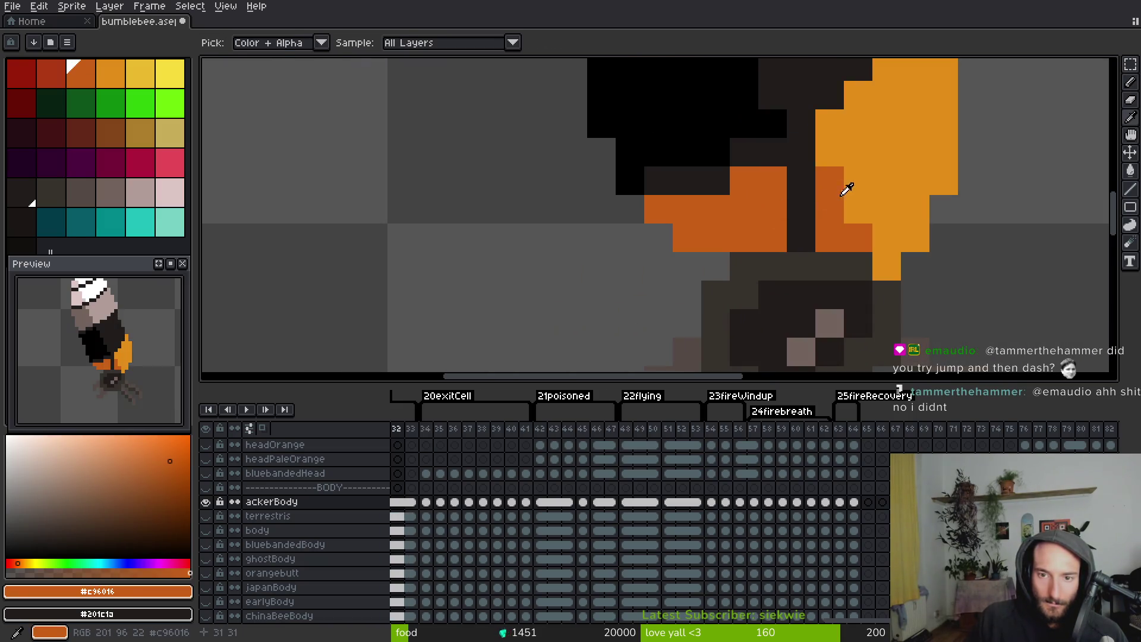
pyautogui.scroll(-2, 737, 250)
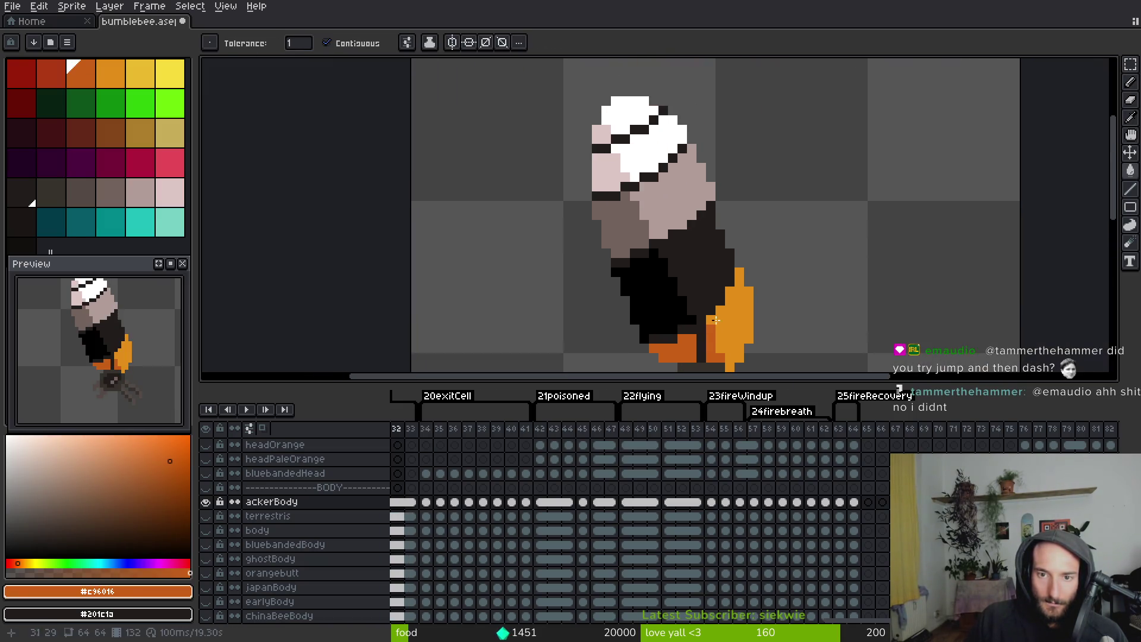
# Load the pale body tone as foreground and a darker pale tone as background for the Paint Bucket, around frames 28–34
pyautogui.click(678, 196)
pyautogui.rightClick(621, 223)
pyautogui.press('g')
pyautogui.press('Right')
pyautogui.press('Right')
pyautogui.press('Left')
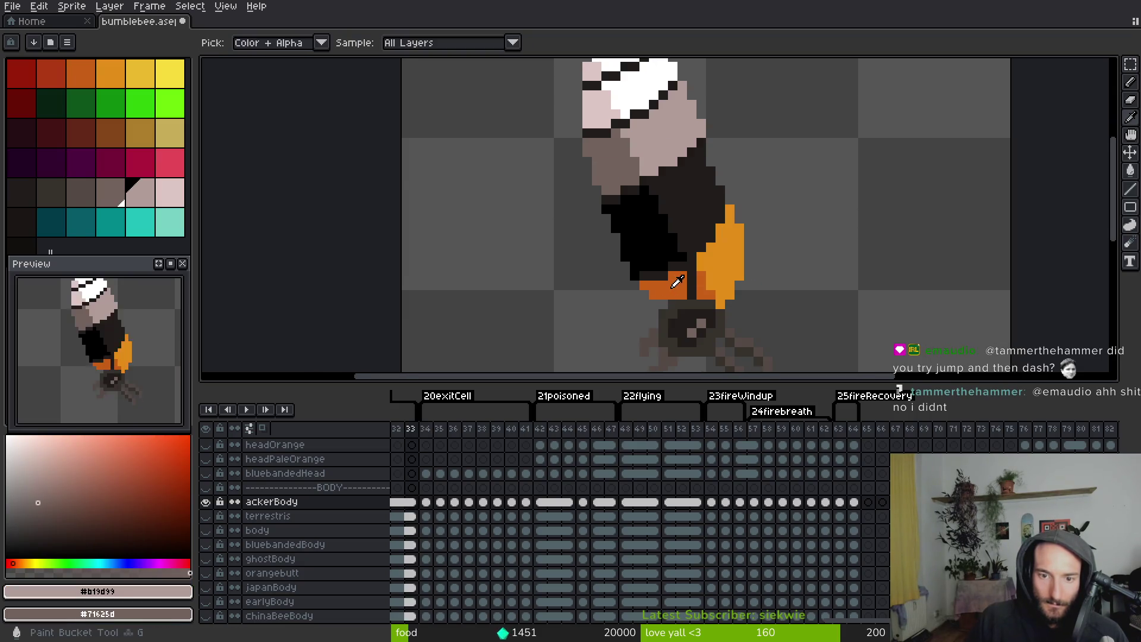
pyautogui.press('i')
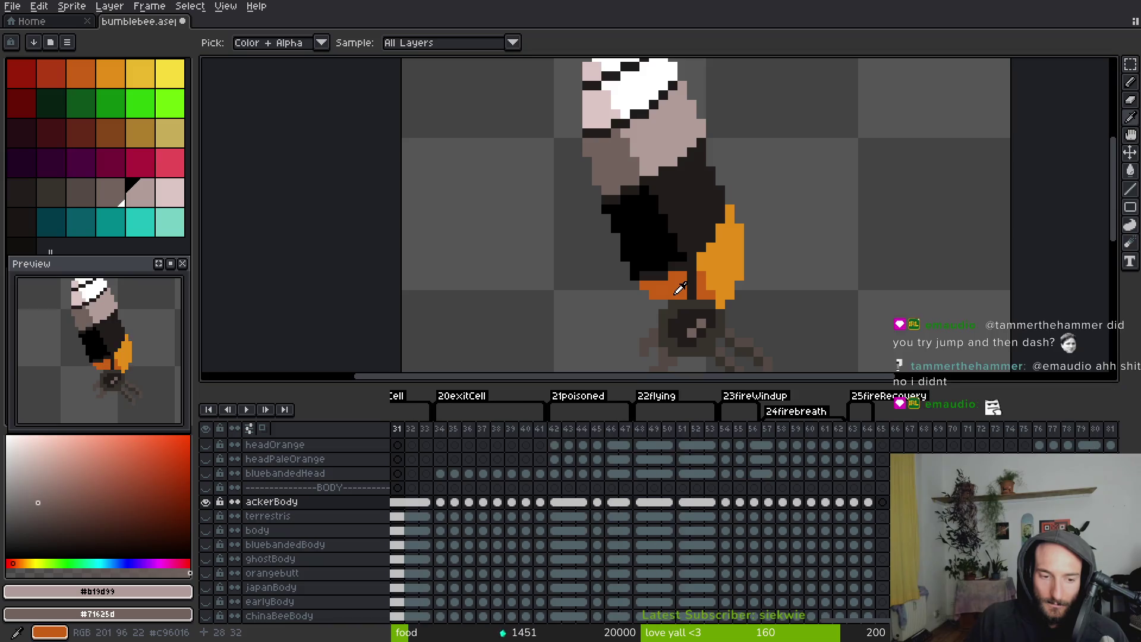
pyautogui.press('Left')
pyautogui.press('Right')
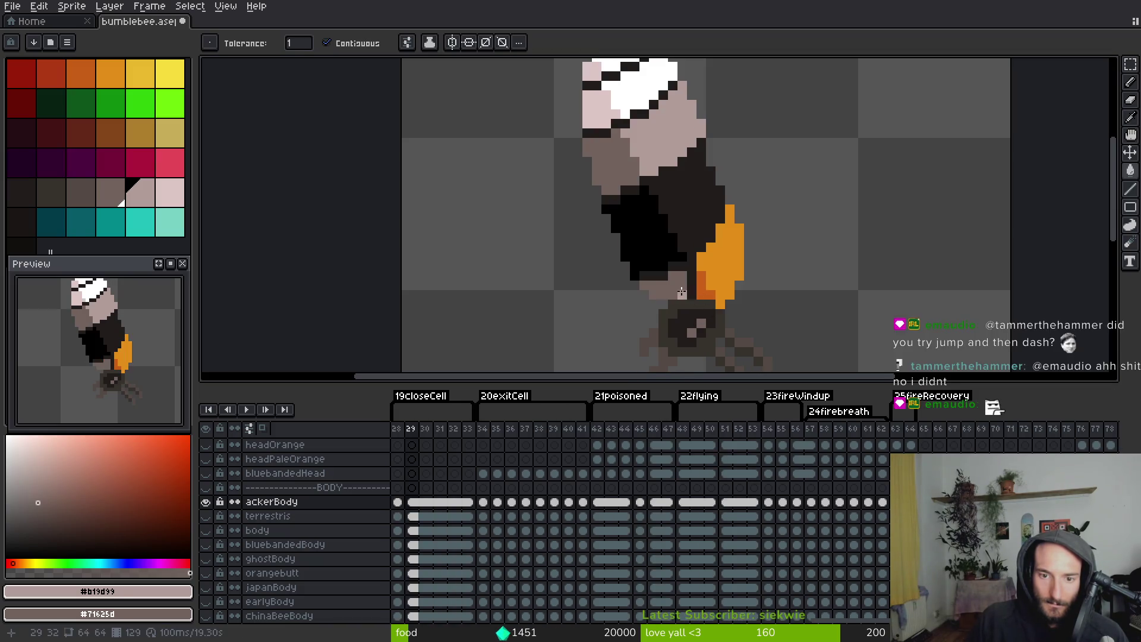
# Fill a body area with the dark orange sampled from the bee
pyautogui.scroll(5, 766, 237)
pyautogui.click(724, 273)
pyautogui.hotkey('ctrl', 'z')
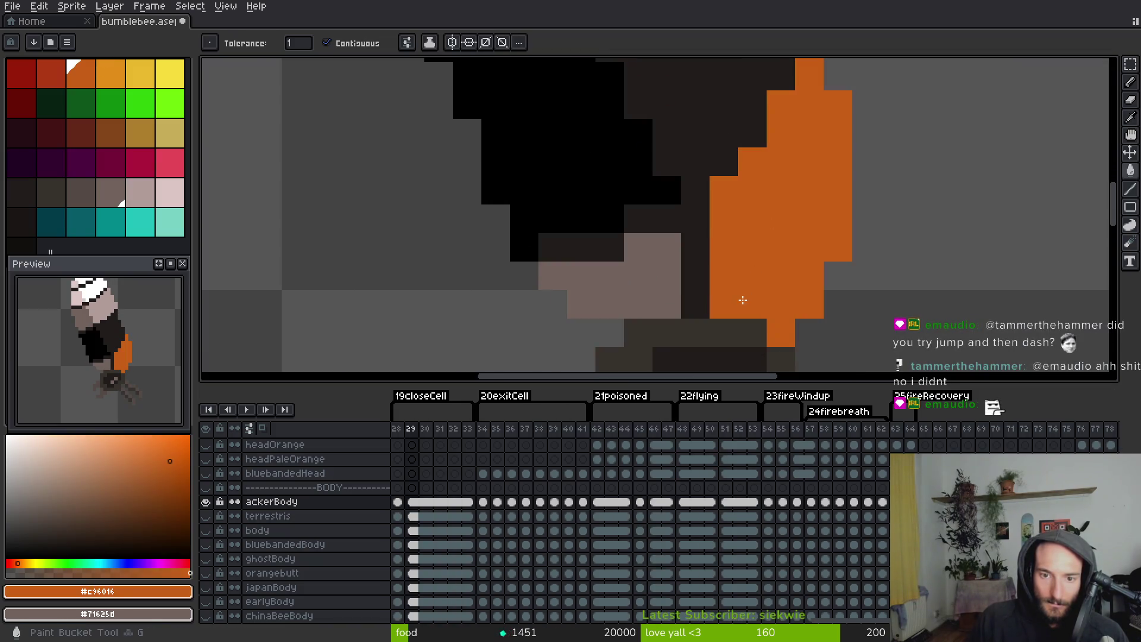
pyautogui.press('Left')
pyautogui.press('g')
pyautogui.click(737, 246)
pyautogui.scroll(-5, 737, 246)
pyautogui.press('Right')
pyautogui.press('Right')
pyautogui.press('Right')
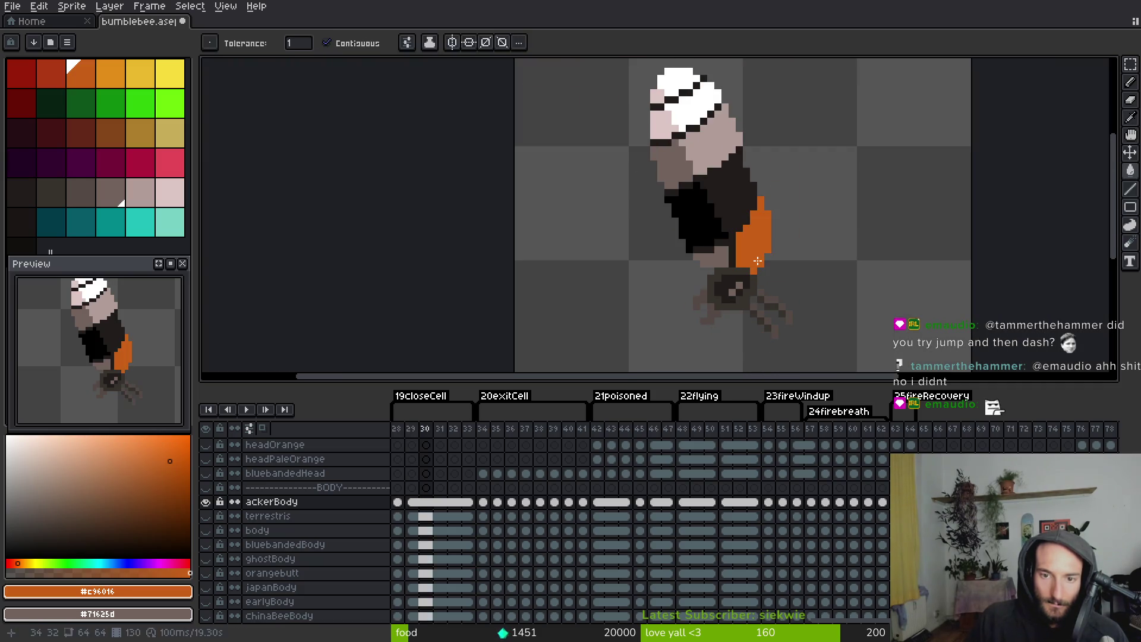
# On frame 35, fill part of the head light pink and two lower-left head patches grey-brown
pyautogui.press('i')
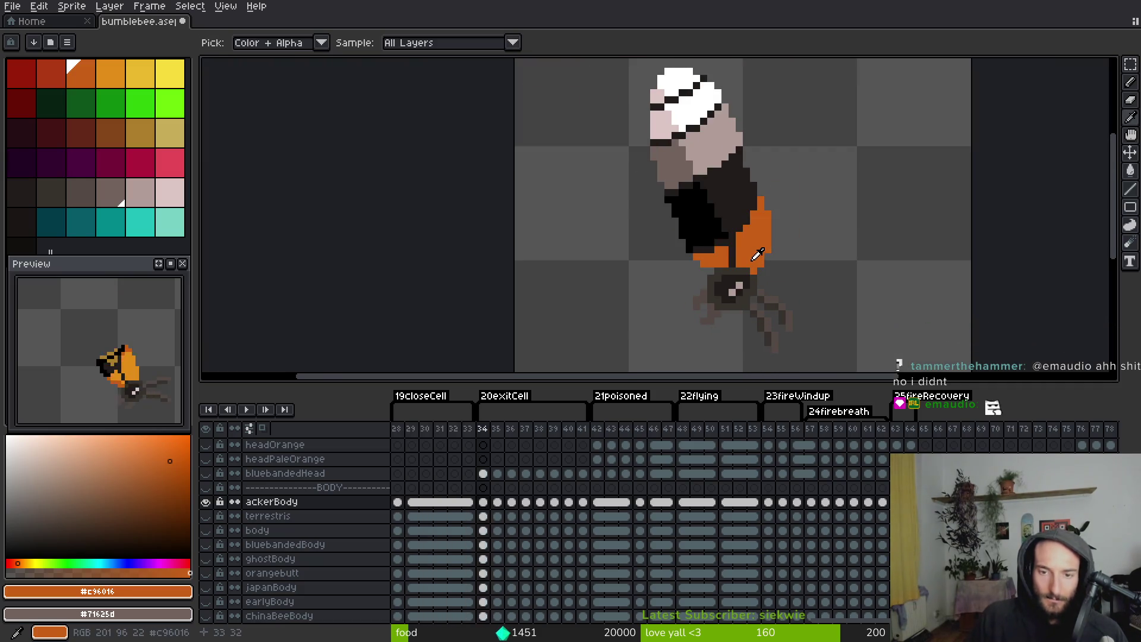
pyautogui.click(729, 254)
pyautogui.press('Right')
pyautogui.press('g')
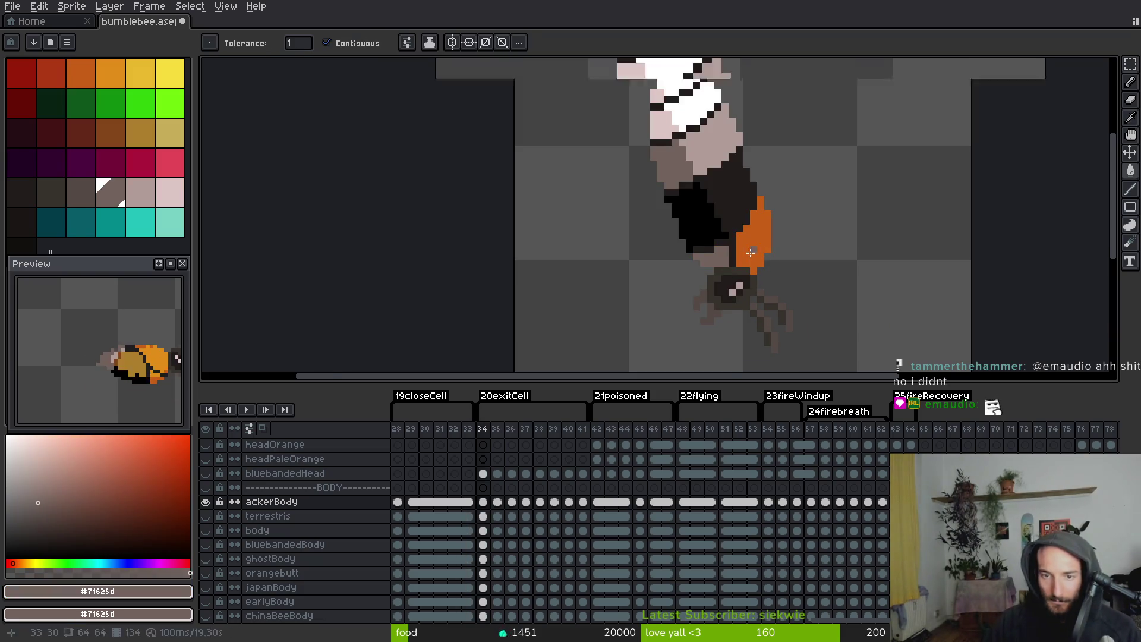
pyautogui.press('Right')
pyautogui.scroll(1, 727, 268)
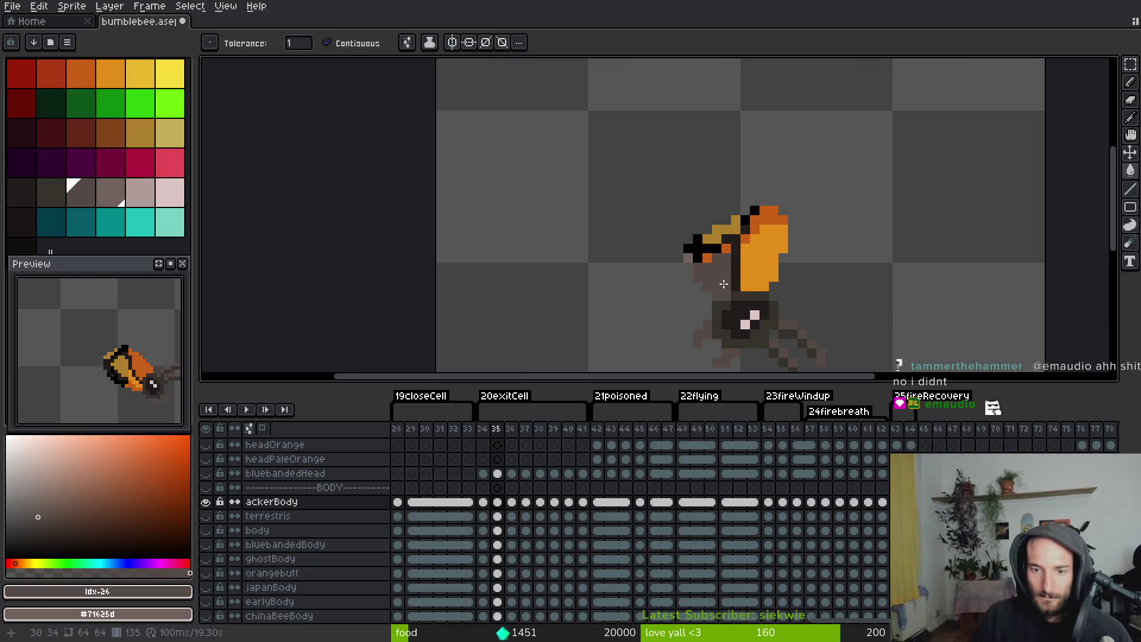
pyautogui.click(143, 195)
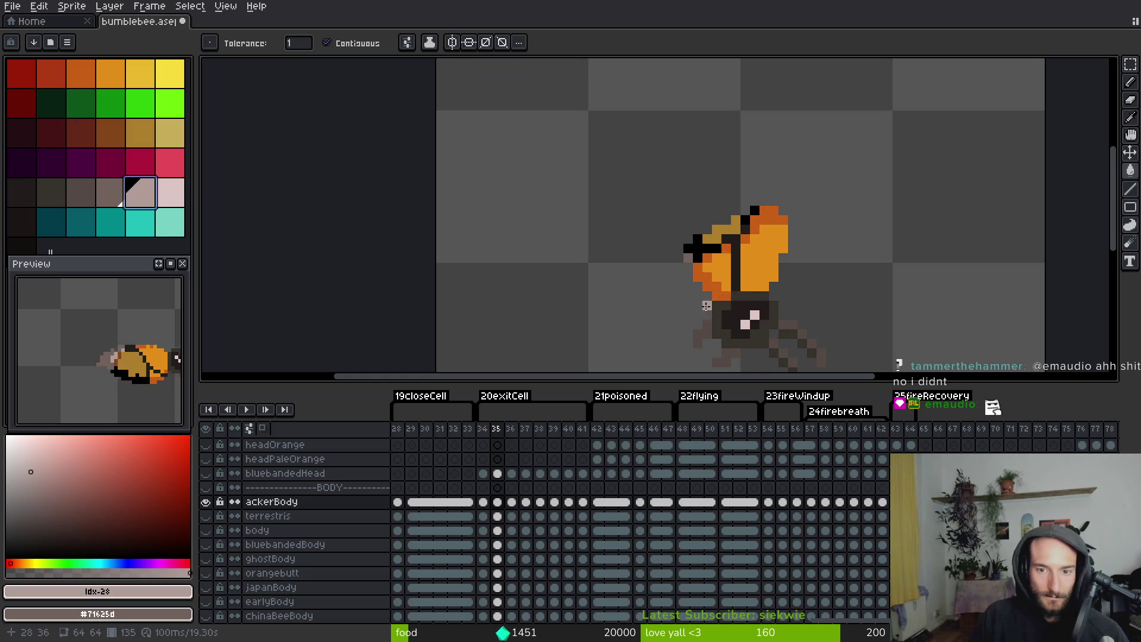
pyautogui.scroll(3, 701, 306)
pyautogui.click(747, 235)
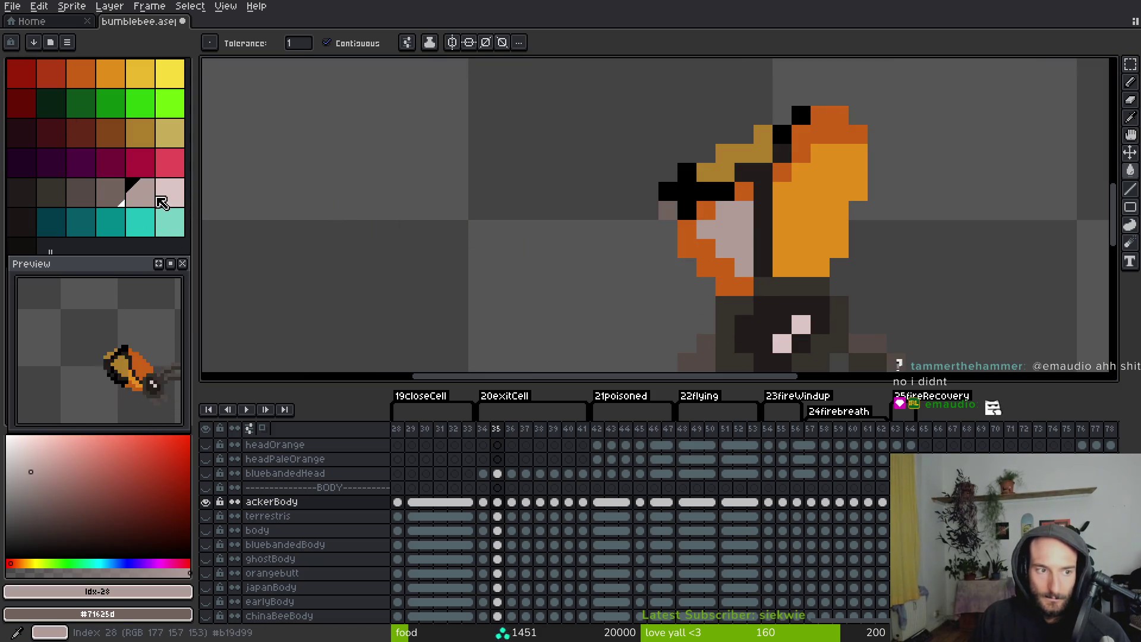
pyautogui.click(119, 196)
pyautogui.click(697, 252)
pyautogui.click(708, 209)
pyautogui.scroll(-1, 820, 172)
# Fill the light orange head area dark orange, then the gold and black head pixels with grey #71625d
pyautogui.keyDown('alt'); pyautogui.click(761, 178); pyautogui.keyUp('alt')
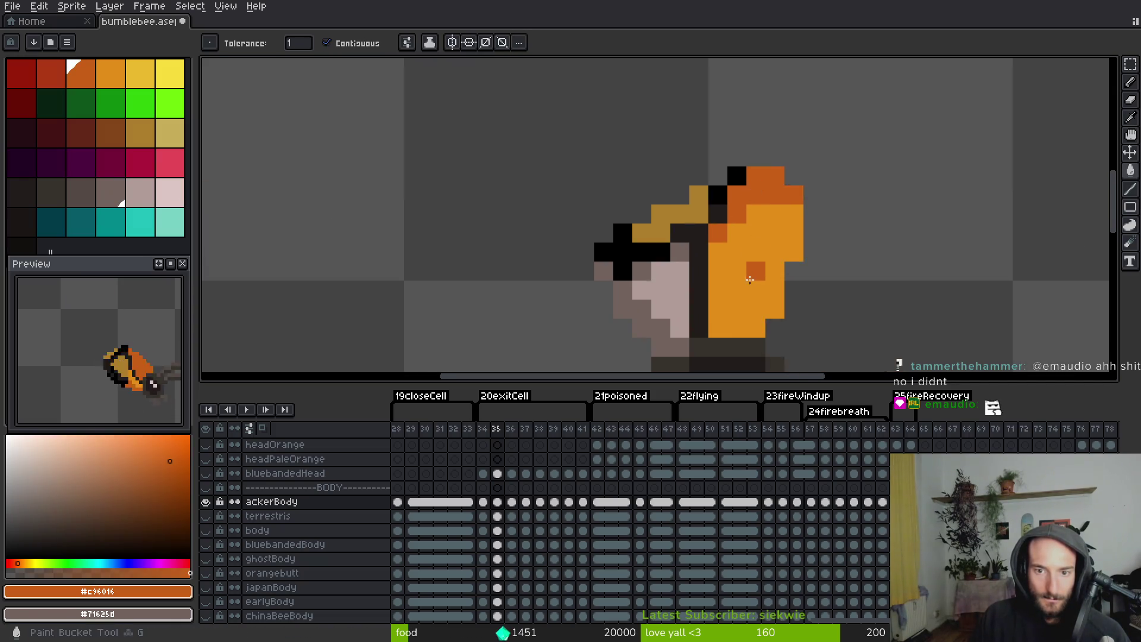
pyautogui.click(732, 274)
pyautogui.scroll(-3, 731, 274)
pyautogui.scroll(3, 731, 274)
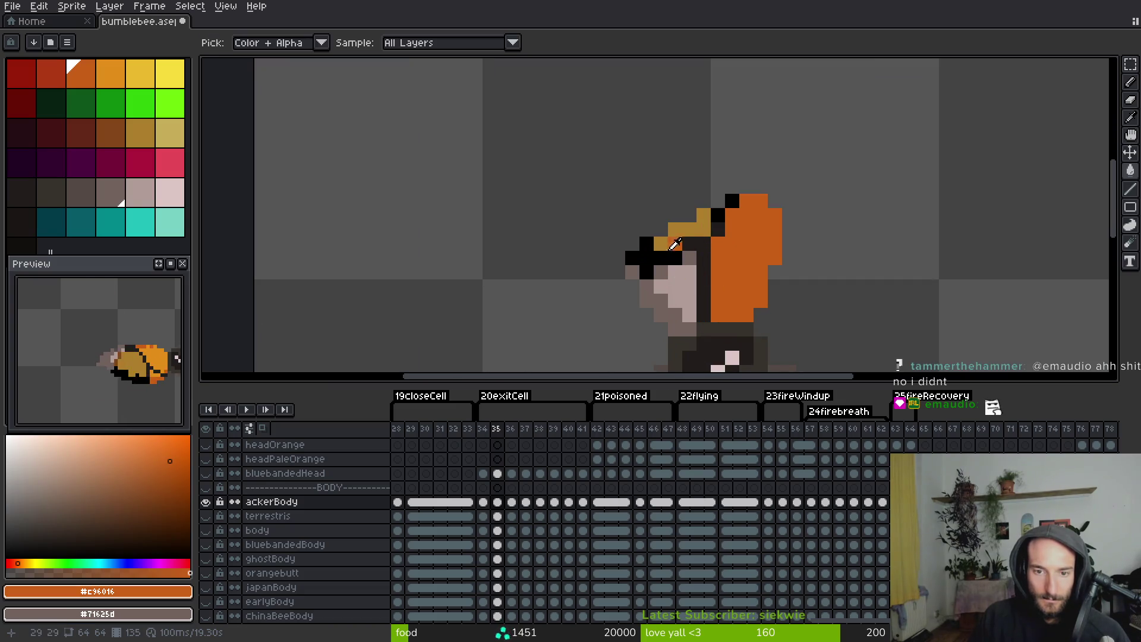
pyautogui.keyDown('alt'); pyautogui.click(671, 244); pyautogui.keyUp('alt')
pyautogui.scroll(2, 669, 248)
pyautogui.keyDown('alt'); pyautogui.click(654, 294); pyautogui.keyUp('alt')
pyautogui.click(654, 241)
pyautogui.scroll(-4, 707, 279)
pyautogui.scroll(2, 709, 281)
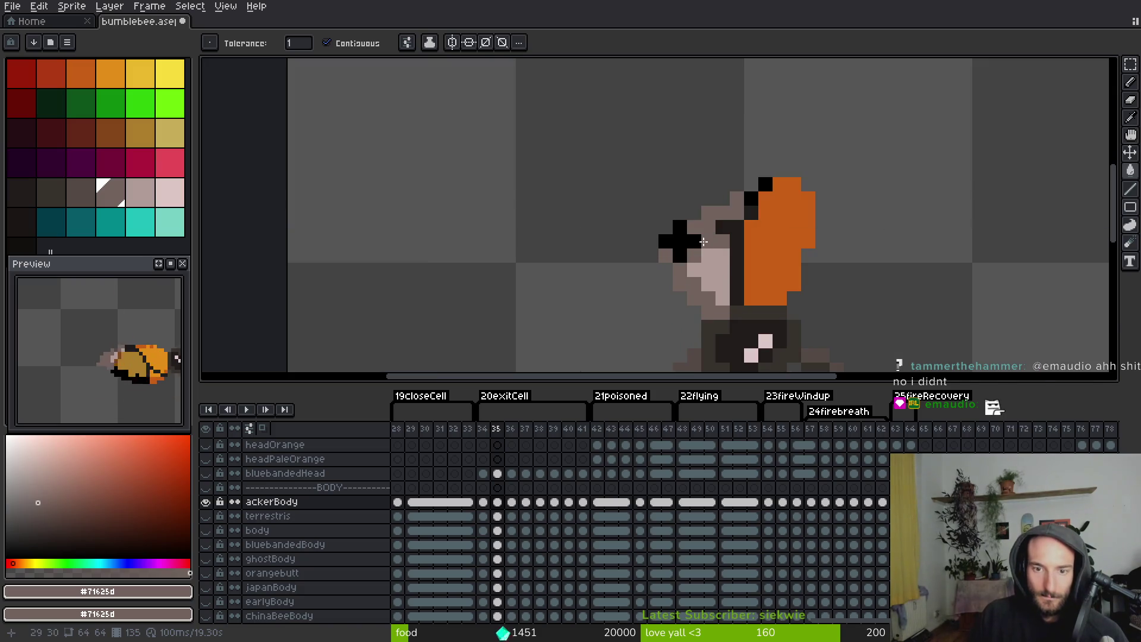
pyautogui.click(678, 240)
pyautogui.scroll(-3, 713, 255)
pyautogui.press('Left')
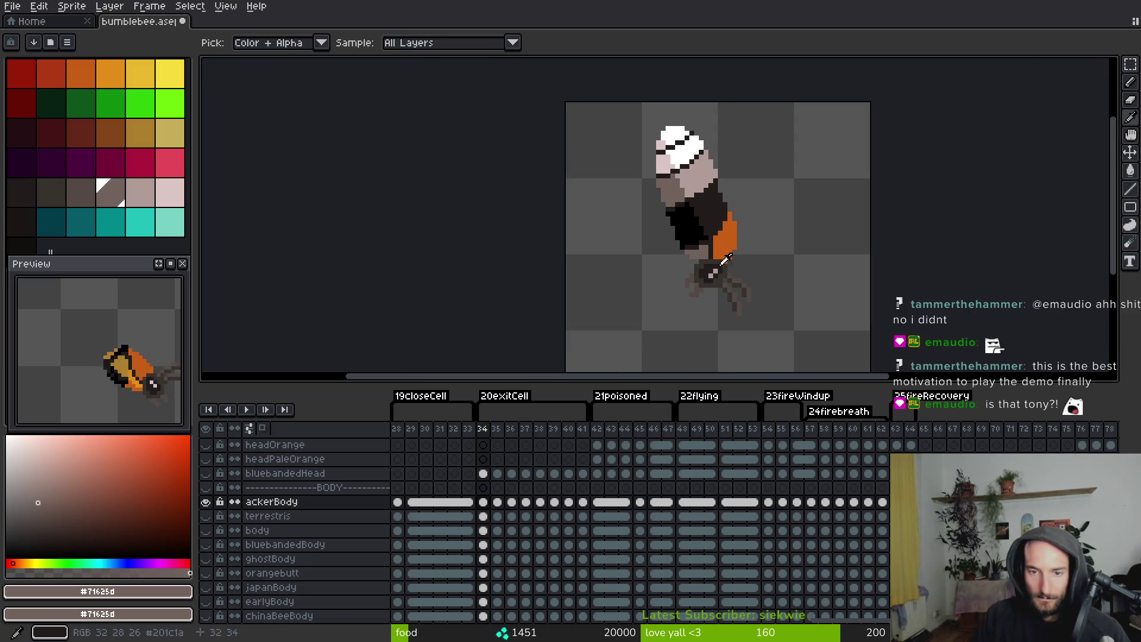
# On frame 36, fill the orange block below the head grey and the grey head block light pink
pyautogui.press('Right')
pyautogui.press('Right')
pyautogui.scroll(3, 678, 262)
pyautogui.click(677, 261)
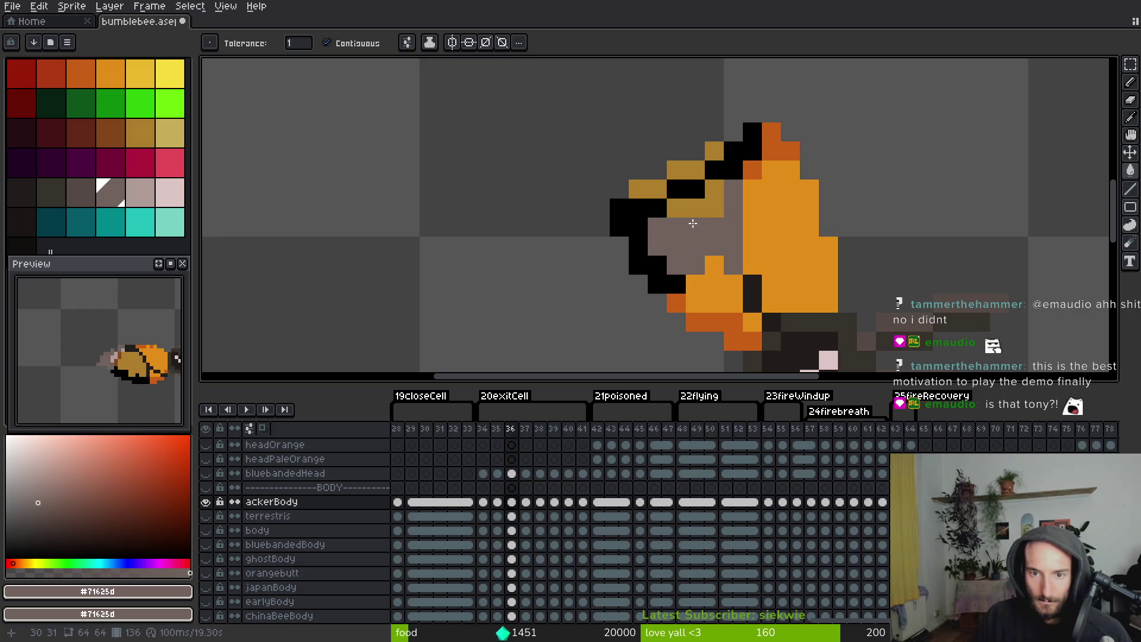
pyautogui.hotkey('ctrl', 'z')
pyautogui.press('f')
pyautogui.press('g')
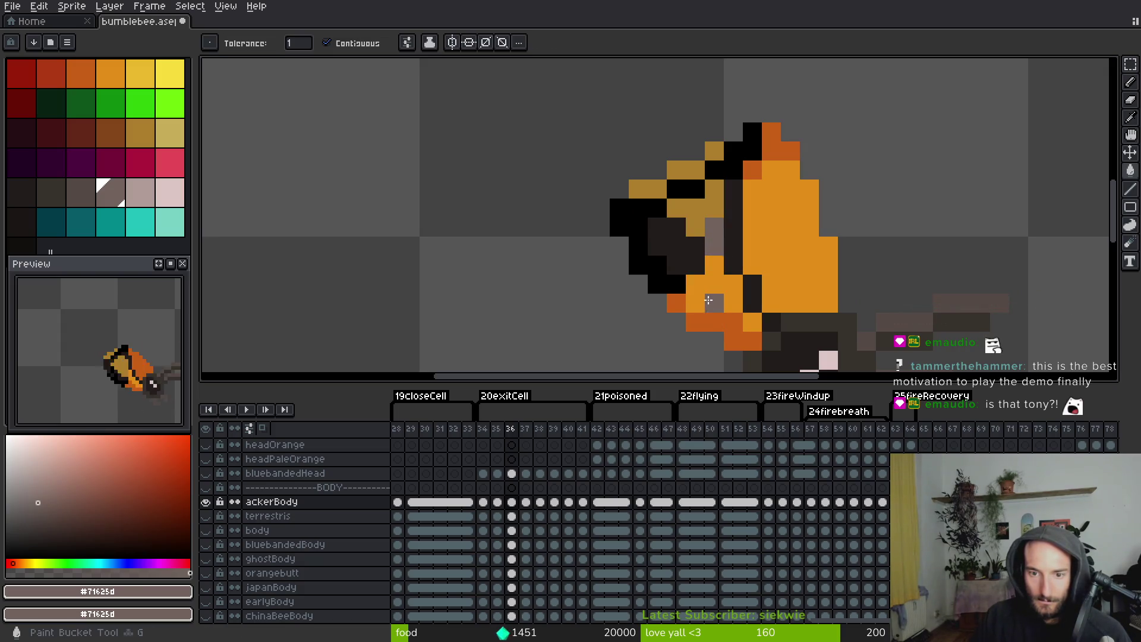
pyautogui.click(719, 291)
pyautogui.click(140, 193)
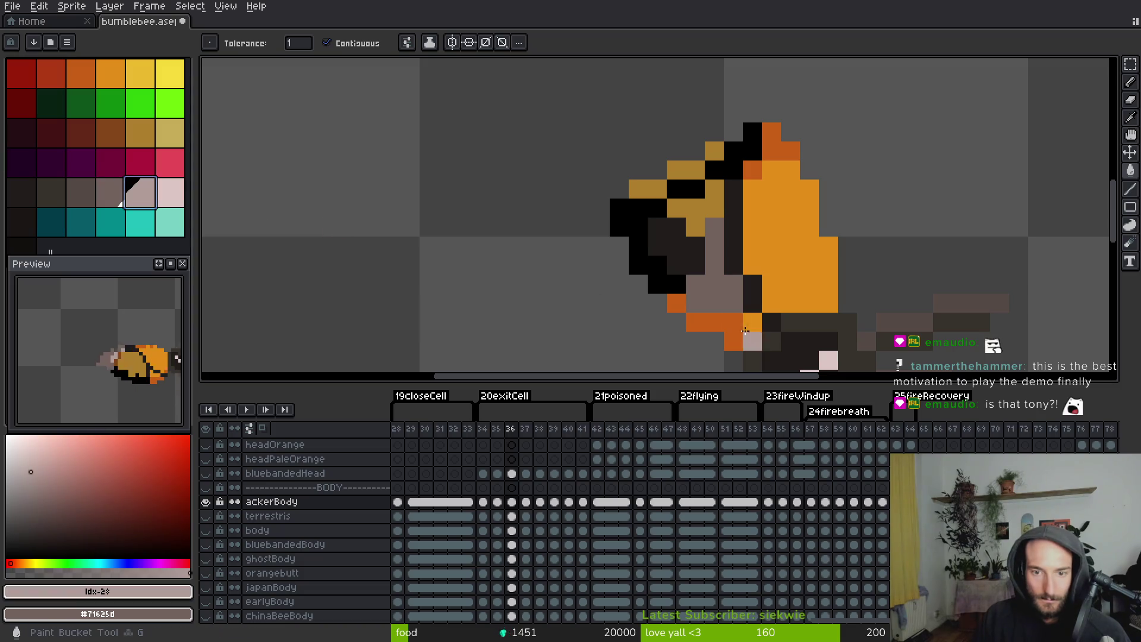
pyautogui.click(713, 284)
# Fill the orange head pixels, black outline and dark eye block with grey-brown
pyautogui.press('i')
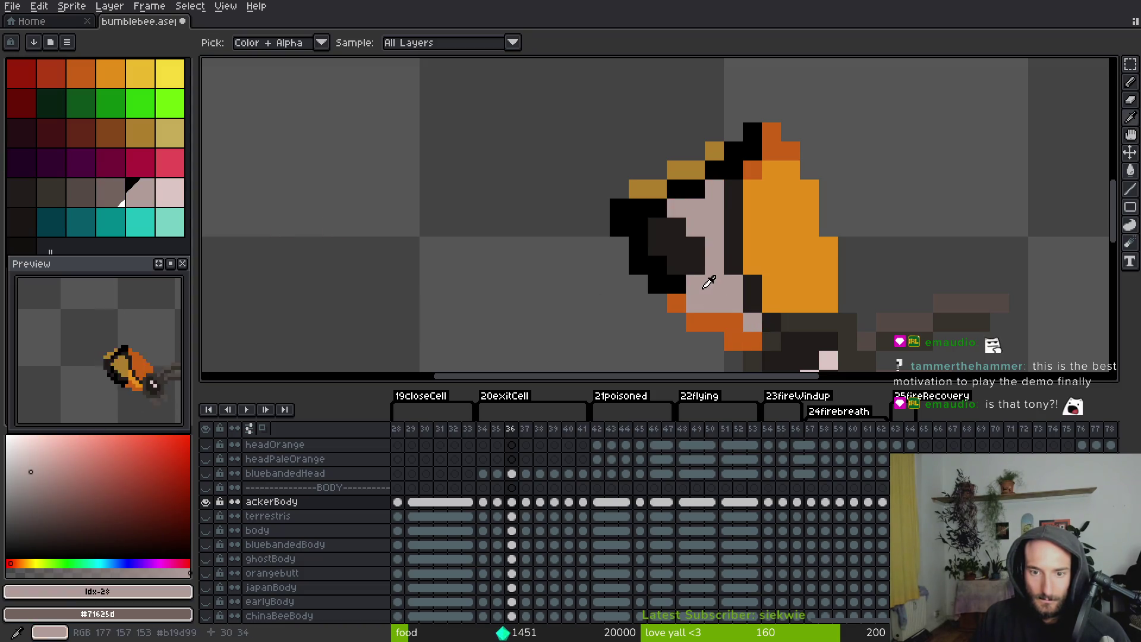
pyautogui.click(122, 196)
pyautogui.press('g')
pyautogui.click(740, 340)
pyautogui.click(676, 303)
pyautogui.click(675, 253)
pyautogui.click(675, 252)
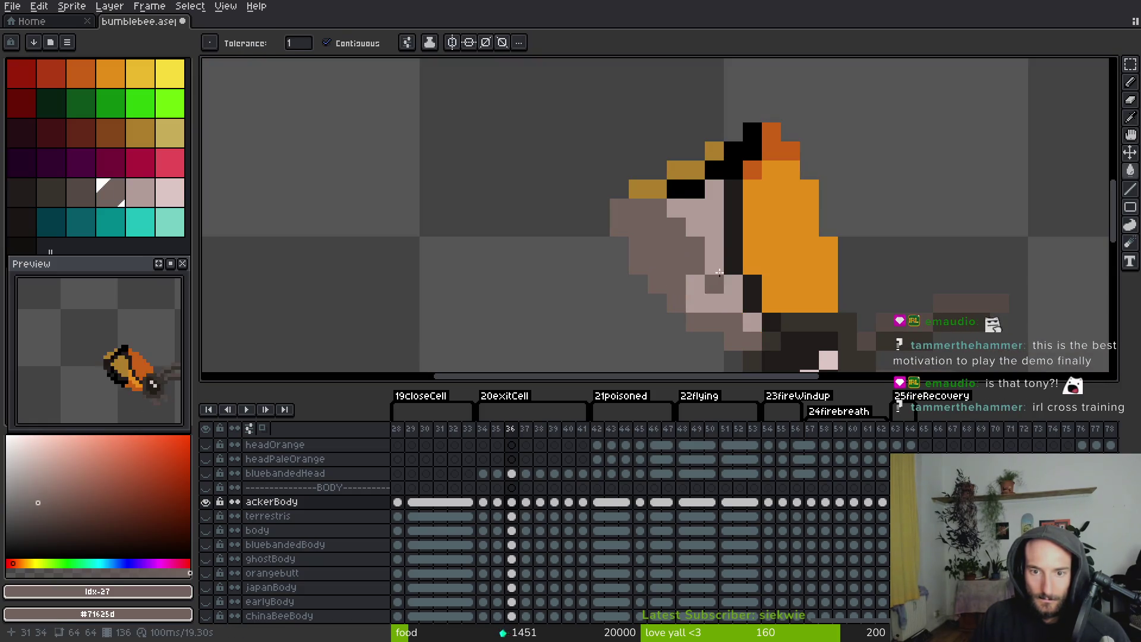
# Paint individual black and gold head pixels with pale pink #b19d99
pyautogui.keyDown('alt'); pyautogui.click(713, 282); pyautogui.keyUp('alt')
pyautogui.press('b')
pyautogui.click(658, 218)
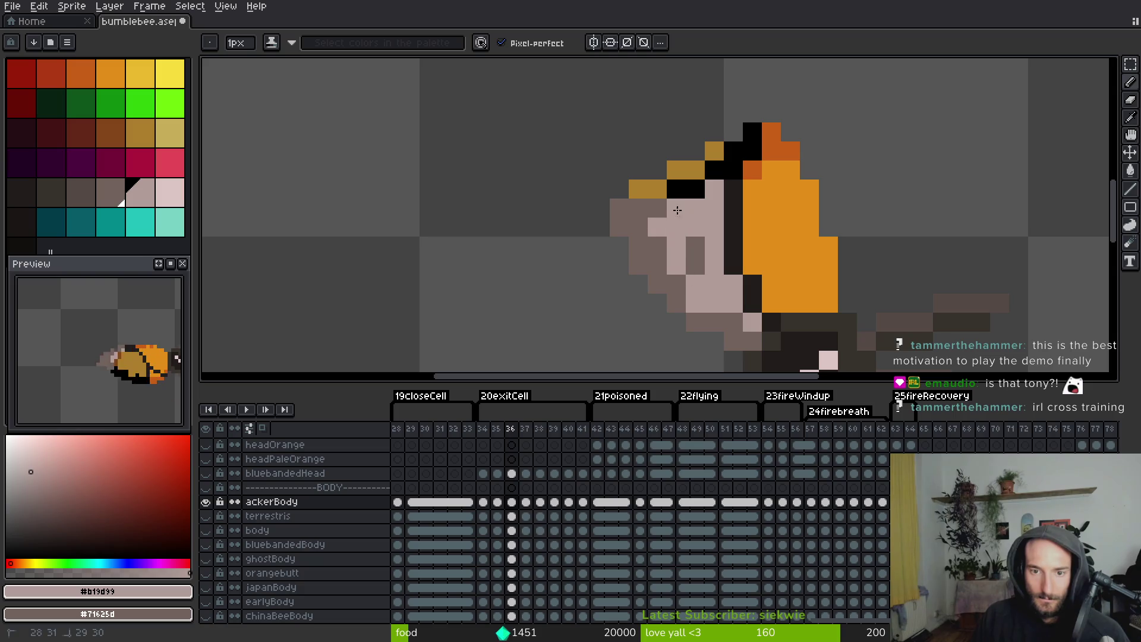
pyautogui.press('i')
pyautogui.press('b')
pyautogui.moveTo(696, 189)
pyautogui.mouseDown()
pyautogui.moveTo(708, 175)
pyautogui.moveTo(697, 179)
pyautogui.mouseUp()
# Recolour the pale patch, a stray pixel and the gold head pixels with grey #71625d
pyautogui.press('g')
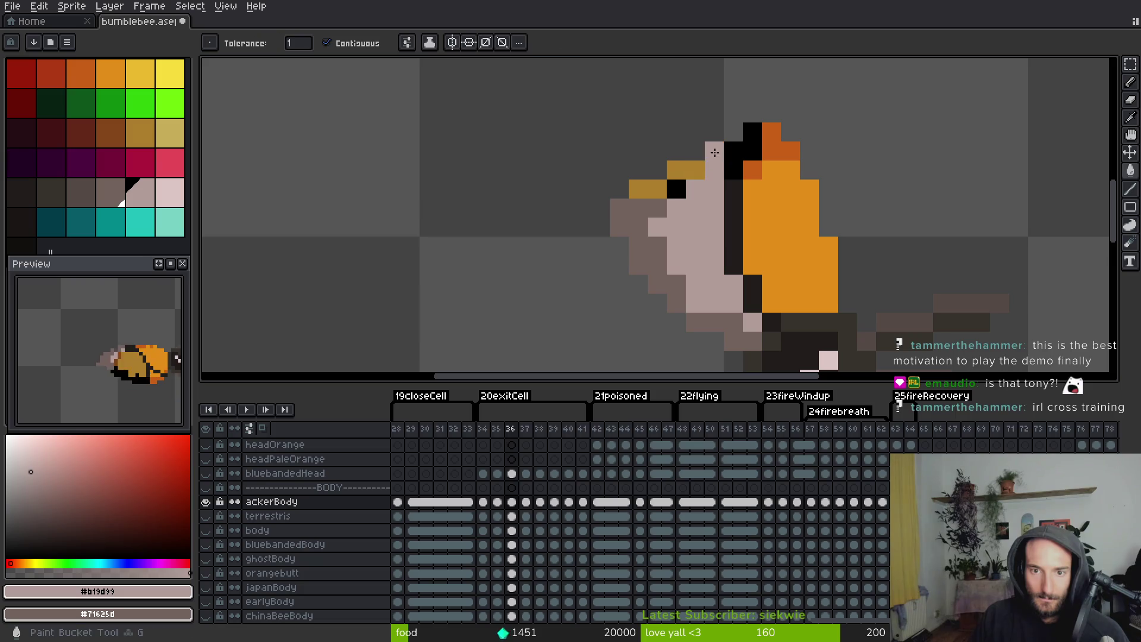
pyautogui.keyDown('alt'); pyautogui.click(646, 214); pyautogui.keyUp('alt')
pyautogui.hotkey('ctrl', 'z')
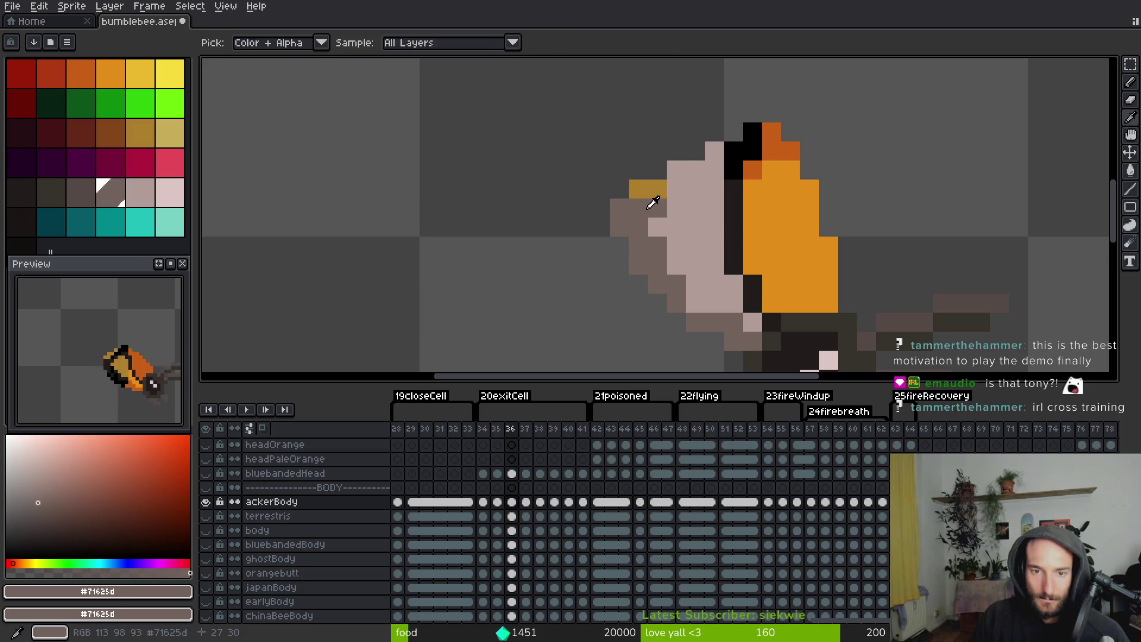
pyautogui.click(690, 169)
pyautogui.click(715, 151)
pyautogui.click(695, 238)
pyautogui.hotkey('ctrl', 'z')
pyautogui.press('b')
pyautogui.click(657, 189)
pyautogui.press('g')
# Fill the gold top of the head with dark orange #c96016
pyautogui.moveTo(794, 254)
pyautogui.mouseDown()
pyautogui.moveTo(725, 254)
pyautogui.moveTo(641, 228)
pyautogui.mouseUp()
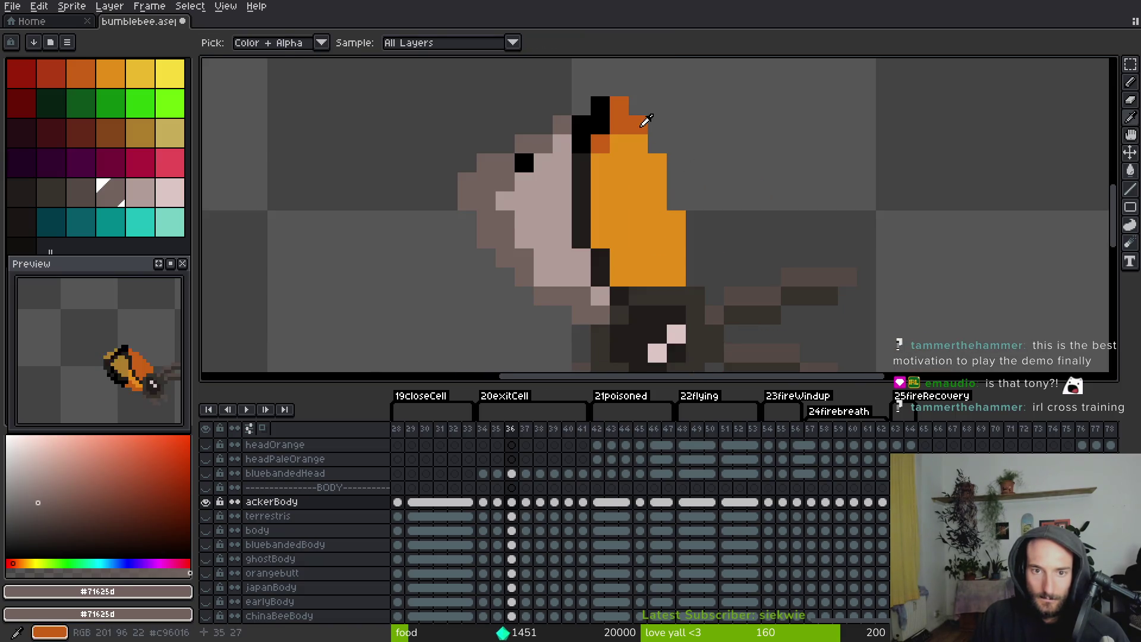
pyautogui.keyDown('alt'); pyautogui.click(644, 116); pyautogui.keyUp('alt')
pyautogui.click(630, 191)
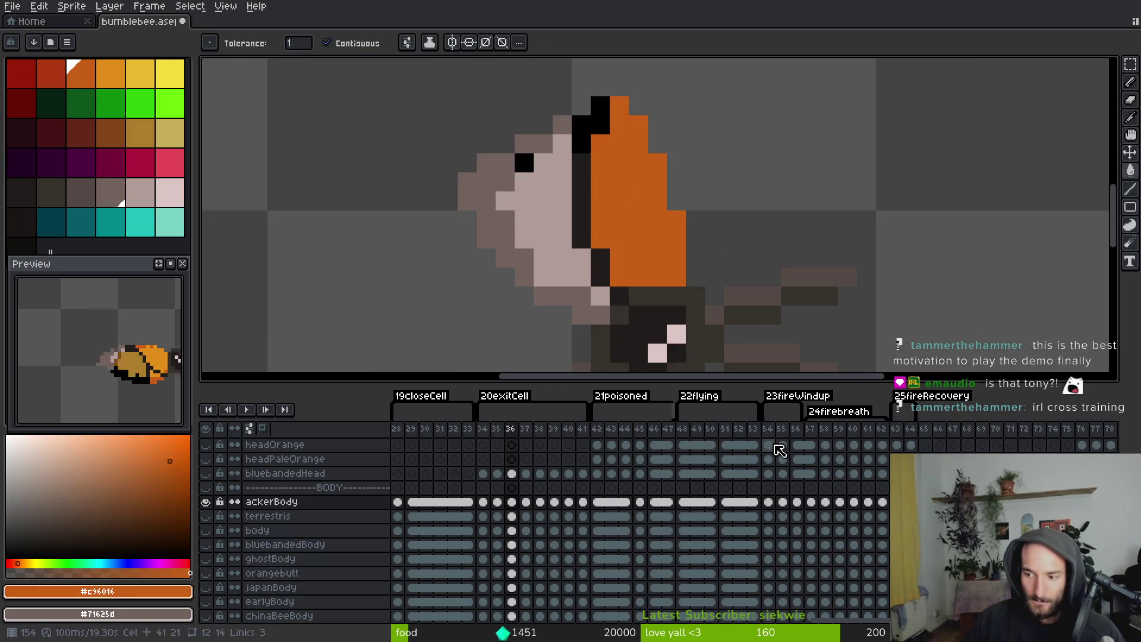
pyautogui.press('i')
pyautogui.press('Right')
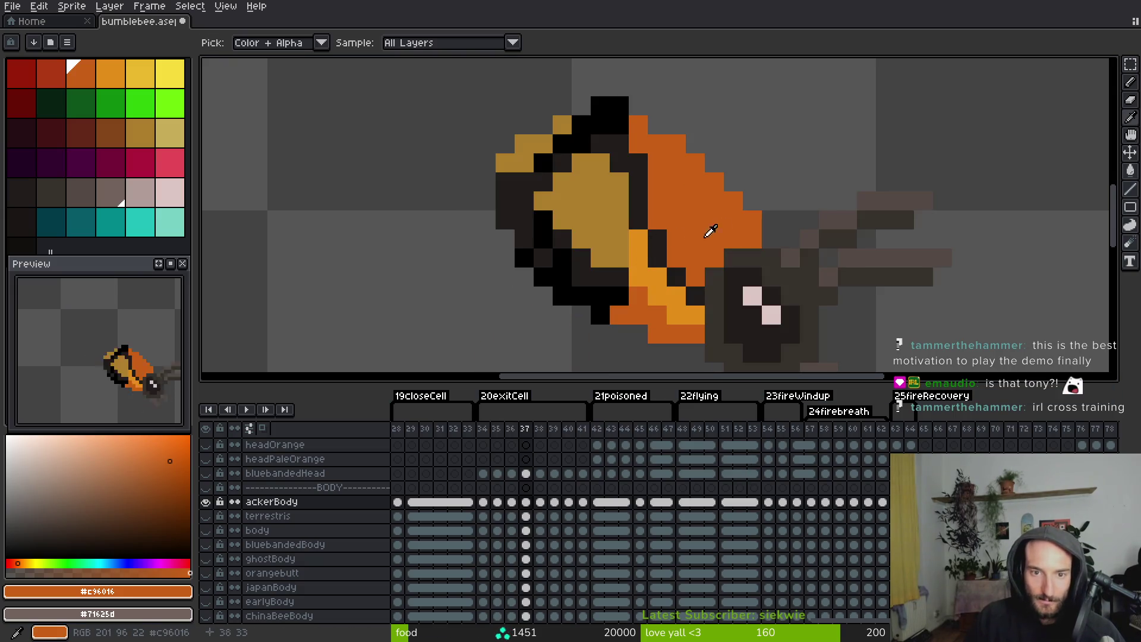
# Sample the pale pink from frame 36's face and return to frame 37
pyautogui.scroll(-3, 673, 175)
pyautogui.scroll(2, 692, 279)
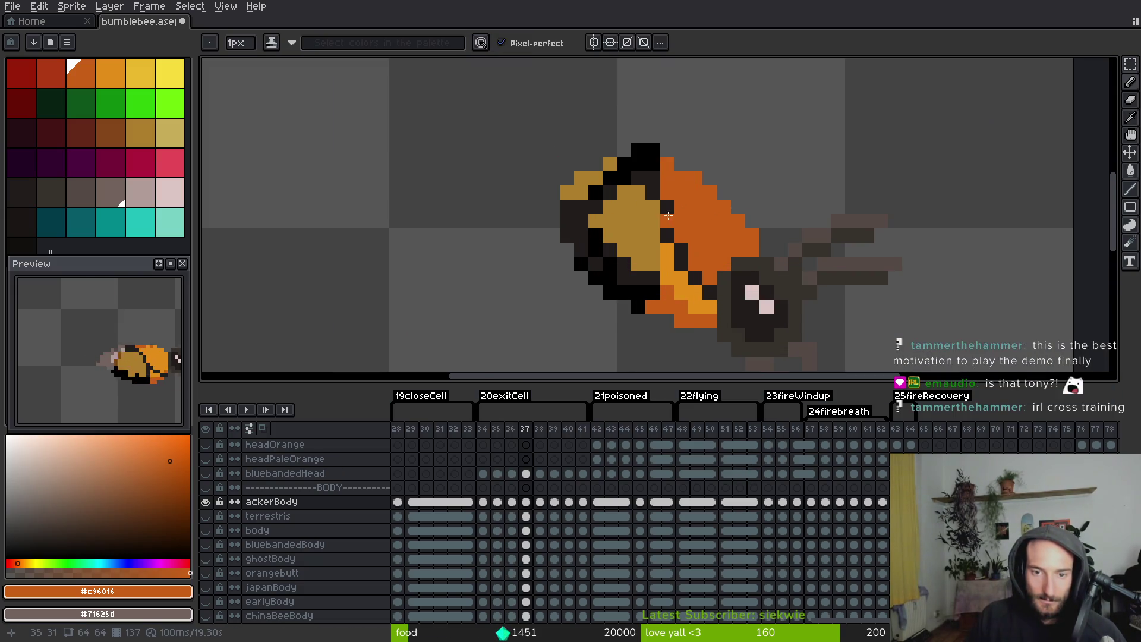
pyautogui.press('Left')
pyautogui.click(606, 233)
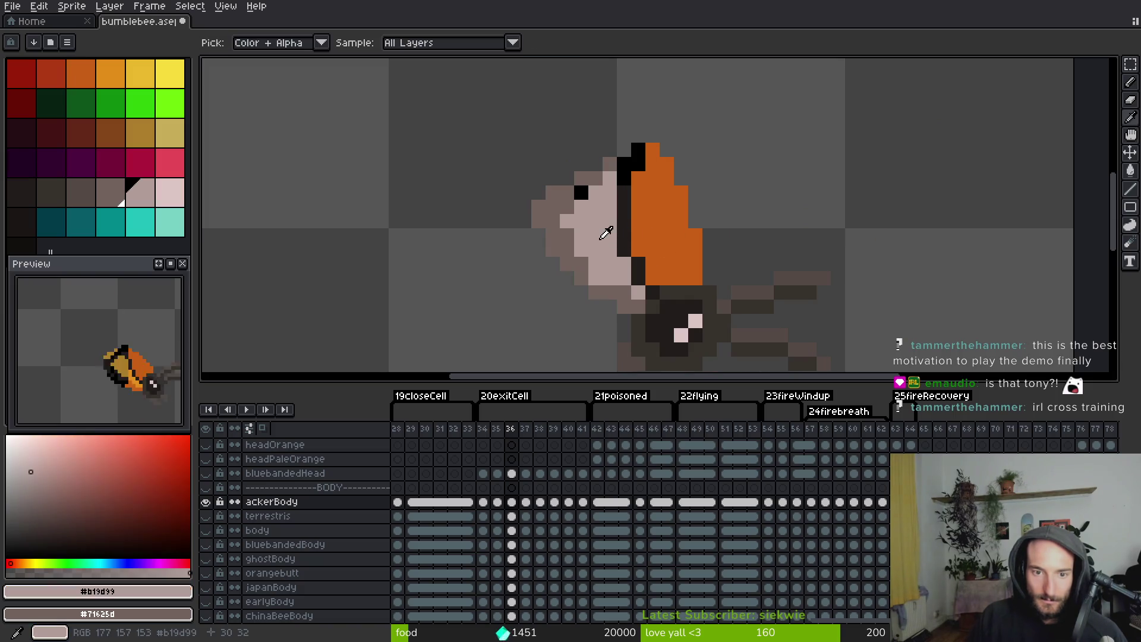
pyautogui.press('Right')
pyautogui.press('x')
pyautogui.click(171, 196)
# Bucket-fill frame 37's orange and dark belly pixels with pale pink
pyautogui.press('b')
pyautogui.press('g')
pyautogui.click(667, 262)
pyautogui.click(681, 306)
pyautogui.click(610, 264)
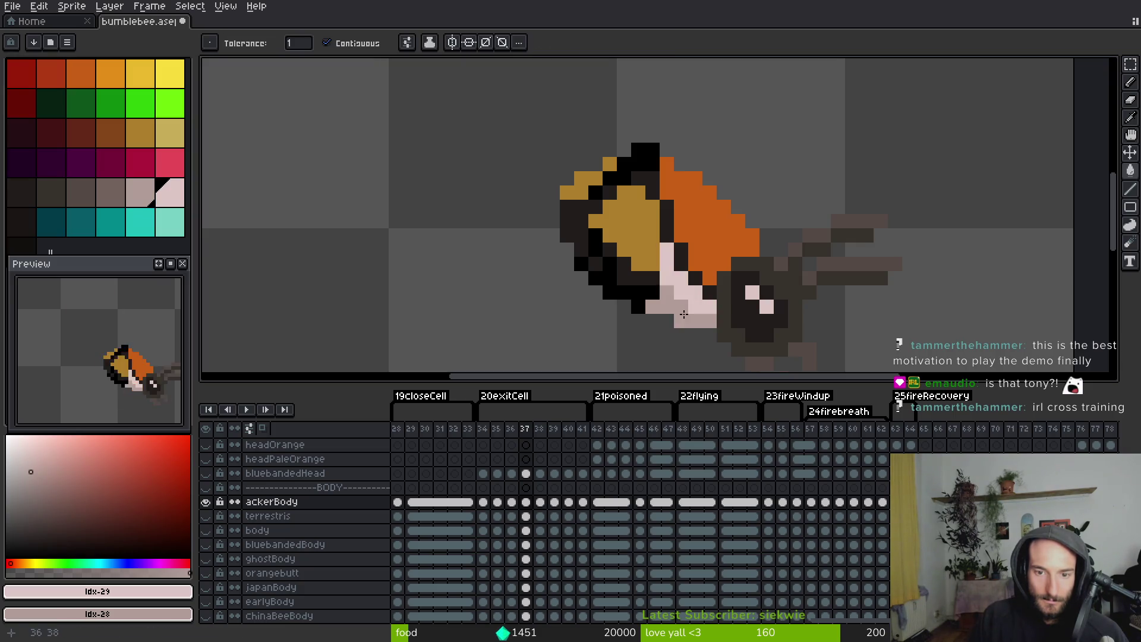
pyautogui.click(618, 284)
pyautogui.click(625, 268)
pyautogui.click(598, 259)
# Fill frame 37's lower head patches pale pink
pyautogui.click(574, 226)
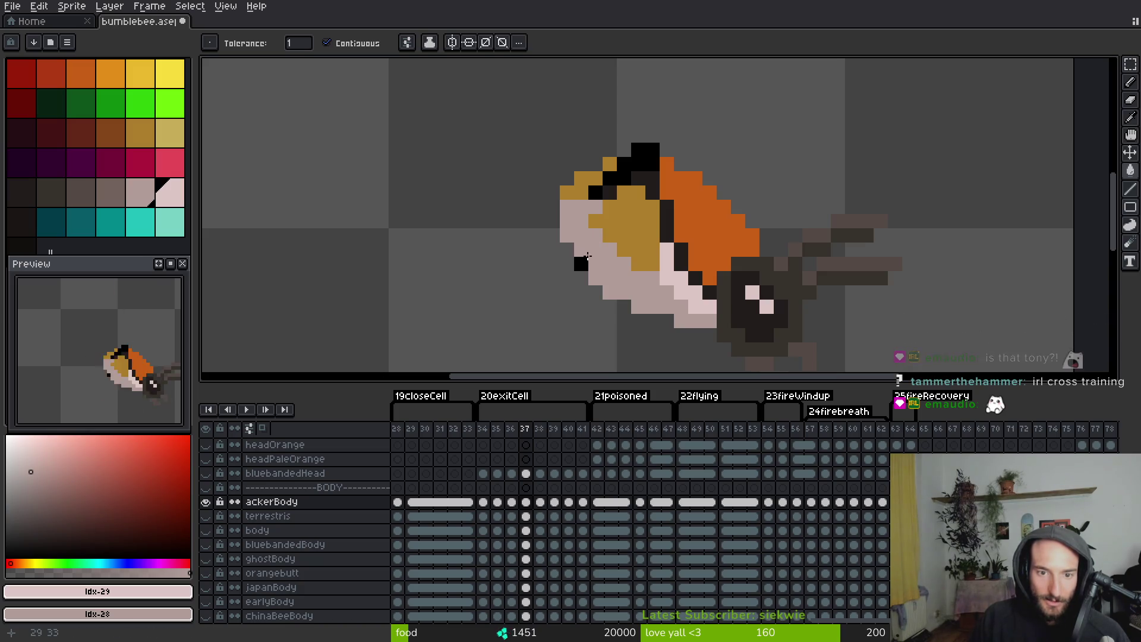
pyautogui.click(581, 264)
pyautogui.click(630, 226)
# Compare against frame 36, then fill frame 38's dark belly pale pink
pyautogui.press('Left')
pyautogui.scroll(-5, 627, 288)
pyautogui.press('i')
pyautogui.press('Right')
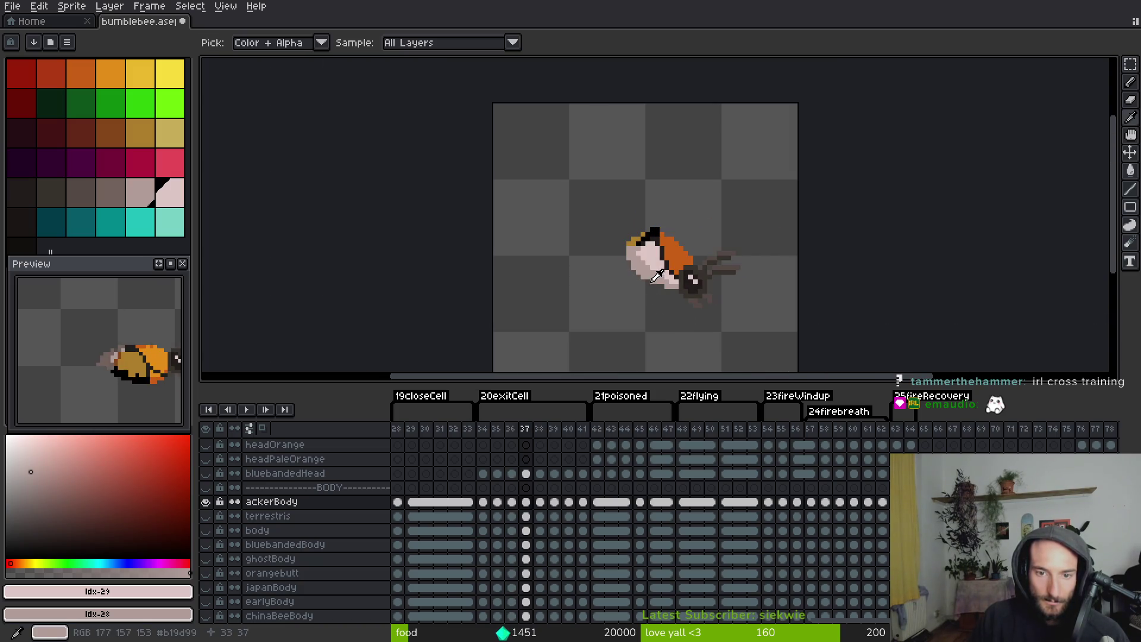
pyautogui.press('Right')
pyautogui.press('g')
pyautogui.scroll(3, 666, 262)
pyautogui.click(657, 265)
# Touch up frame 38's belly edge with pink pixels and fill the orange belly strip pale pink
pyautogui.press('f')
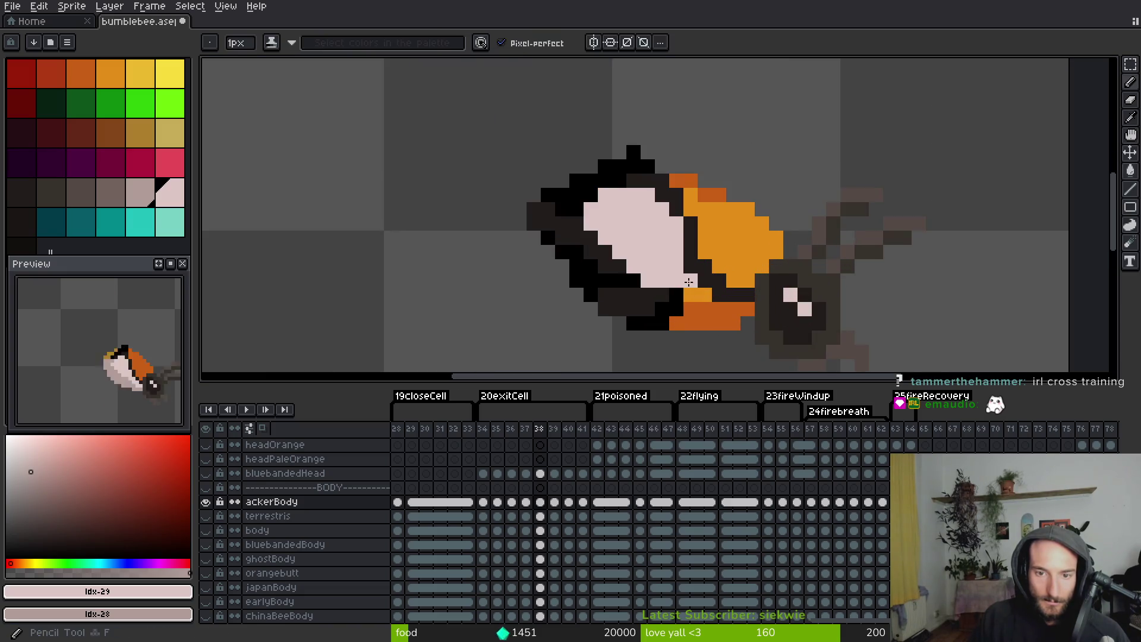
pyautogui.moveTo(704, 289); pyautogui.dragTo(704, 286)
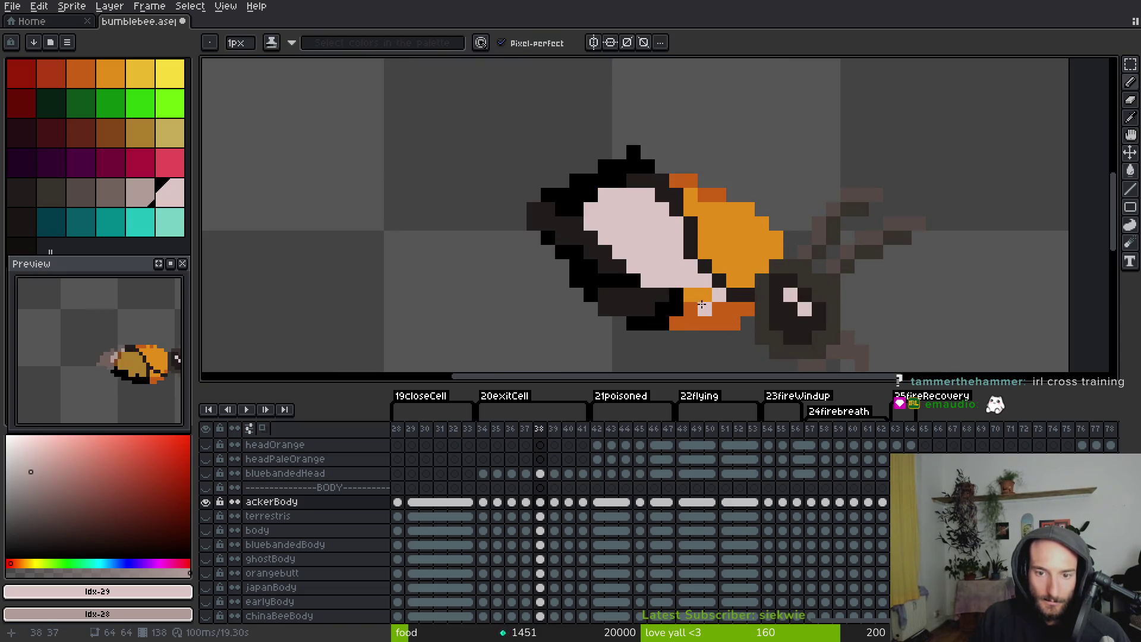
pyautogui.click(714, 317)
pyautogui.press('g')
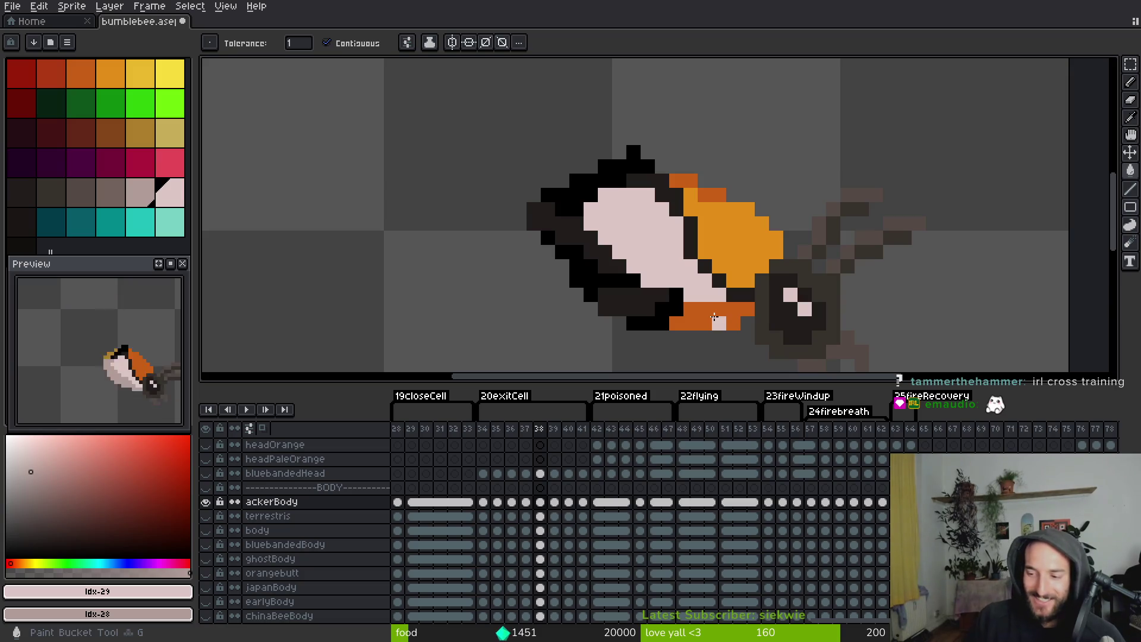
pyautogui.click(702, 323)
# Fill frame 38's black belly outline, dark lower body and left outline with grey-pink
pyautogui.click(651, 308)
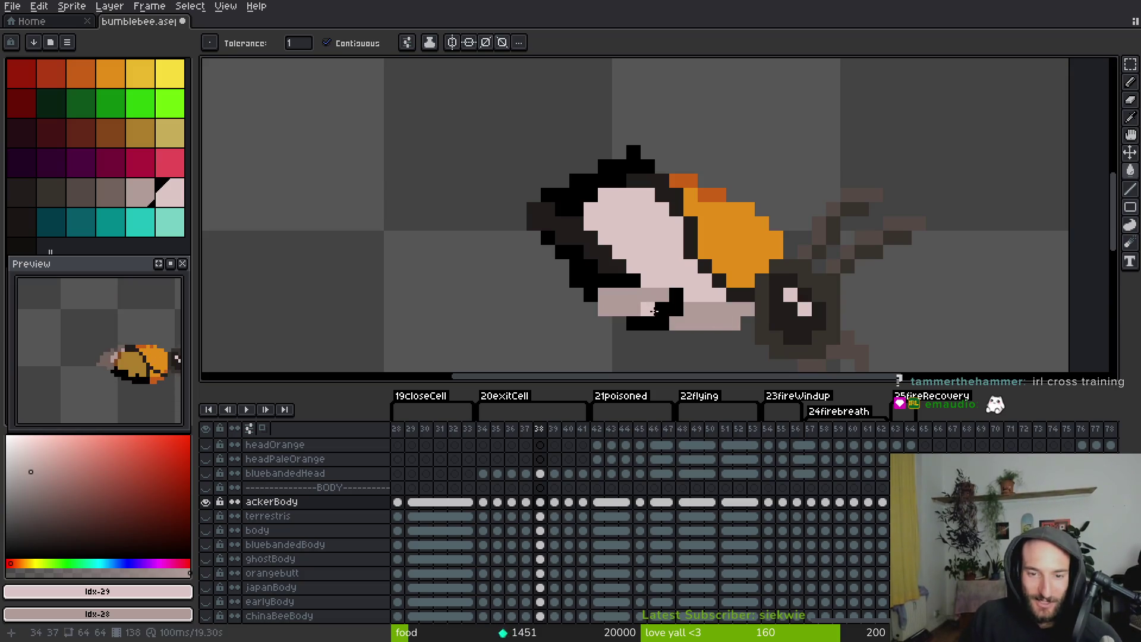
pyautogui.click(648, 323)
pyautogui.click(594, 279)
pyautogui.click(582, 249)
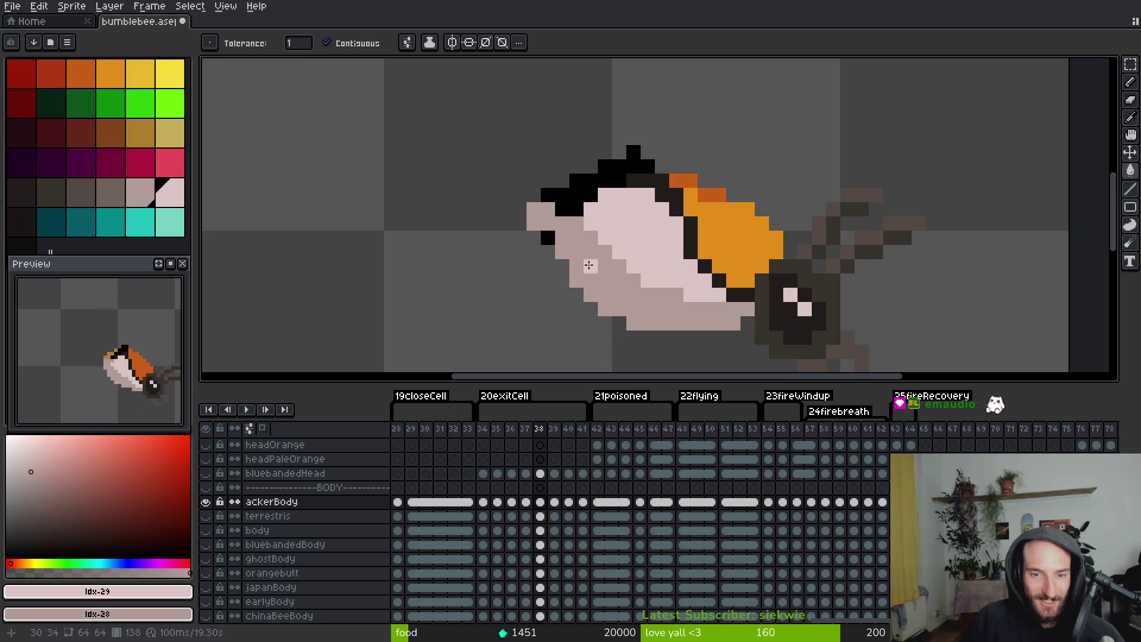
pyautogui.press('b')
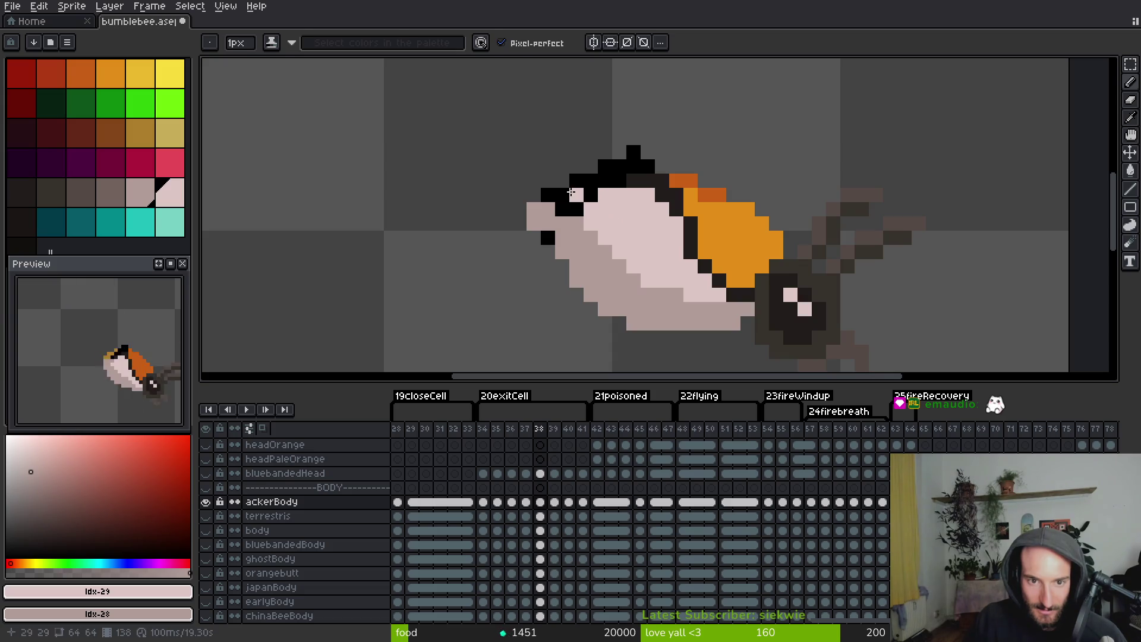
pyautogui.press('g')
# Fill the black head-top outline with a grey from the palette
pyautogui.click(102, 193)
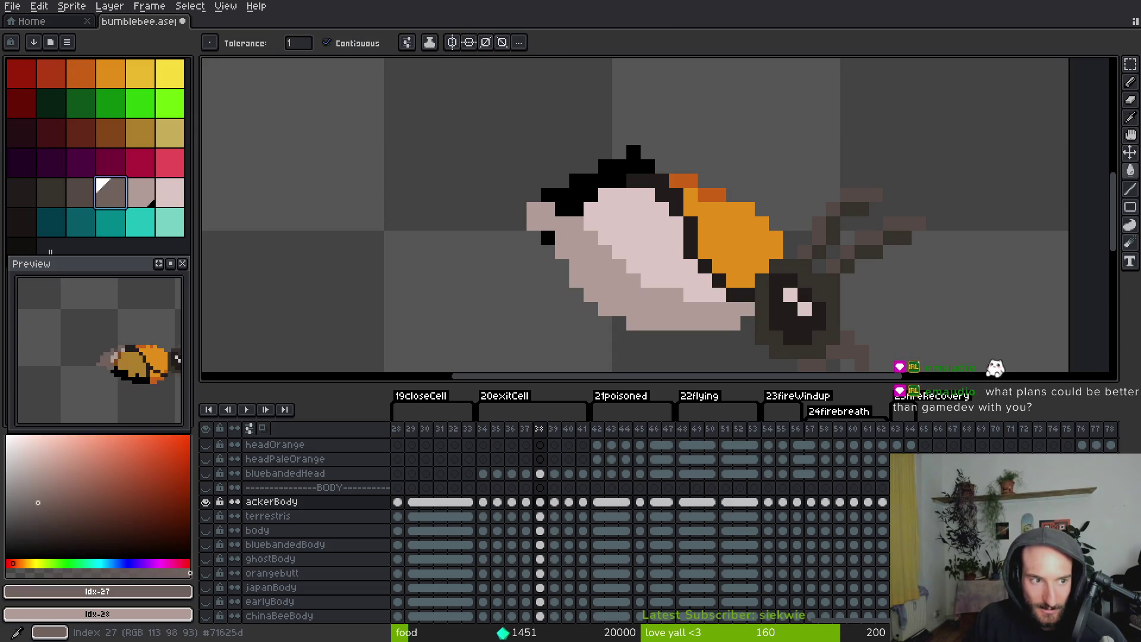
pyautogui.click(582, 185)
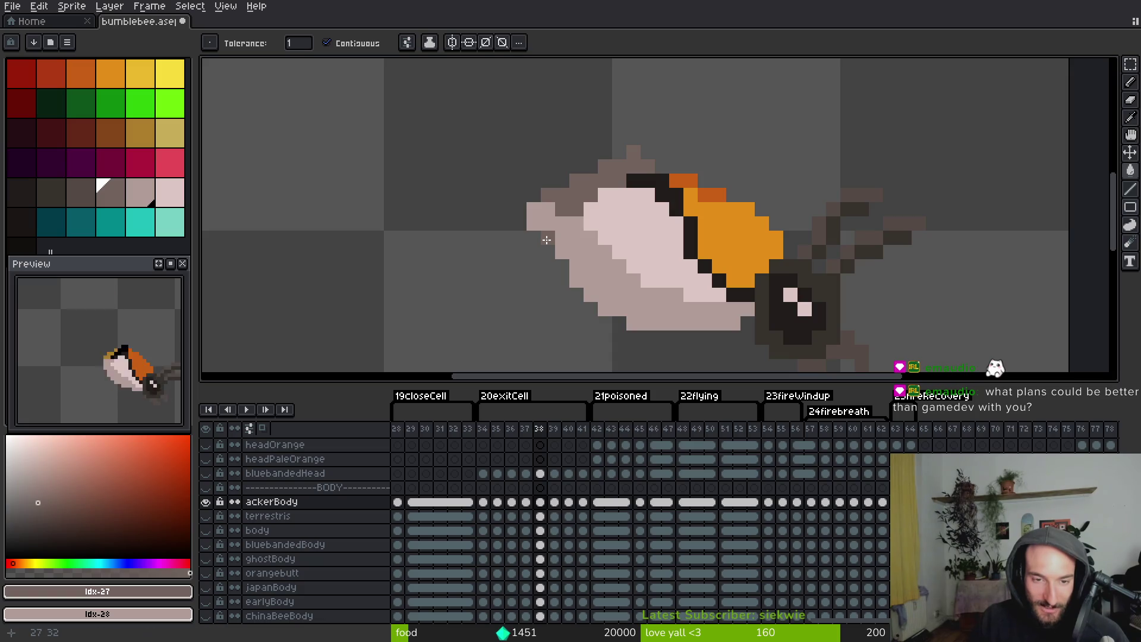
pyautogui.press('b')
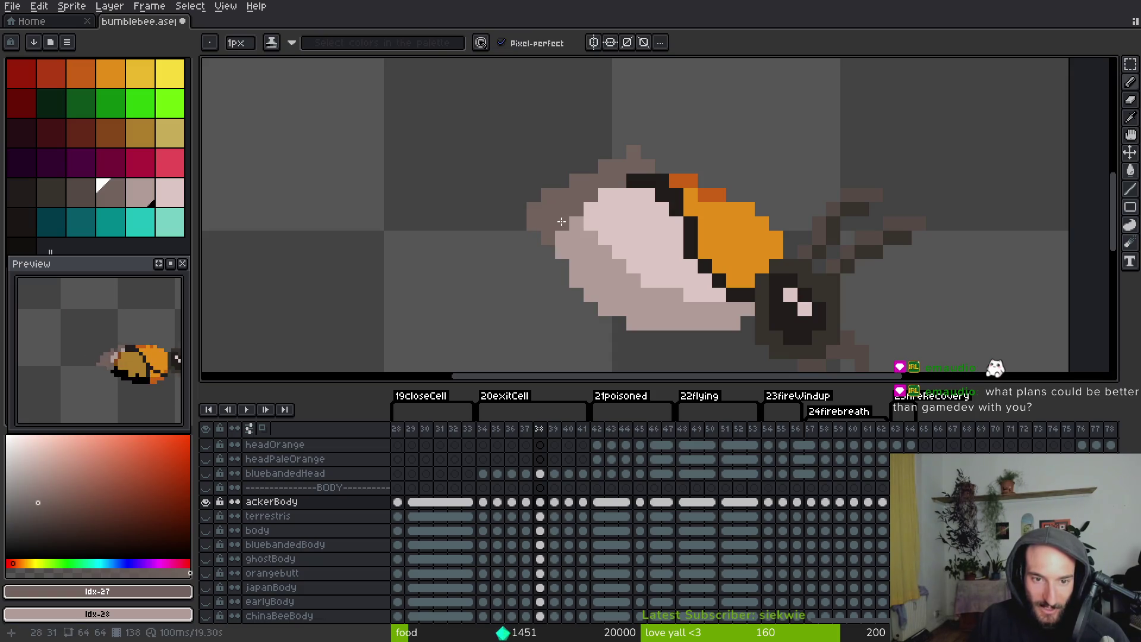
# Eyedrop the dark orange from an earlier frame's back, then move to frame 39
pyautogui.press('Left')
pyautogui.press('i')
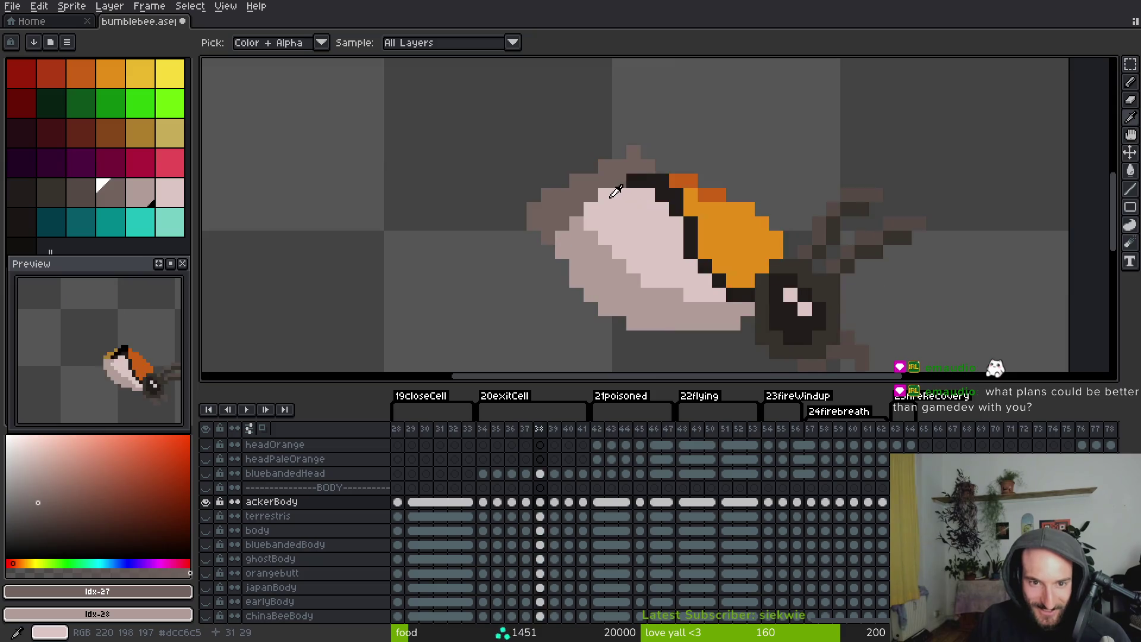
pyautogui.press('Left')
pyautogui.keyDown('alt'); pyautogui.click(643, 215); pyautogui.keyUp('alt')
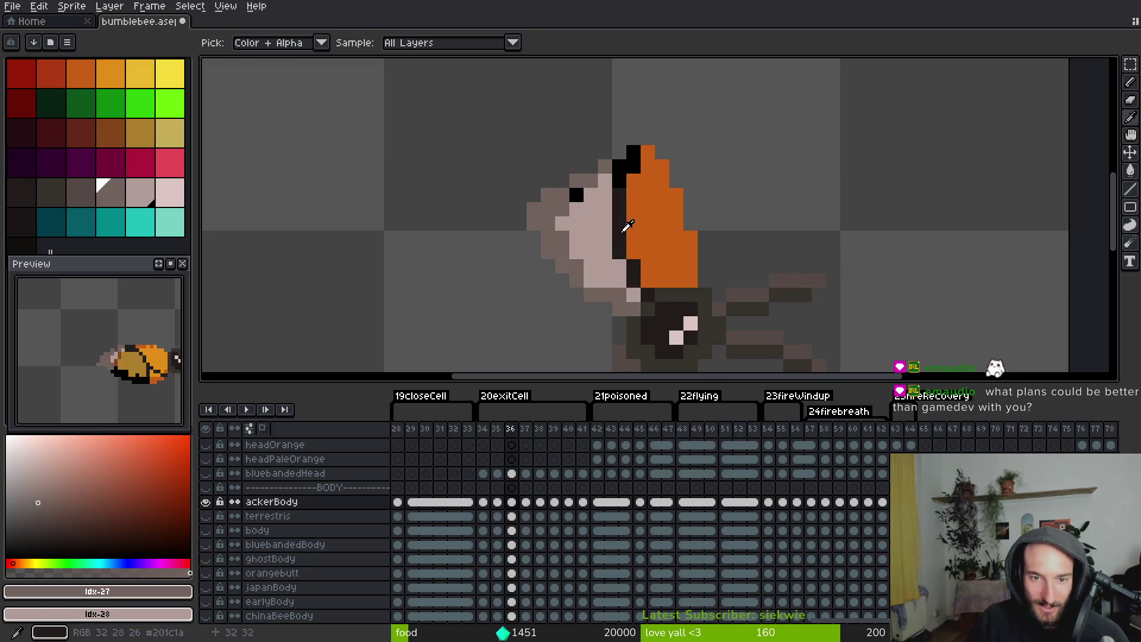
pyautogui.press('b')
pyautogui.press('Right')
pyautogui.press('Right')
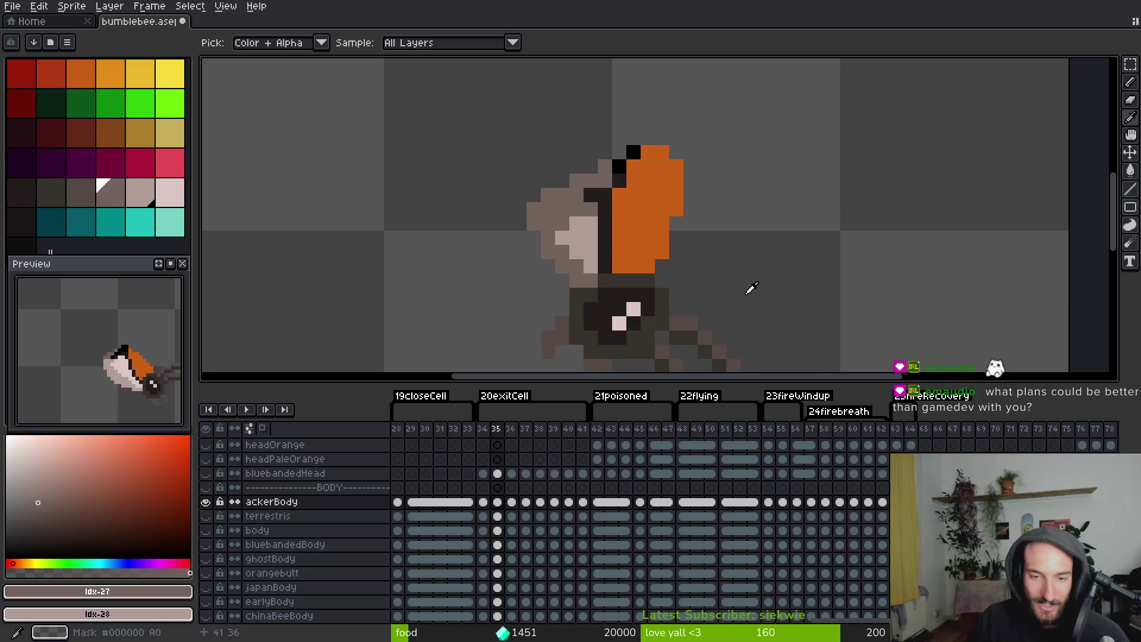
pyautogui.keyDown('alt'); pyautogui.click(723, 213); pyautogui.keyUp('alt')
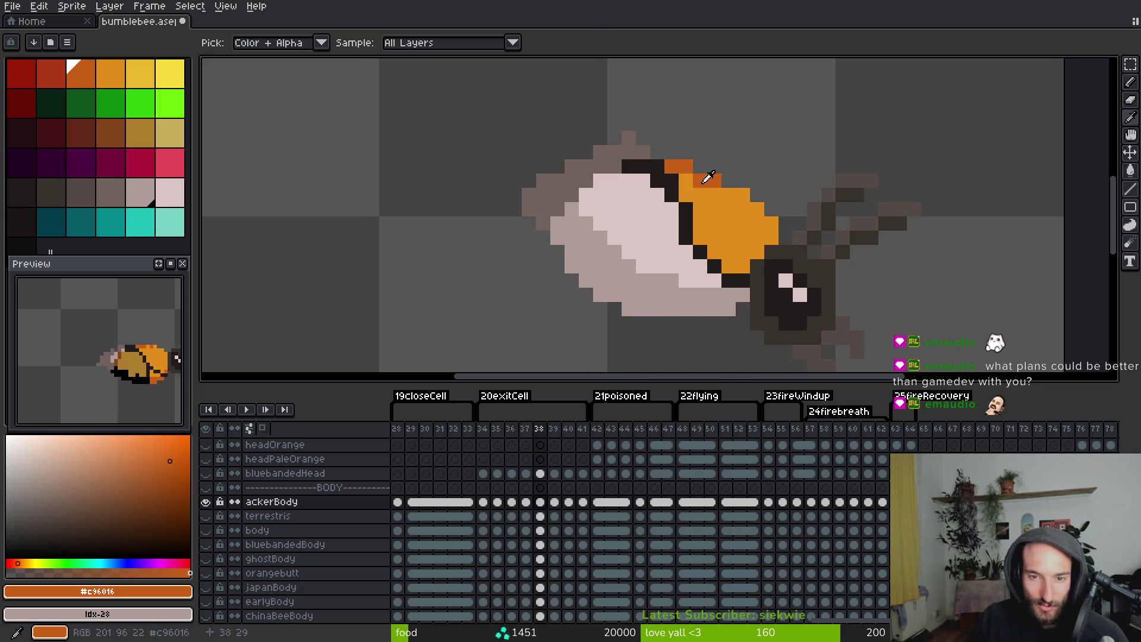
pyautogui.press('Right')
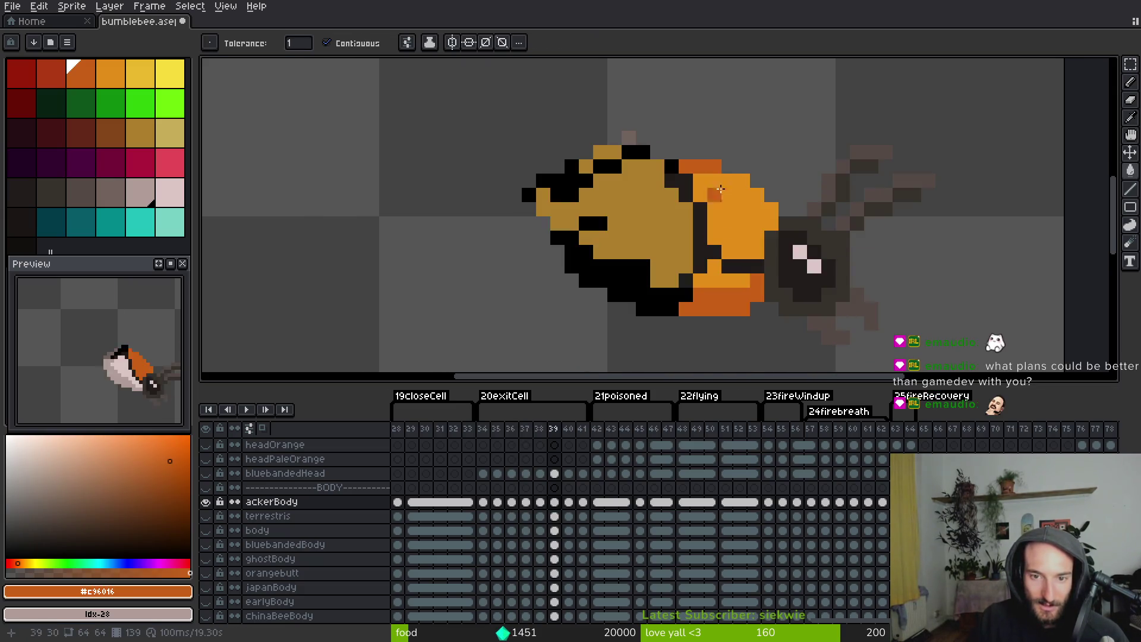
# Fill frame 39's bright orange back dark orange and its olive and orange body patches pale pink
pyautogui.click(727, 194)
pyautogui.keyDown('alt'); pyautogui.click(699, 252); pyautogui.keyUp('alt')
pyautogui.press('Left')
pyautogui.keyDown('alt'); pyautogui.click(684, 239); pyautogui.keyUp('alt')
pyautogui.press('Right')
pyautogui.press('g')
pyautogui.click(677, 244)
pyautogui.click(701, 264)
pyautogui.click(731, 280)
pyautogui.click(711, 309)
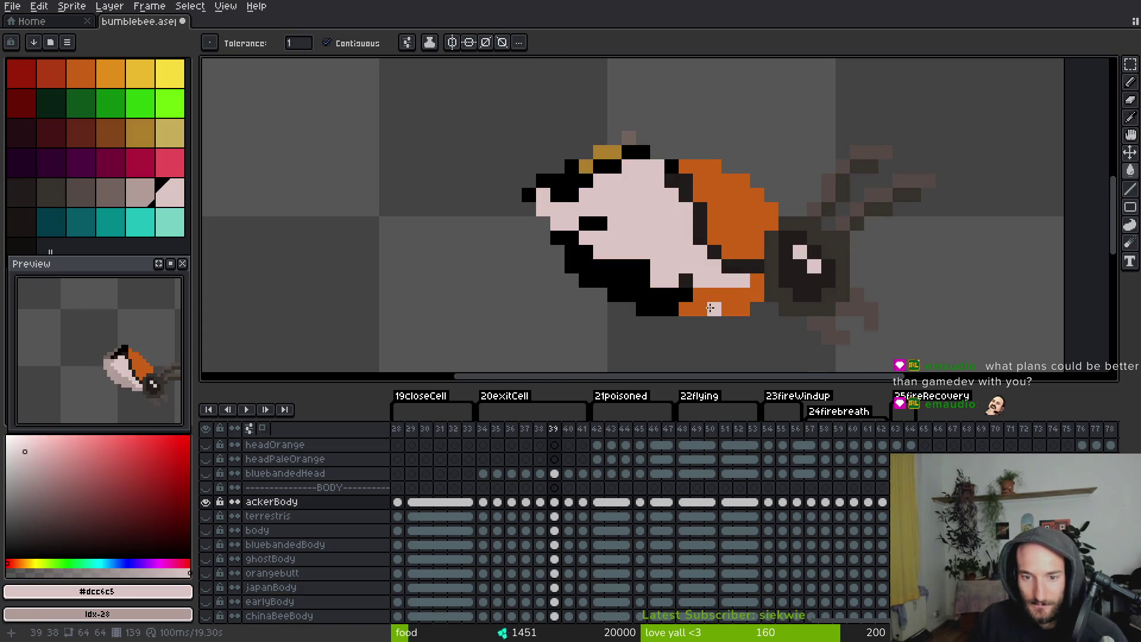
# Fill the bottom patch and black lower belly grey-pink, then sample the dark orange
pyautogui.click(711, 310)
pyautogui.click(672, 306)
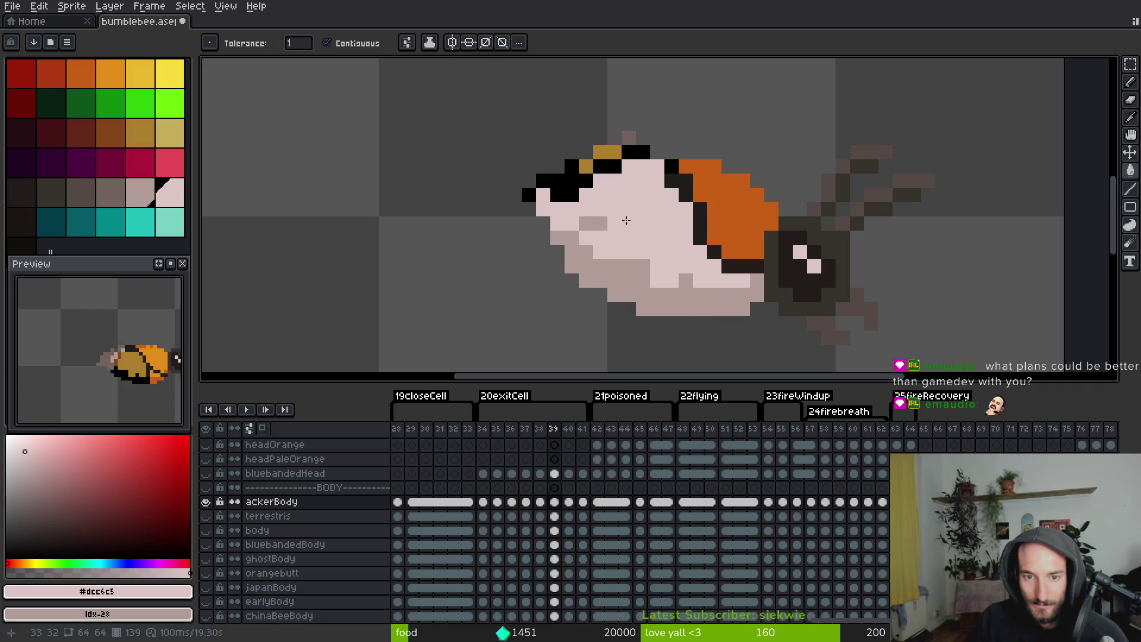
pyautogui.press('f')
pyautogui.keyDown('alt'); pyautogui.click(716, 253); pyautogui.keyUp('alt')
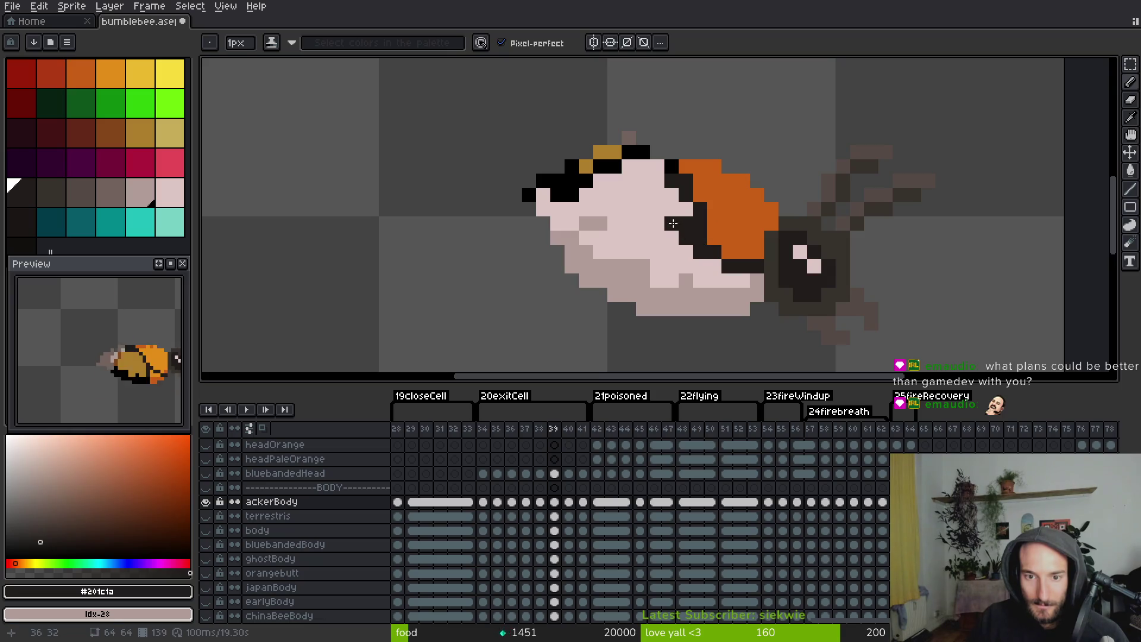
pyautogui.keyDown('alt'); pyautogui.click(731, 196); pyautogui.keyUp('alt')
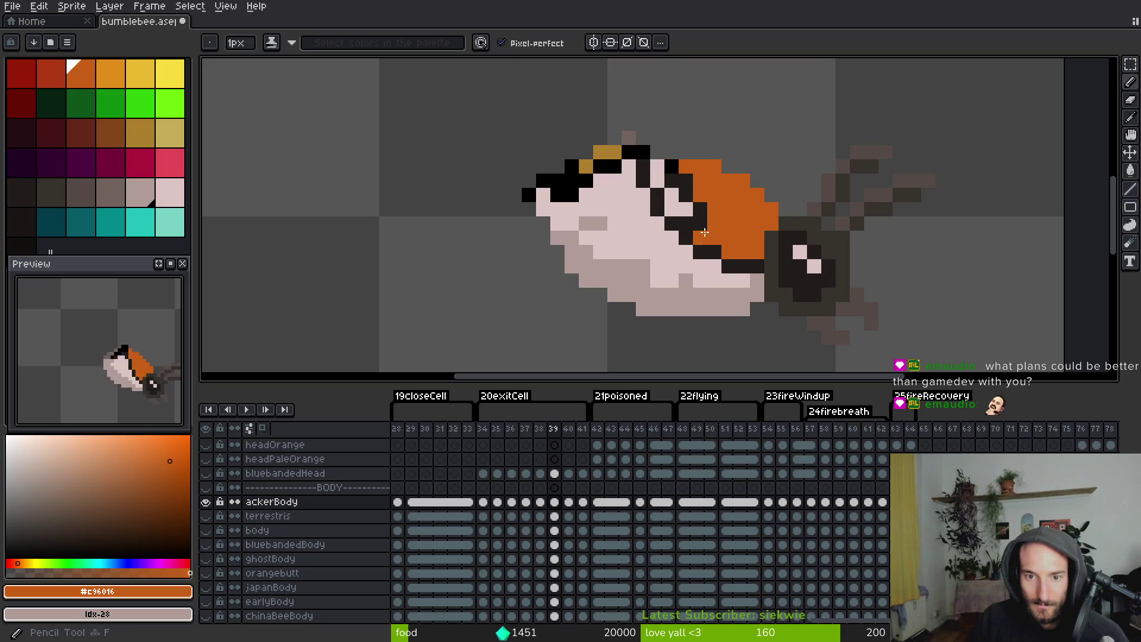
# Fill the back area with dark orange #c96016 and go to frame 40
pyautogui.press('g')
pyautogui.click(686, 205)
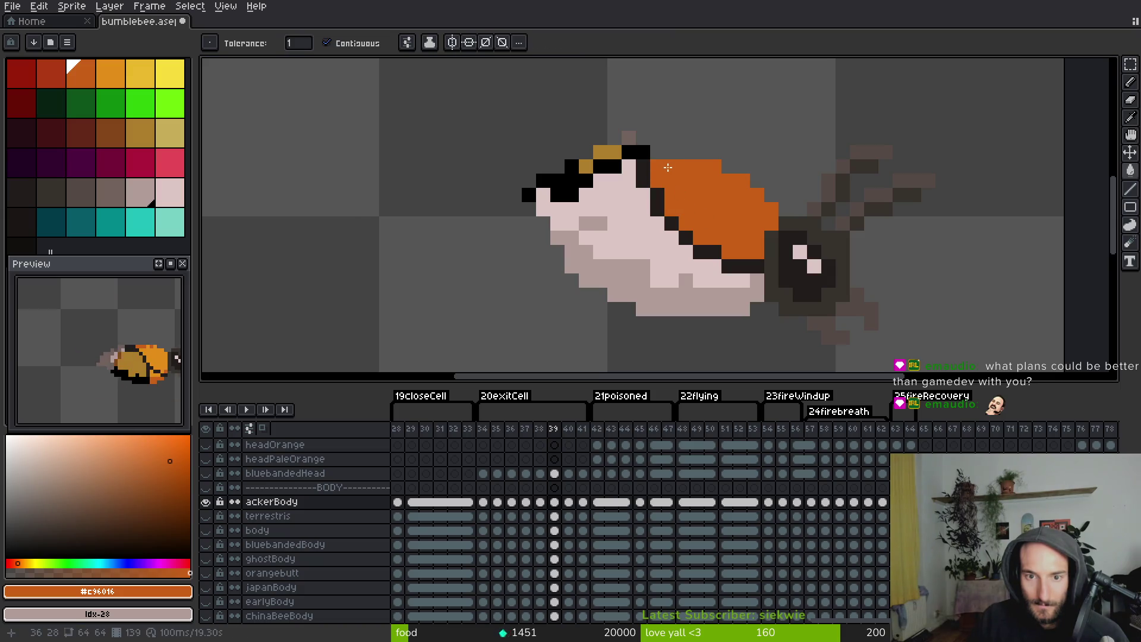
pyautogui.scroll(-5, 681, 175)
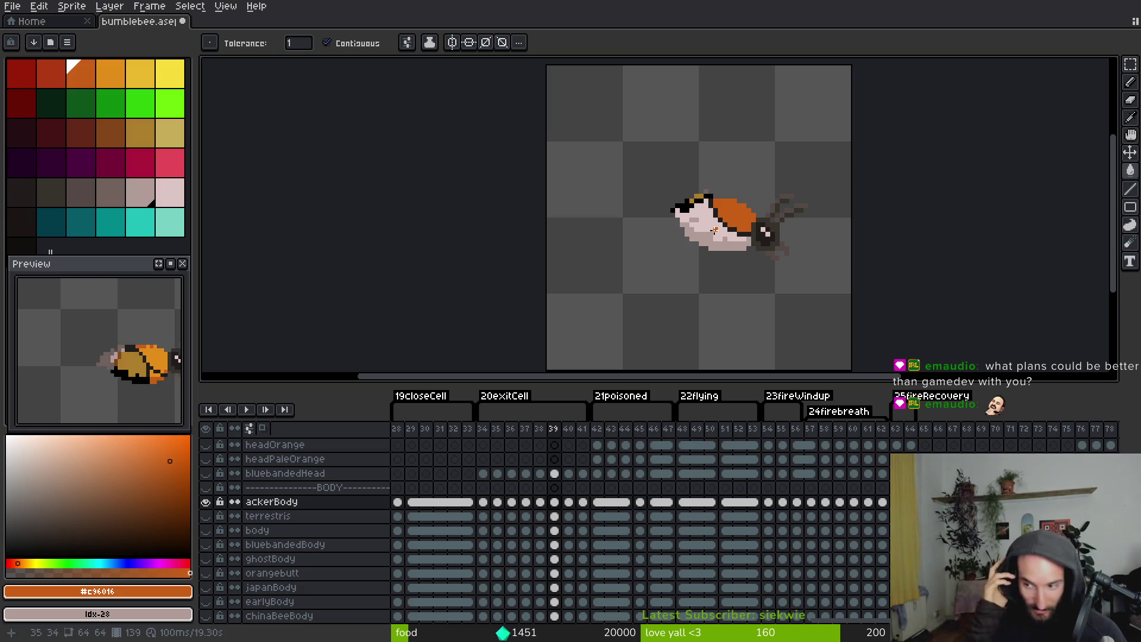
pyautogui.press('Right')
pyautogui.scroll(5, 738, 212)
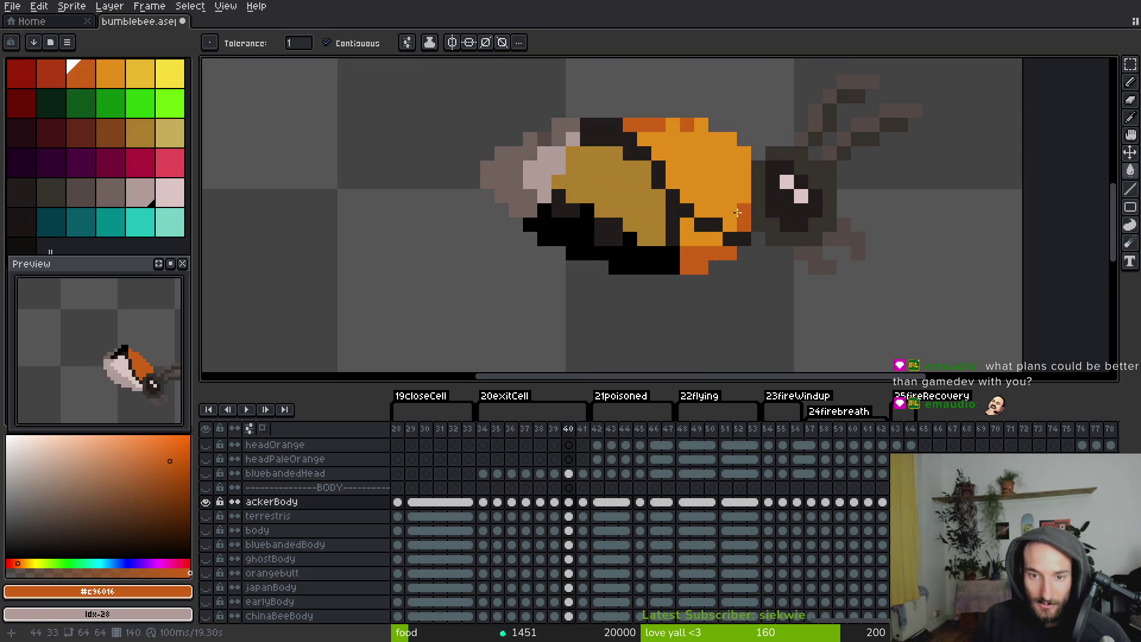
# Pencil a dark #201c1a diagonal stripe across frame 40's orange body
pyautogui.press('i')
pyautogui.click(668, 173)
pyautogui.press('b')
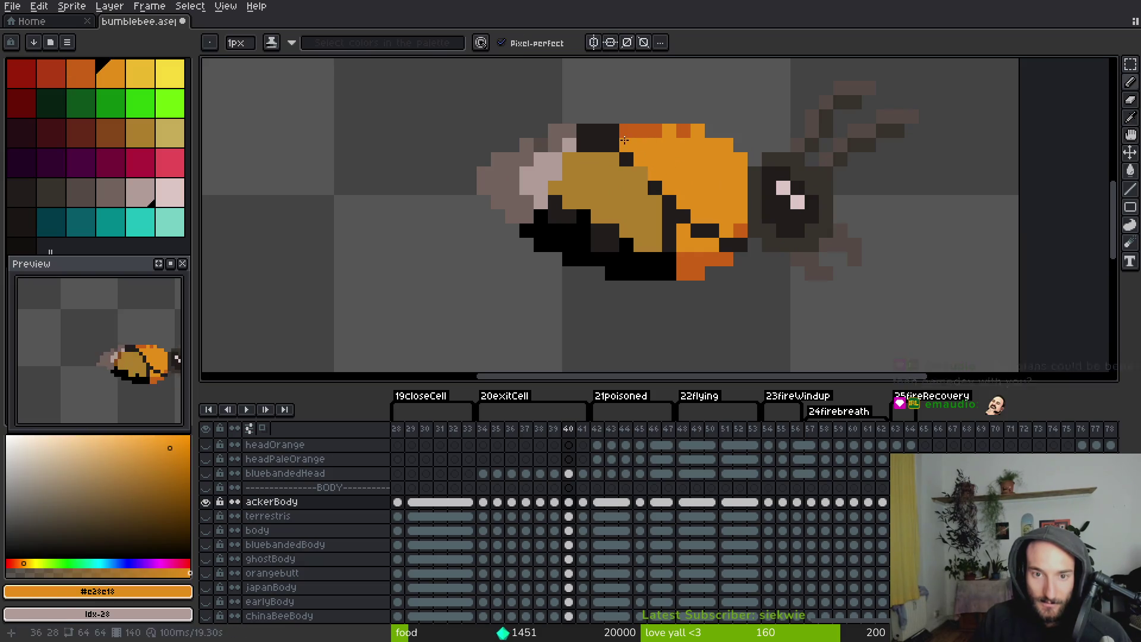
pyautogui.press('i')
pyautogui.click(627, 155)
pyautogui.press('b')
pyautogui.moveTo(627, 158); pyautogui.dragTo(673, 220)
pyautogui.press('i')
pyautogui.click(671, 225)
pyautogui.press('b')
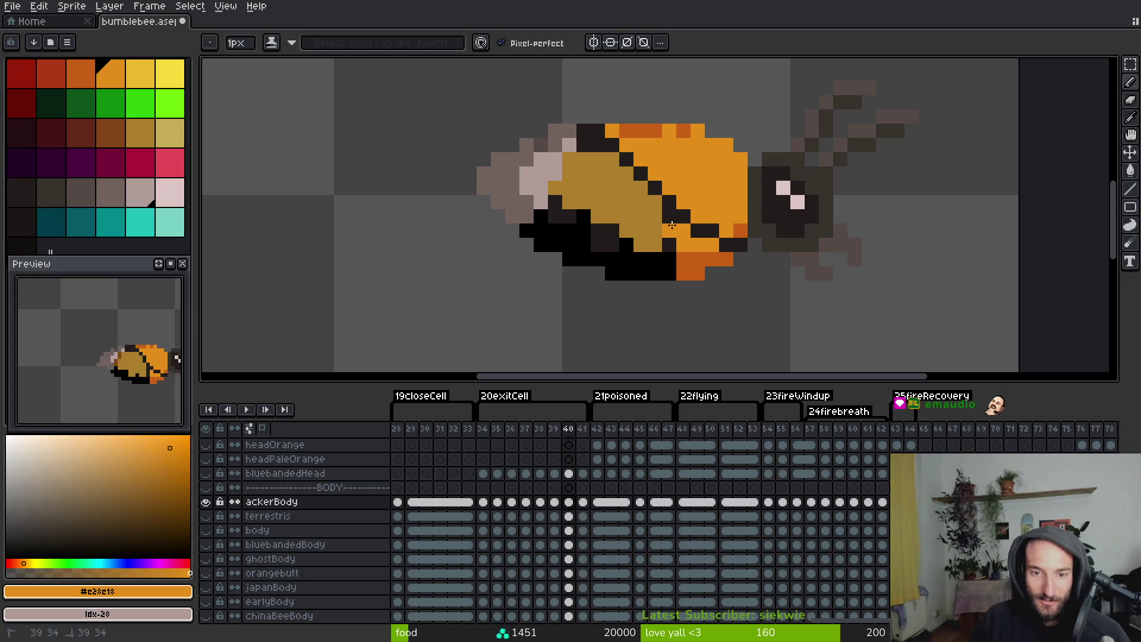
# Fill the olive body and lower orange region with pale pink #dcc6c5
pyautogui.press('i')
pyautogui.click(631, 229)
pyautogui.press('g')
pyautogui.click(633, 225)
pyautogui.click(678, 237)
pyautogui.click(694, 272)
# Right-click fill the bottom patch and black belly with grey-pink #b19d99
pyautogui.press('i')
pyautogui.rightClick(692, 267)
pyautogui.press('g')
pyautogui.rightClick(692, 266)
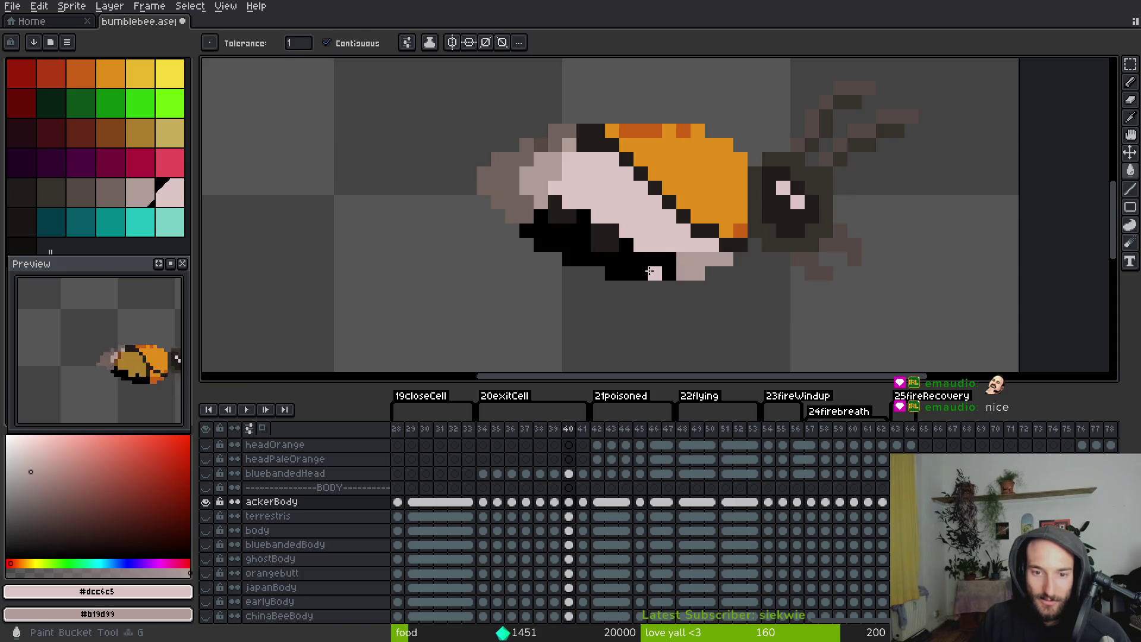
pyautogui.rightClick(642, 270)
pyautogui.rightClick(603, 239)
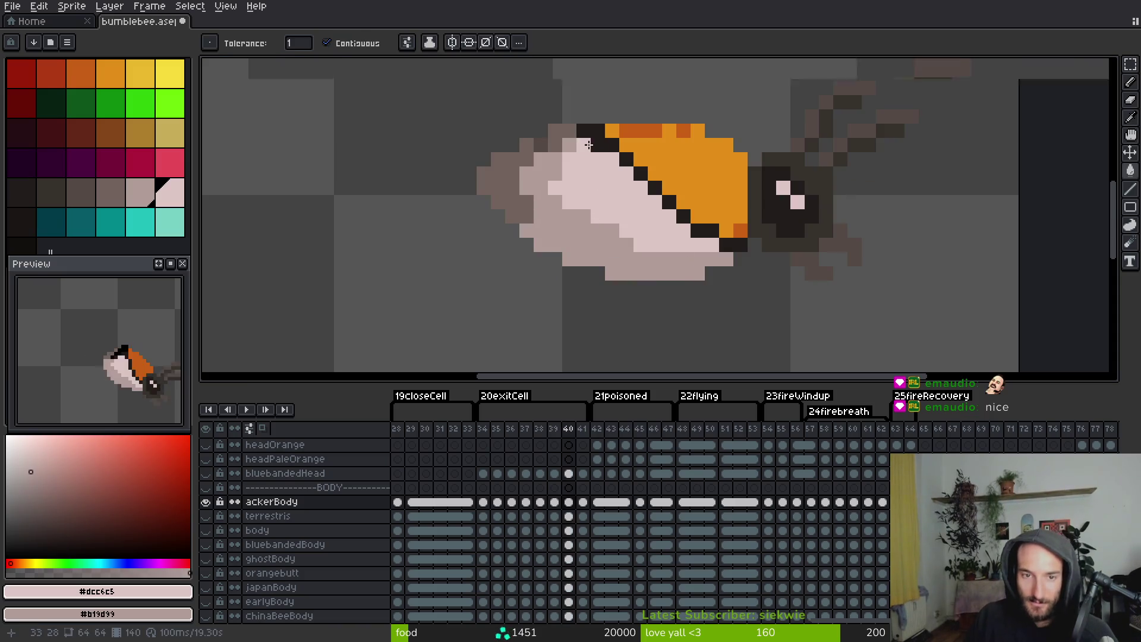
# Fill the light orange back with dark orange #c96016, then go to frame 41
pyautogui.scroll(2, 597, 145)
pyautogui.press('b')
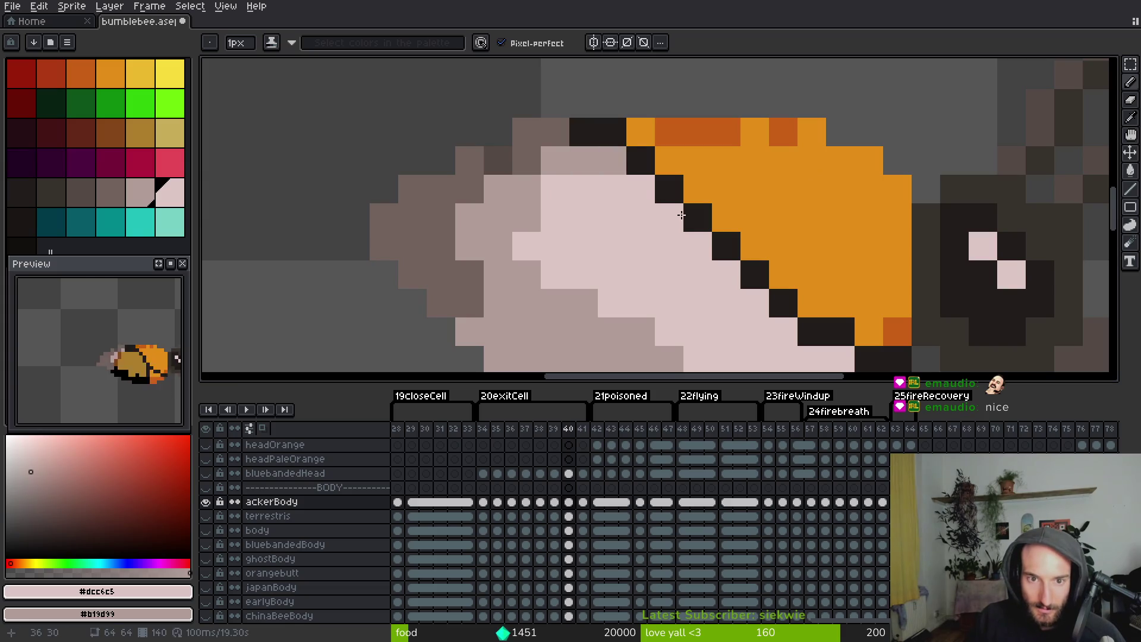
pyautogui.scroll(-2, 660, 206)
pyautogui.scroll(1, 658, 204)
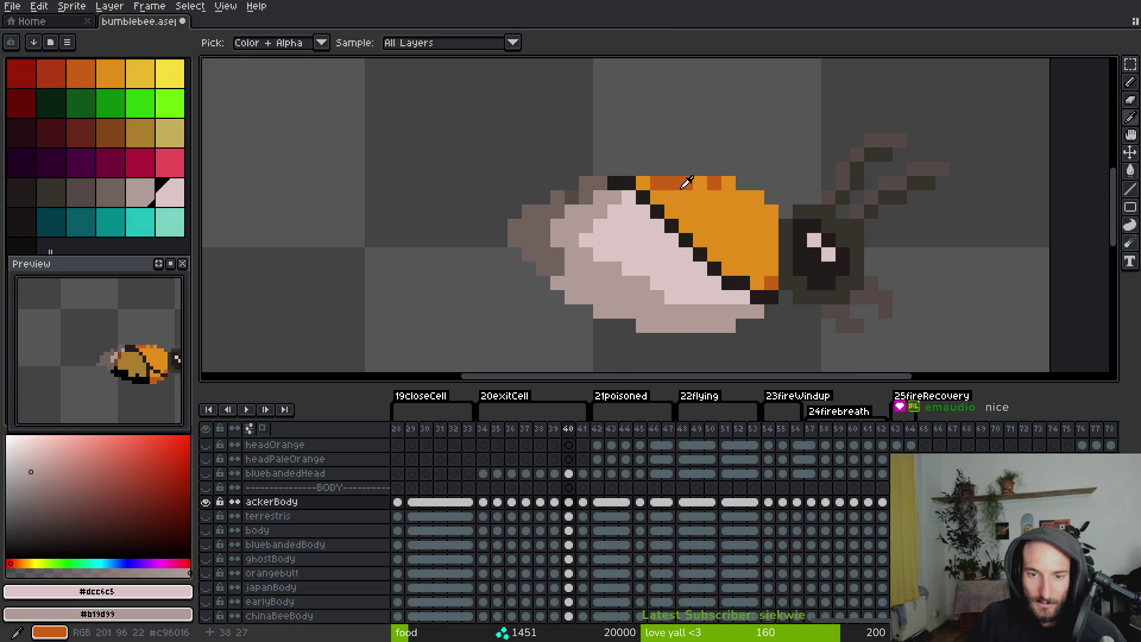
pyautogui.keyDown('alt'); pyautogui.click(678, 183); pyautogui.keyUp('alt')
pyautogui.press('g')
pyautogui.click(677, 194)
pyautogui.scroll(-2, 645, 182)
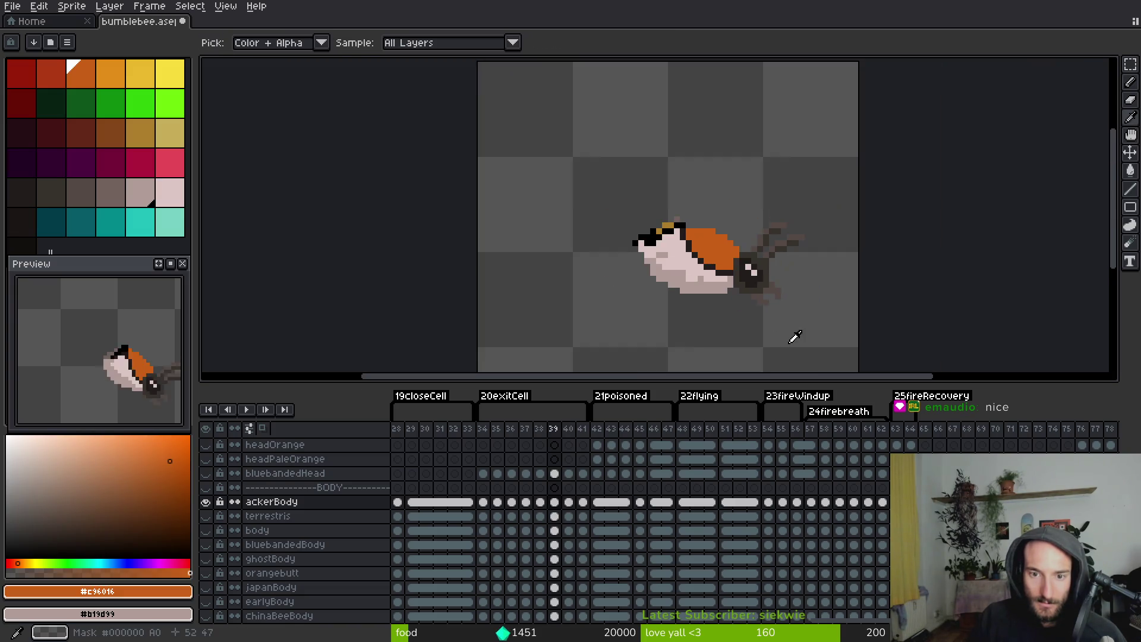
pyautogui.press('Right')
pyautogui.scroll(2, 746, 230)
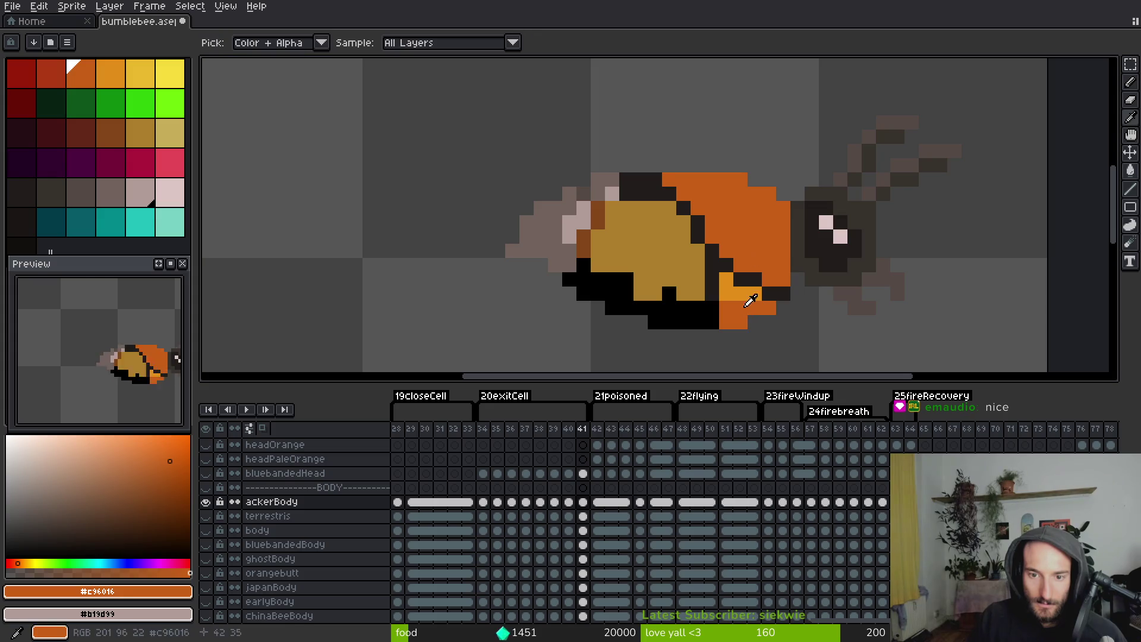
# Fill frame 41's small belly pixels pale pink and the bottom orange area grey-pink
pyautogui.press('Left')
pyautogui.keyDown('alt'); pyautogui.click(707, 292); pyautogui.keyUp('alt')
pyautogui.press('Right')
pyautogui.click(737, 294)
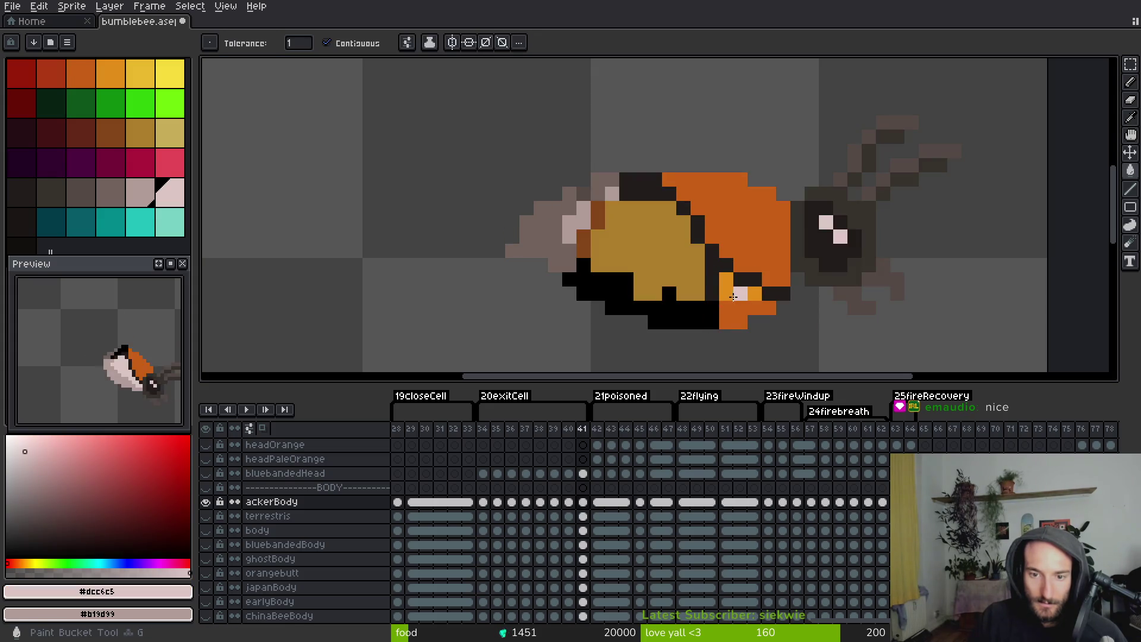
pyautogui.rightClick(737, 309)
pyautogui.click(726, 282)
# Fill the yellow body pale pink and the black belly and brown edges grey-pink
pyautogui.press('b')
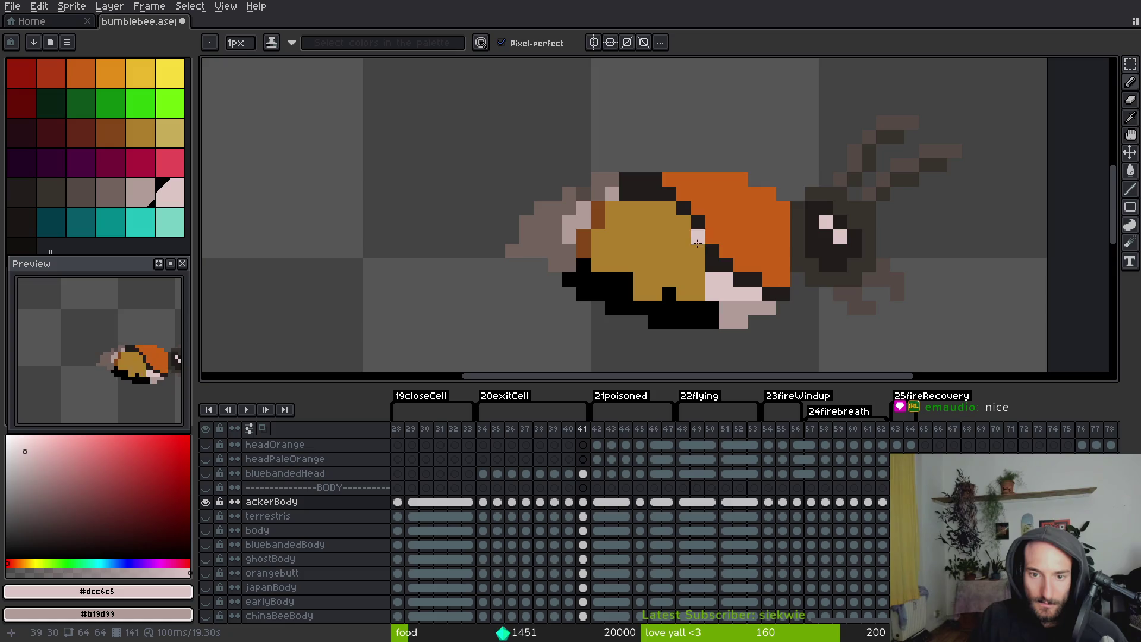
pyautogui.press('g')
pyautogui.click(654, 256)
pyautogui.rightClick(595, 288)
pyautogui.rightClick(584, 244)
pyautogui.click(598, 214)
# Pencil the dark head-top and stray body pixels grey-pink
pyautogui.press('b')
pyautogui.moveTo(642, 194); pyautogui.dragTo(628, 190)
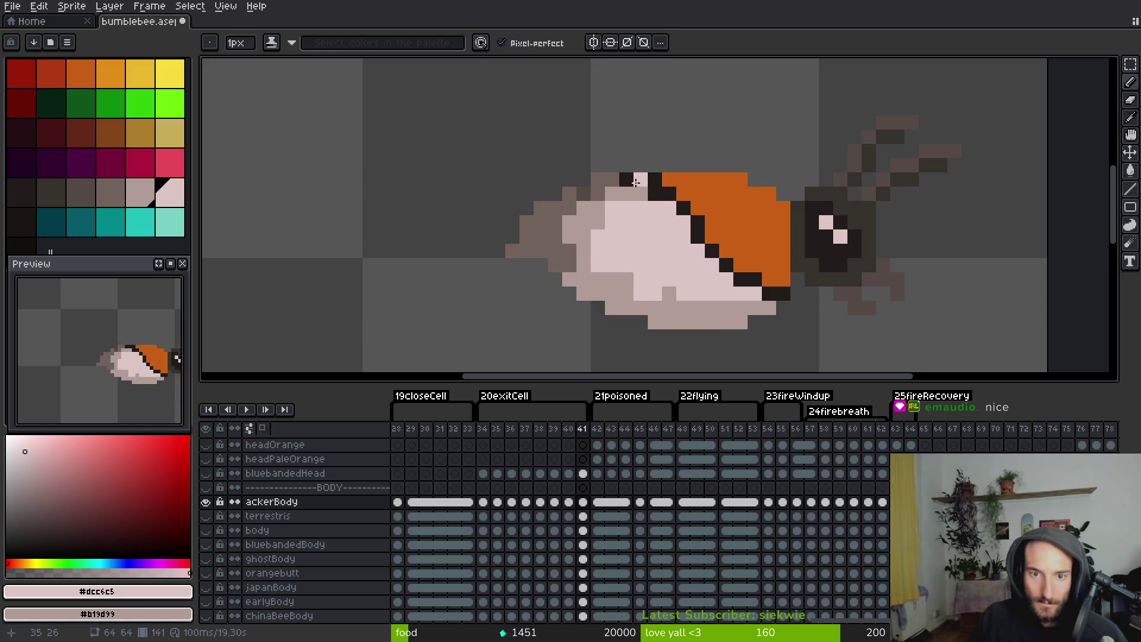
pyautogui.rightClick(615, 205)
pyautogui.rightClick(597, 266)
pyautogui.rightClick(655, 294)
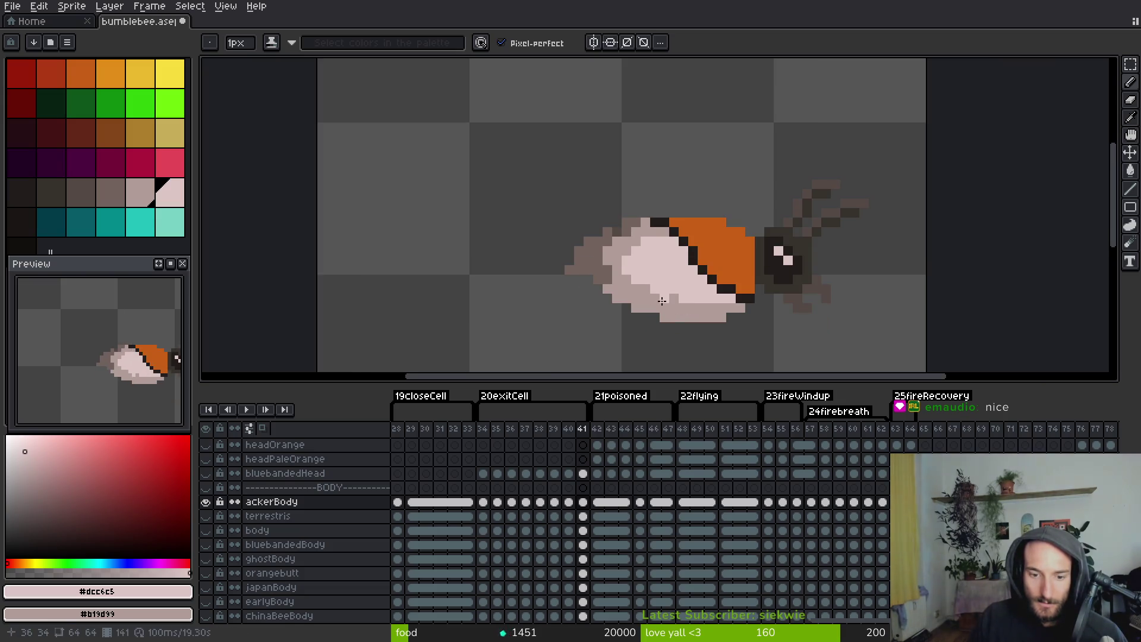
# Step forward through the timeline to frame 45
pyautogui.scroll(-1, 677, 286)
pyautogui.press('Right')
pyautogui.press('i')
pyautogui.press('Right')
pyautogui.press('Right')
pyautogui.press('Right')
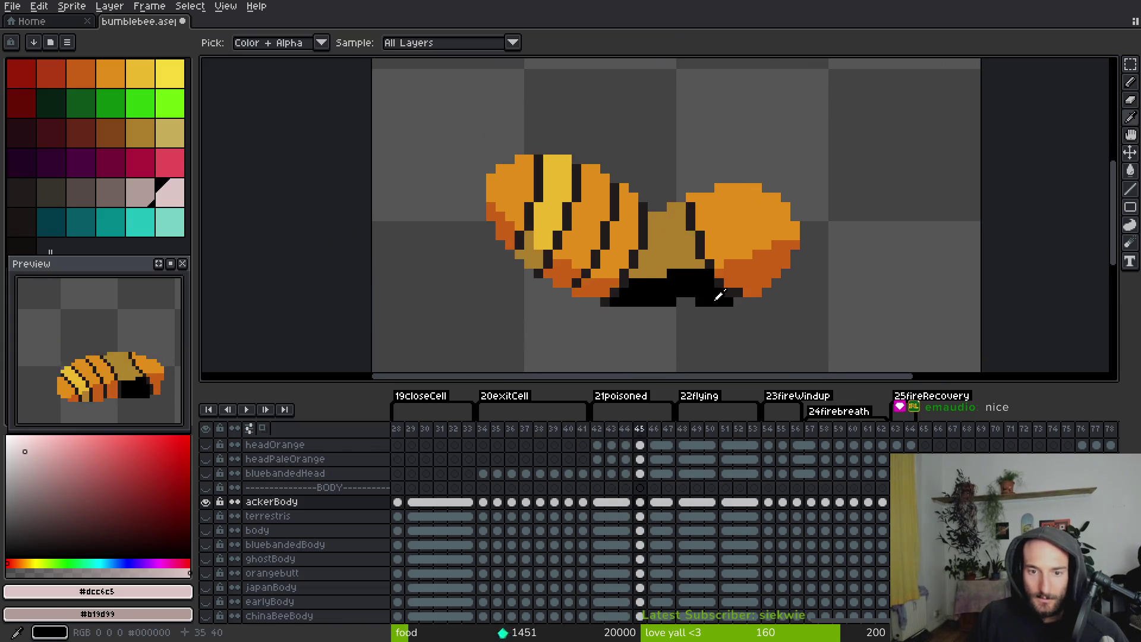
# Step forward to frame 55 and switch to the pencil tool
pyautogui.press('Right')
pyautogui.press('Right')
pyautogui.press('Right')
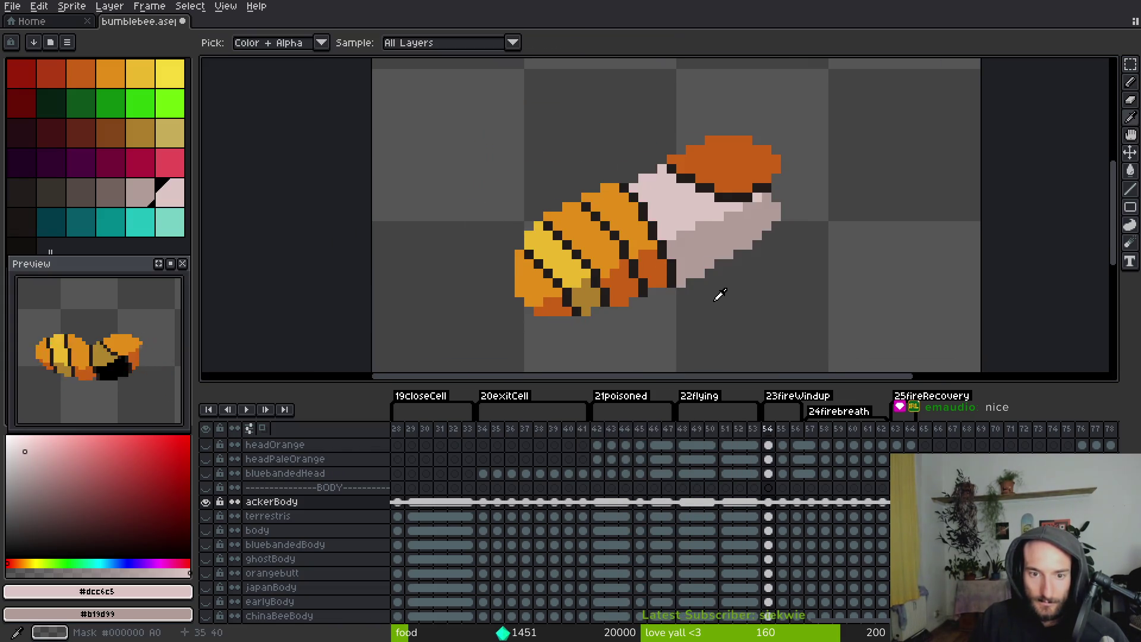
pyautogui.press('Right')
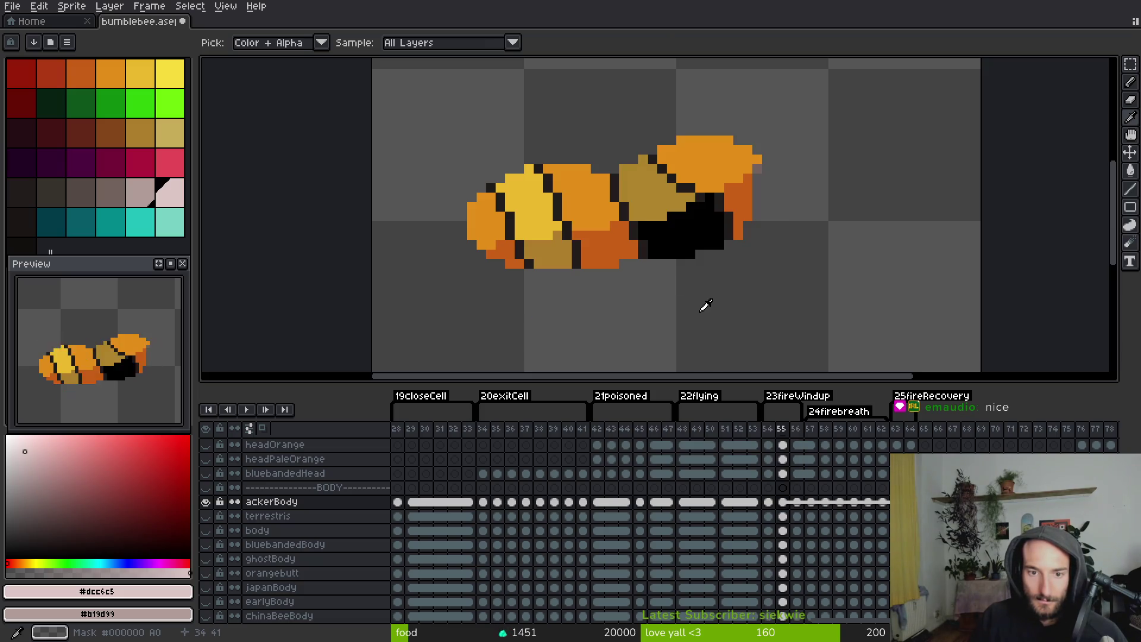
pyautogui.press('b')
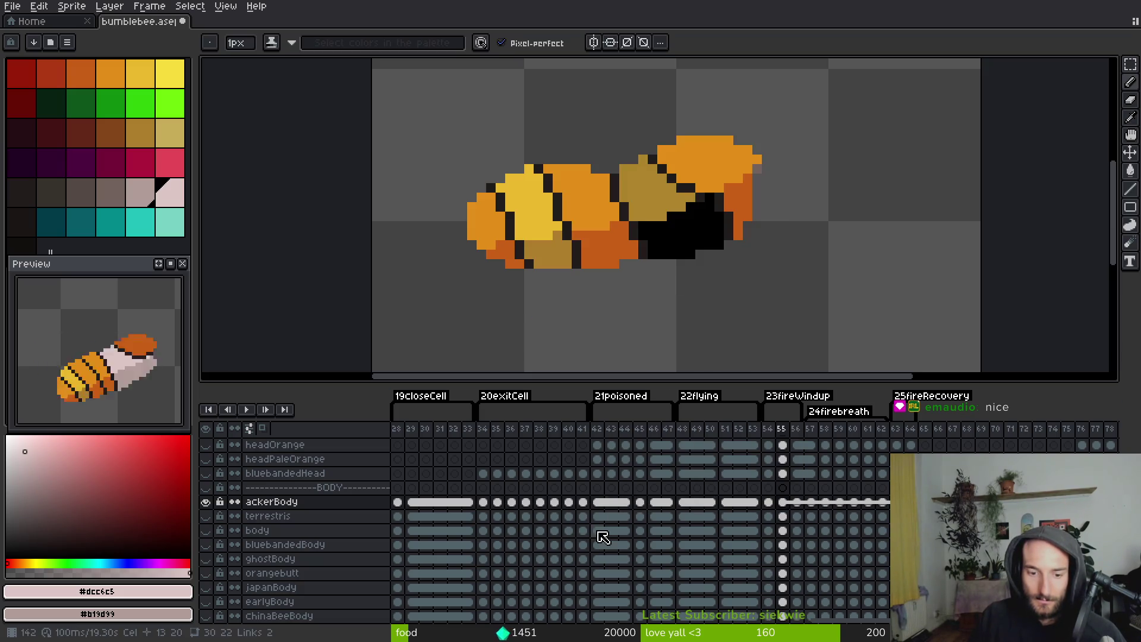
pyautogui.hscroll(10, 626, 440)
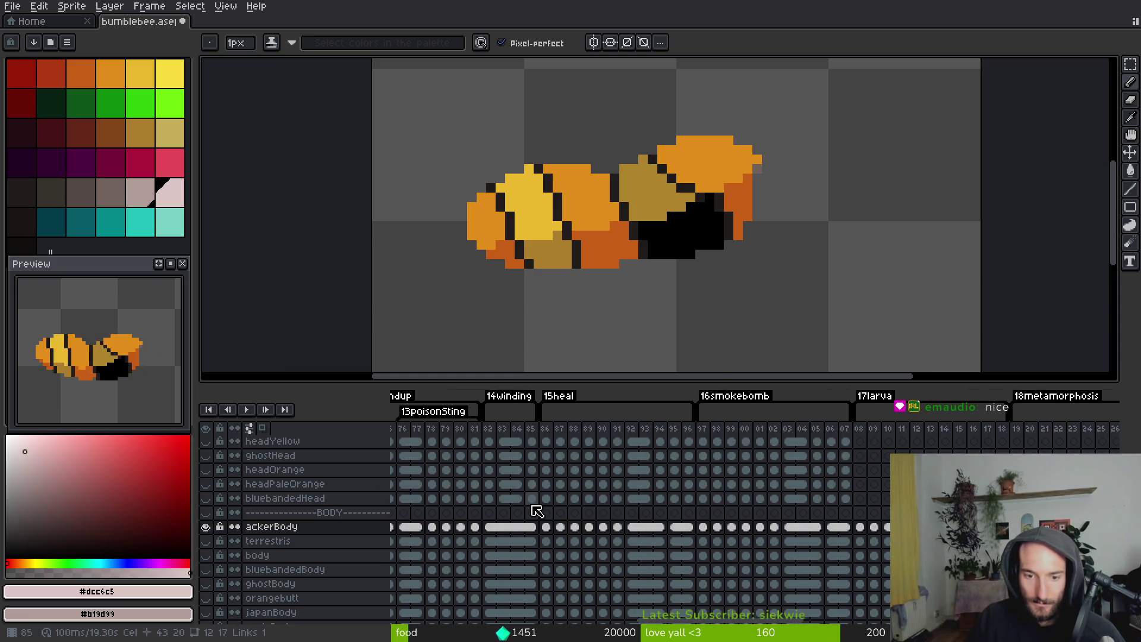
pyautogui.scroll(2, 537, 509)
pyautogui.moveTo(562, 564); pyautogui.dragTo(600, 543)
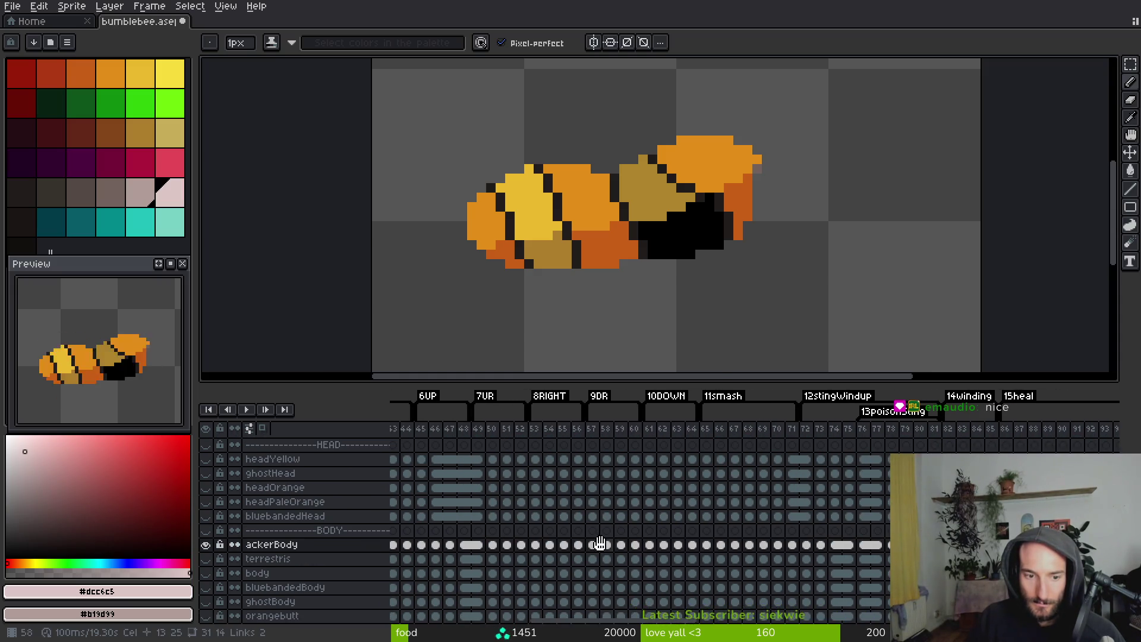
# Marquee the recolored horizontal bee on the 7UR frame's body cel
pyautogui.click(494, 545)
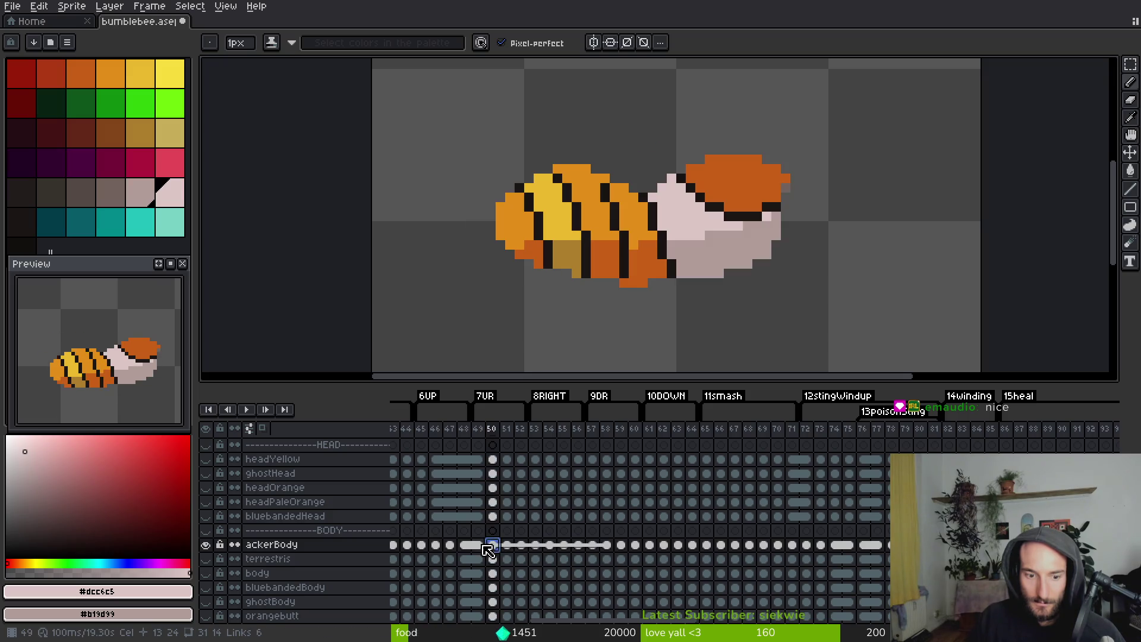
pyautogui.click(478, 545)
pyautogui.press('m')
pyautogui.moveTo(372, 57); pyautogui.dragTo(867, 316)
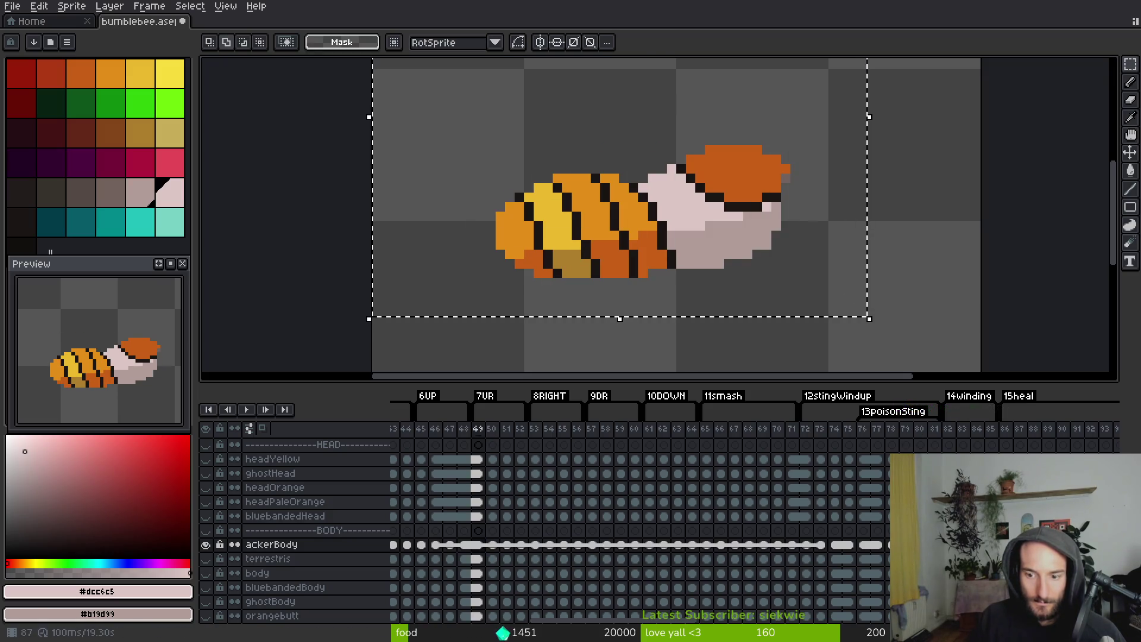
pyautogui.hscroll(20, 691, 520)
pyautogui.scroll(-2, 691, 520)
pyautogui.hscroll(10, 702, 511)
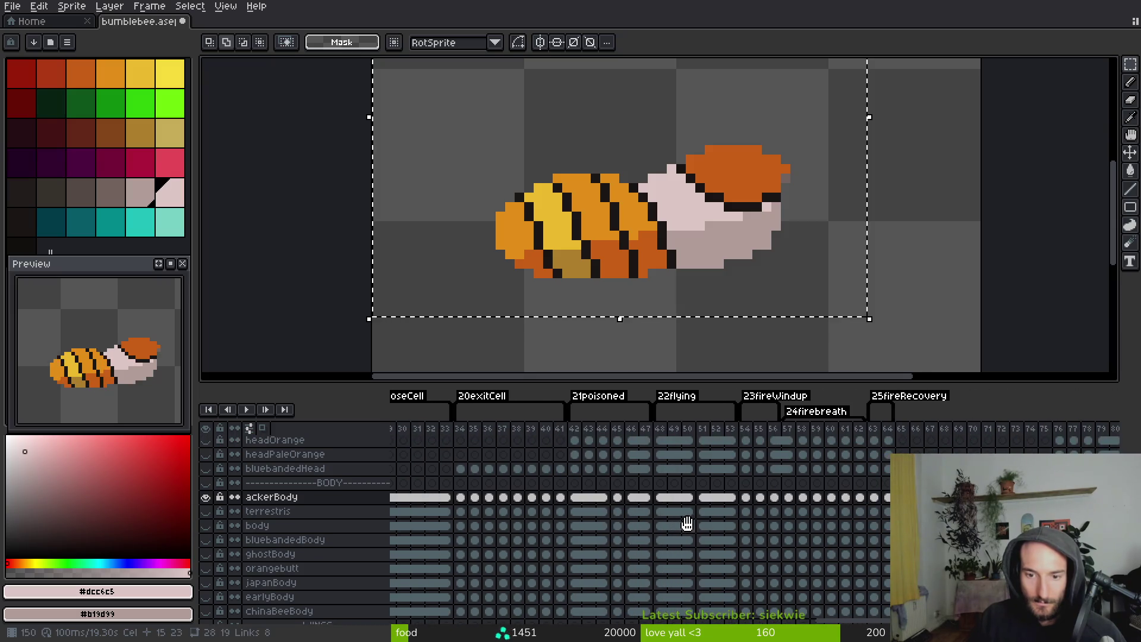
# Paste the recolored bee onto frame 55, nudged up and left, and commit it
pyautogui.click(746, 497)
pyautogui.hotkey('ctrl', 'v')
pyautogui.press('Escape')
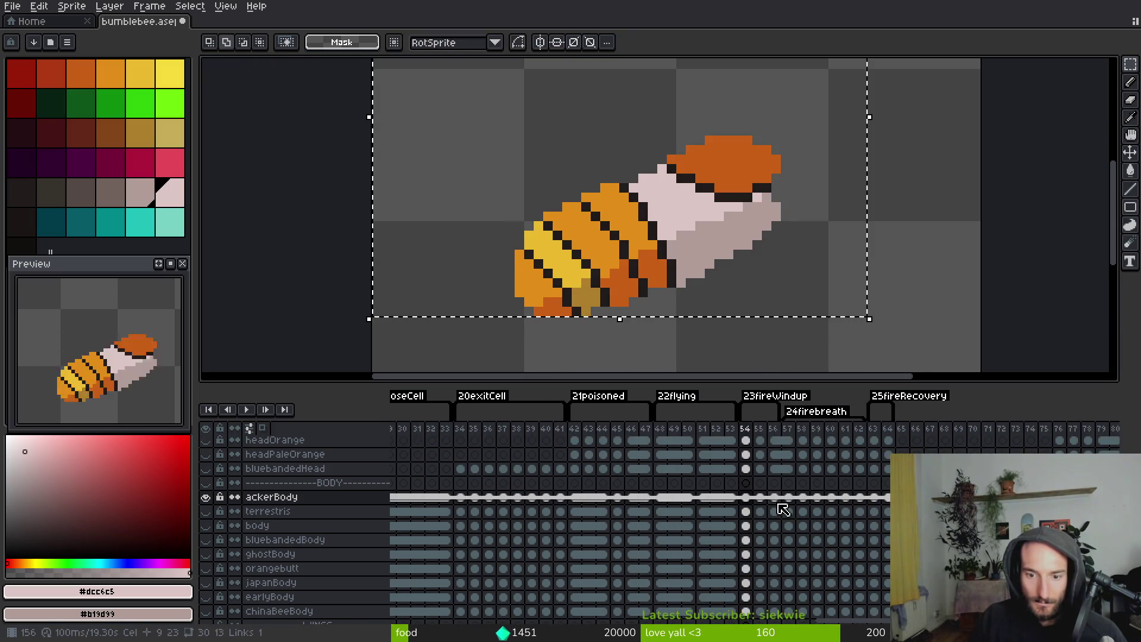
pyautogui.click(760, 498)
pyautogui.hotkey('ctrl', 'v')
pyautogui.press('Up')
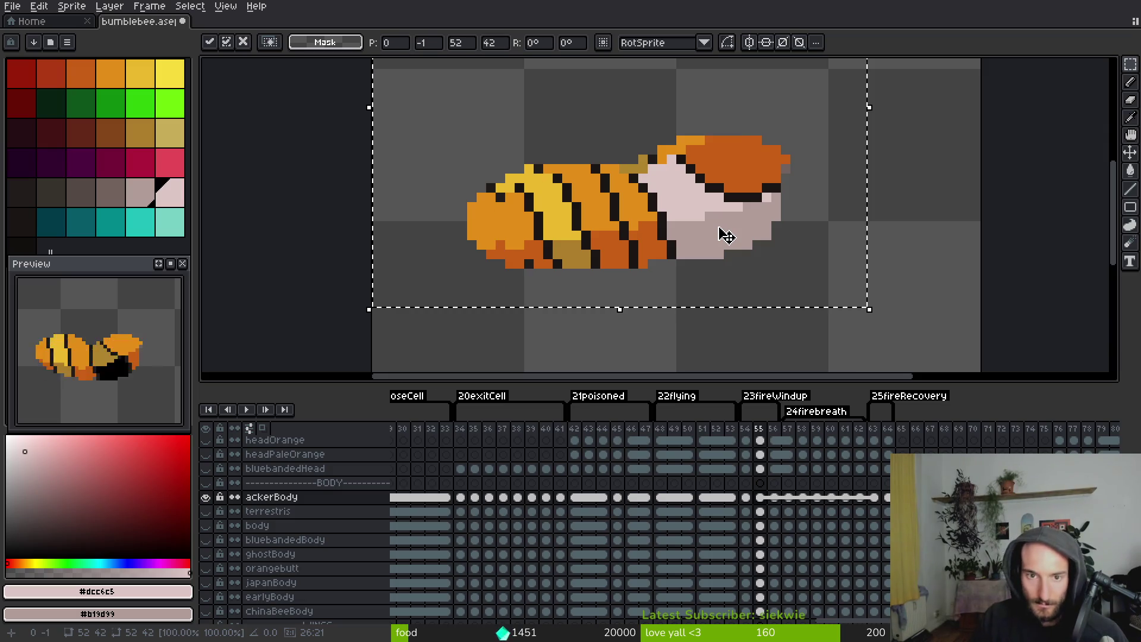
pyautogui.press('Left')
pyautogui.press('Left')
pyautogui.press('Return')
# Undo and re-paste the bee on frame 55 shifted left, commit, and save
pyautogui.hotkey('ctrl', 'z')
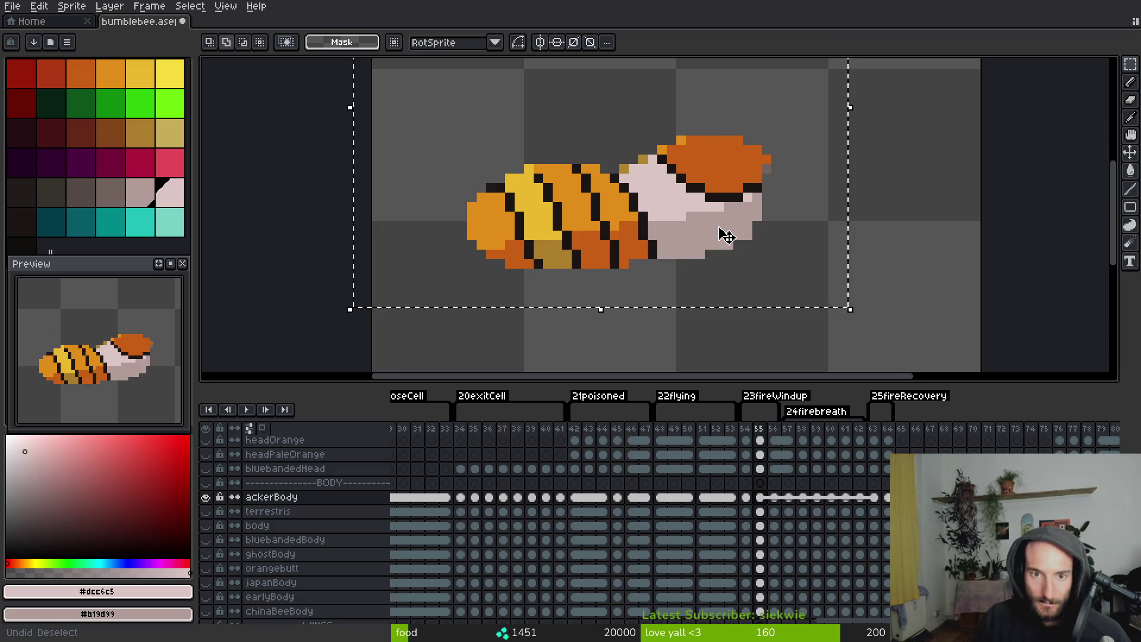
pyautogui.hotkey('ctrl', 'z')
pyautogui.hotkey('ctrl', 'v')
pyautogui.press('Up')
pyautogui.press('Down')
pyautogui.press('Left')
pyautogui.press('Left')
pyautogui.press('Left')
pyautogui.press('Return')
pyautogui.hotkey('ctrl', 's')
pyautogui.press('i')
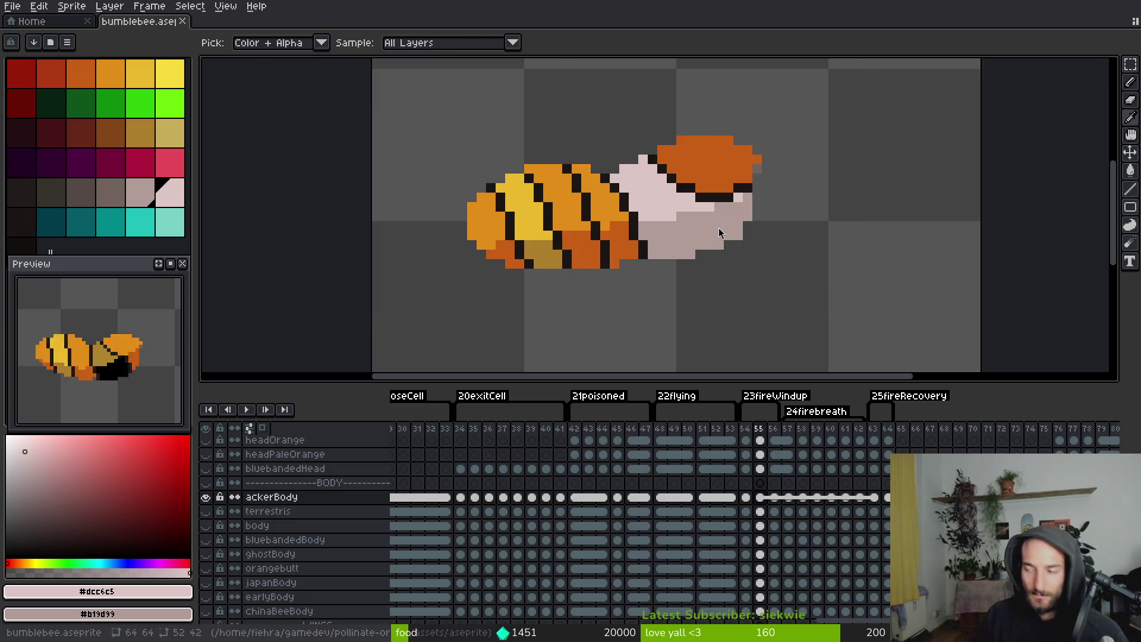
pyautogui.press('m')
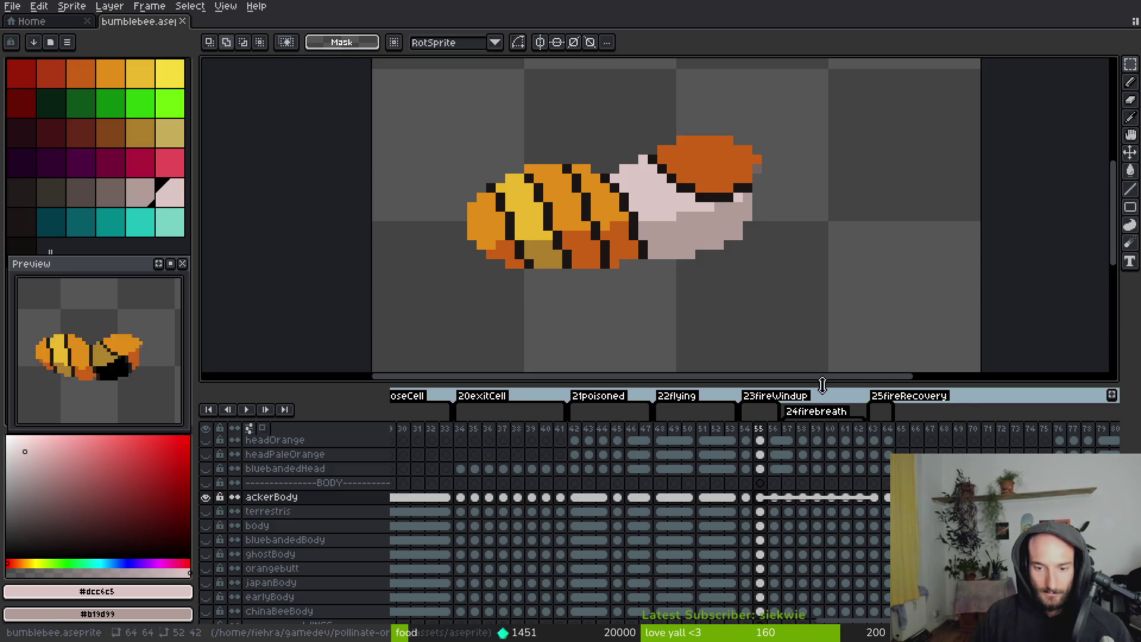
# Draw a selection box around the bee, then clear it
pyautogui.hscroll(2, 534, 220)
pyautogui.moveTo(345, 100); pyautogui.dragTo(824, 332)
pyautogui.press('Left')
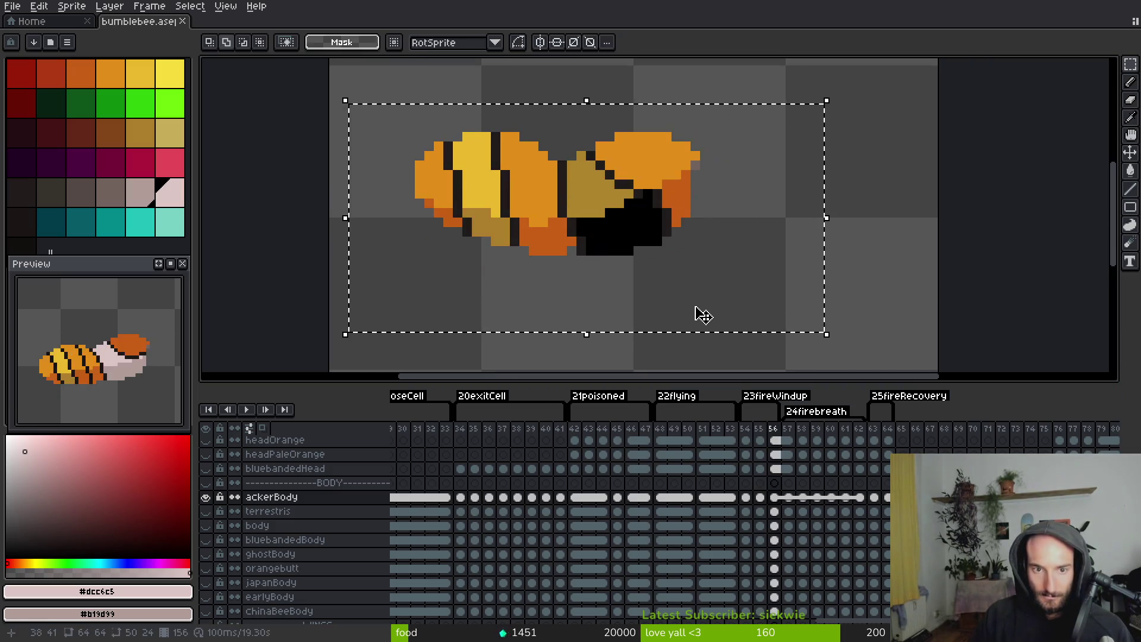
pyautogui.hotkey('ctrl', 'd')
pyautogui.hscroll(-10, 594, 535)
pyautogui.scroll(2, 591, 535)
pyautogui.hscroll(-5, 591, 535)
pyautogui.scroll(-1, 655, 536)
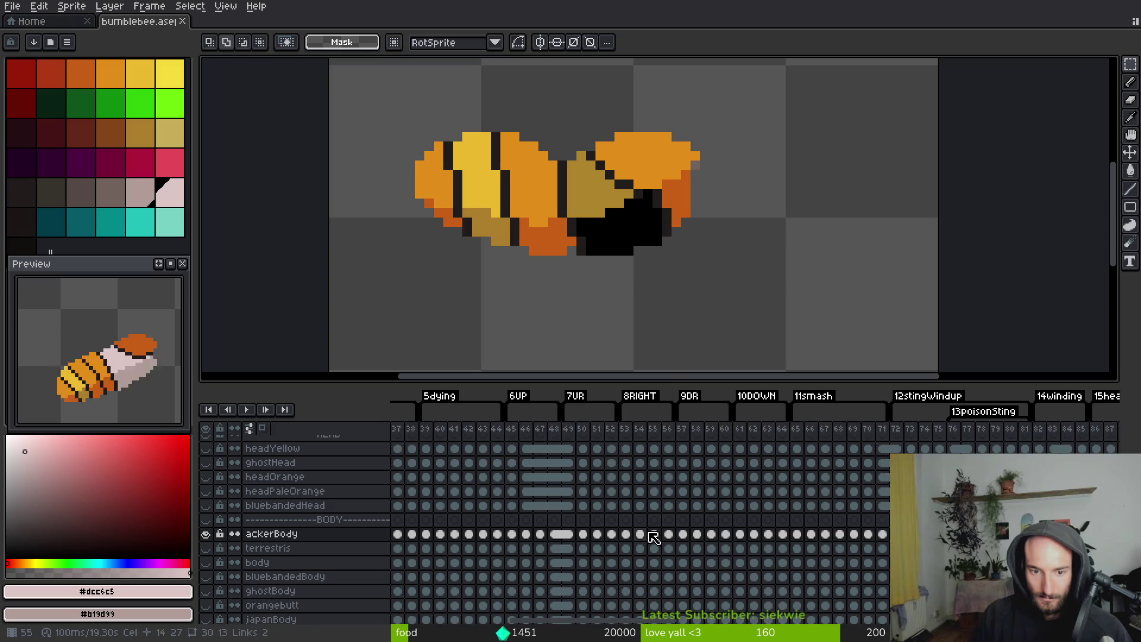
# Restore the previous selection around the recolored bee on frame 50
pyautogui.click(583, 534)
pyautogui.hotkey('ctrl', 'shift', 'd')
pyautogui.hscroll(10, 649, 526)
pyautogui.scroll(-1, 649, 527)
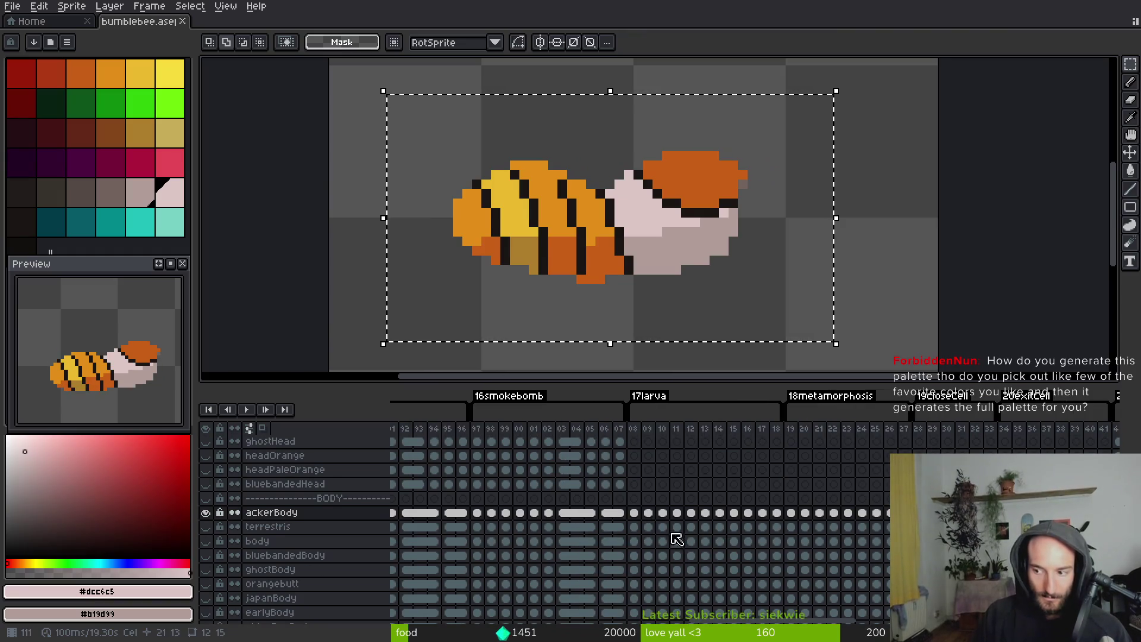
pyautogui.hscroll(8, 695, 527)
pyautogui.scroll(1, 695, 527)
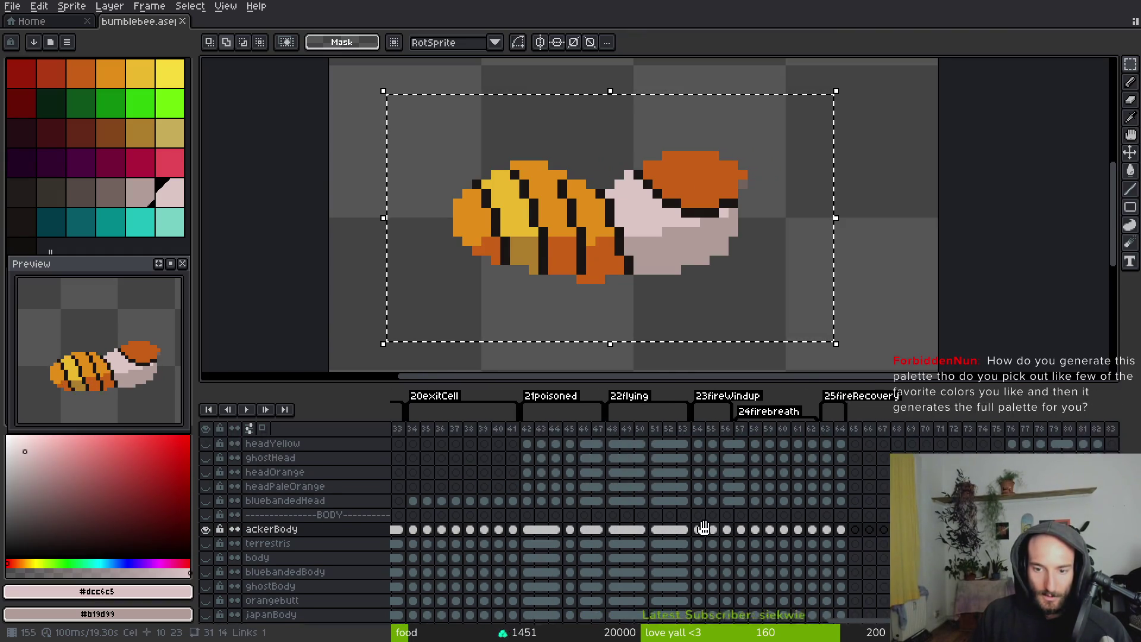
# Place the bee on frame 56, nudged up and left, and save
pyautogui.click(706, 530)
pyautogui.press('Right')
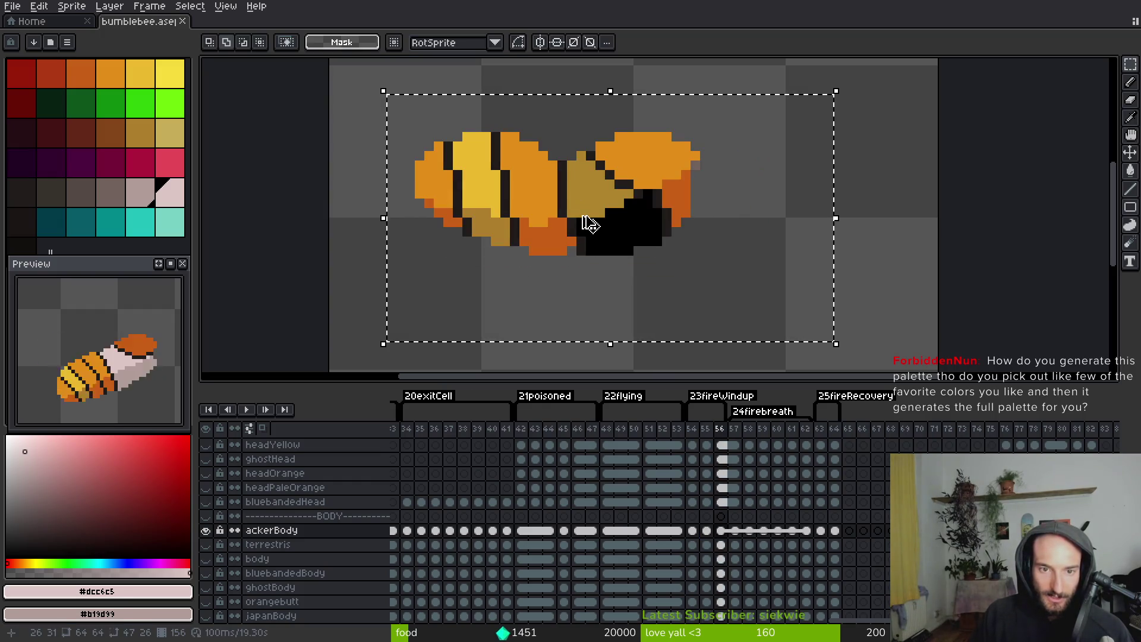
pyautogui.press('Up')
pyautogui.press('Up')
pyautogui.press('Up')
pyautogui.press('Left')
pyautogui.press('Left')
pyautogui.press('Left')
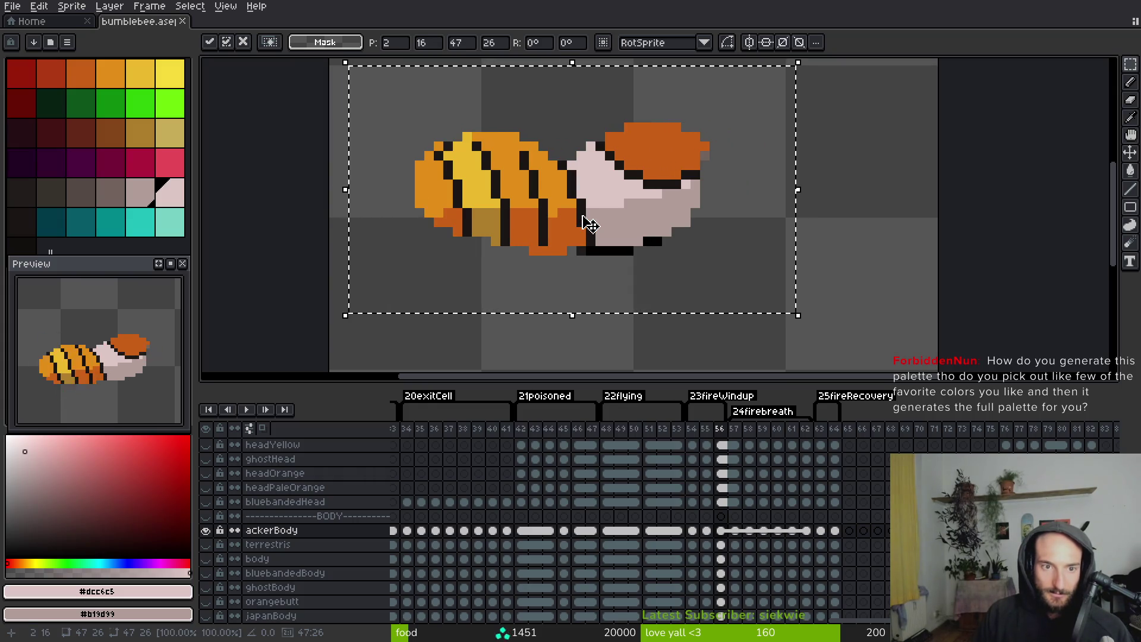
pyautogui.hotkey('ctrl', 'd')
pyautogui.hotkey('ctrl', 's')
# Undo the bee placement on frame 56 and save the file
pyautogui.hotkey('ctrl', 'z')
pyautogui.scroll(3, 624, 237)
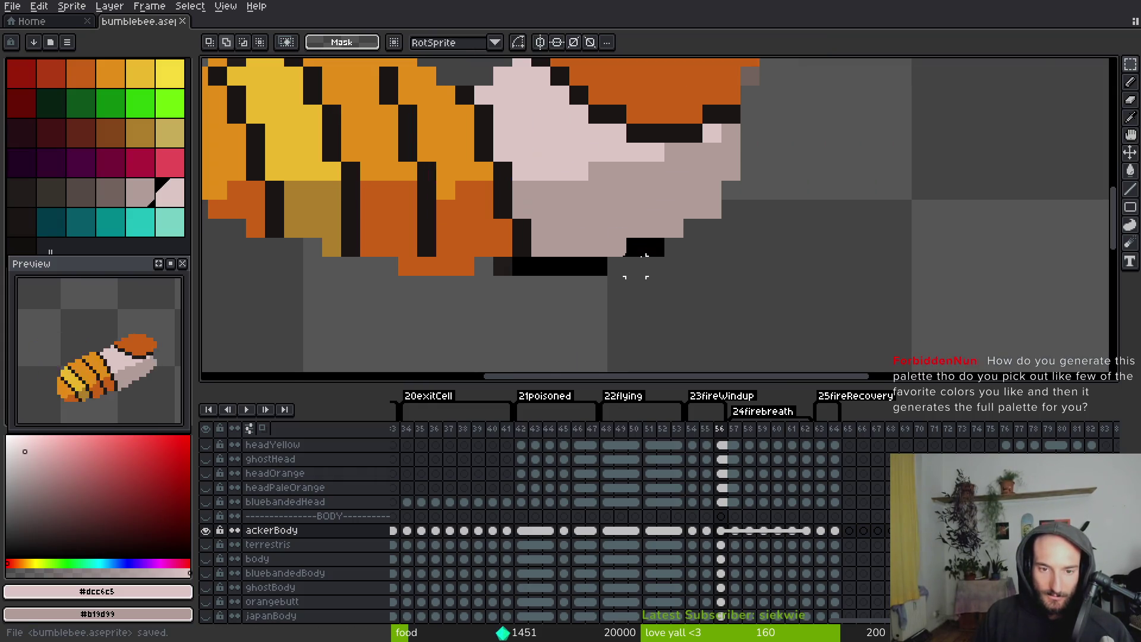
pyautogui.scroll(-3, 664, 299)
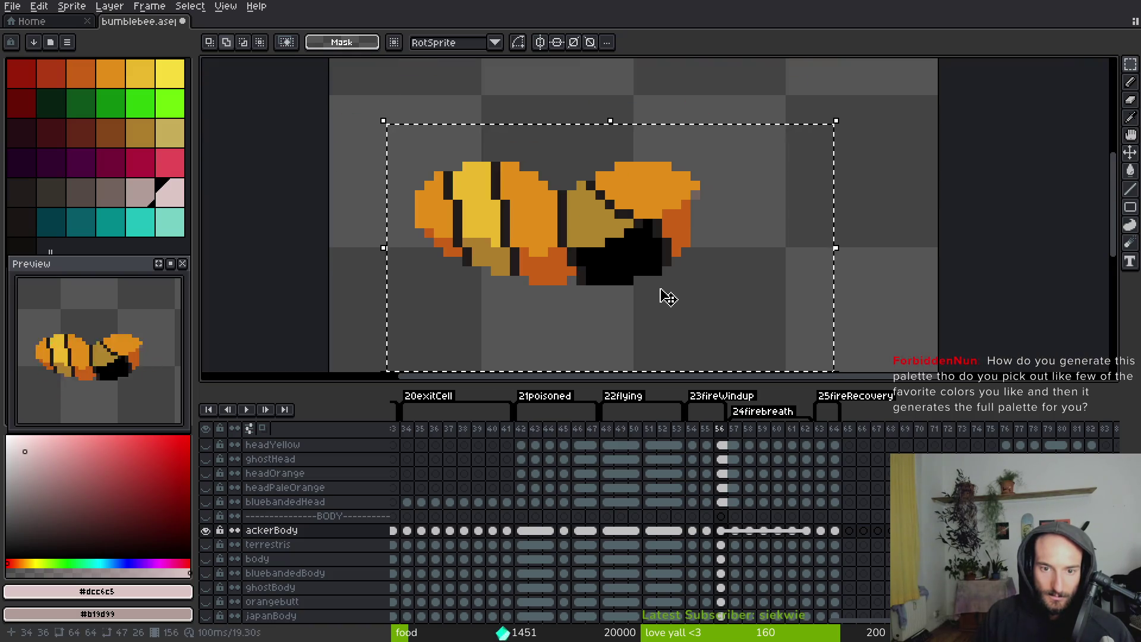
pyautogui.hotkey('ctrl', 'z')
pyautogui.hotkey('ctrl', 'z')
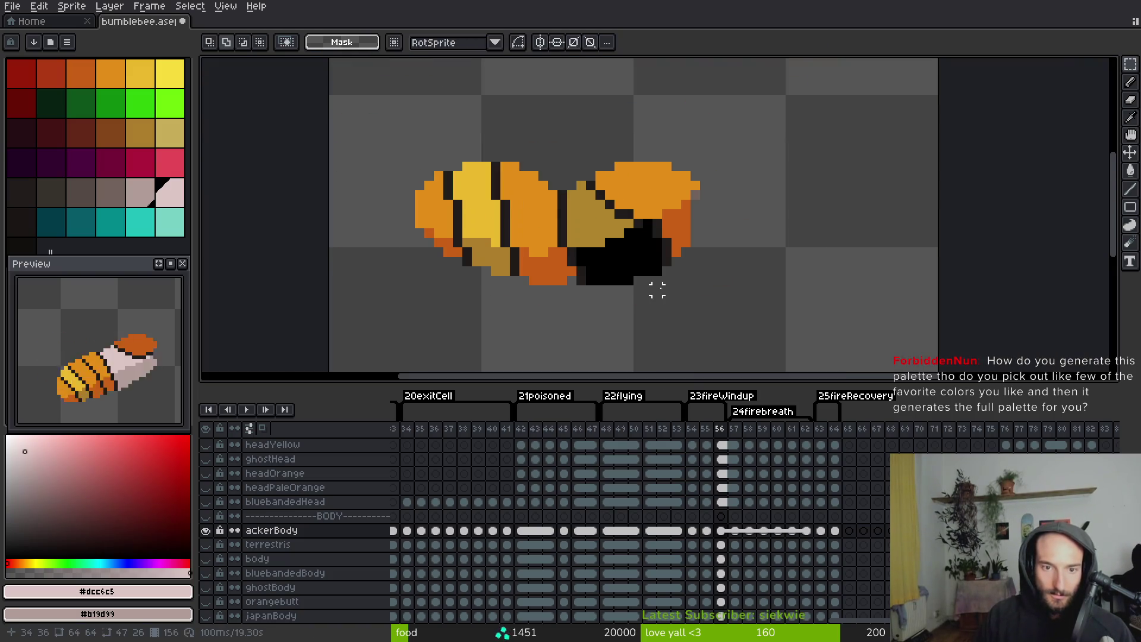
pyautogui.hotkey('ctrl', 's')
# Marquee the recolored bee on frame 50 again
pyautogui.hscroll(-5, 763, 466)
pyautogui.hscroll(-15, 526, 509)
pyautogui.scroll(2, 614, 501)
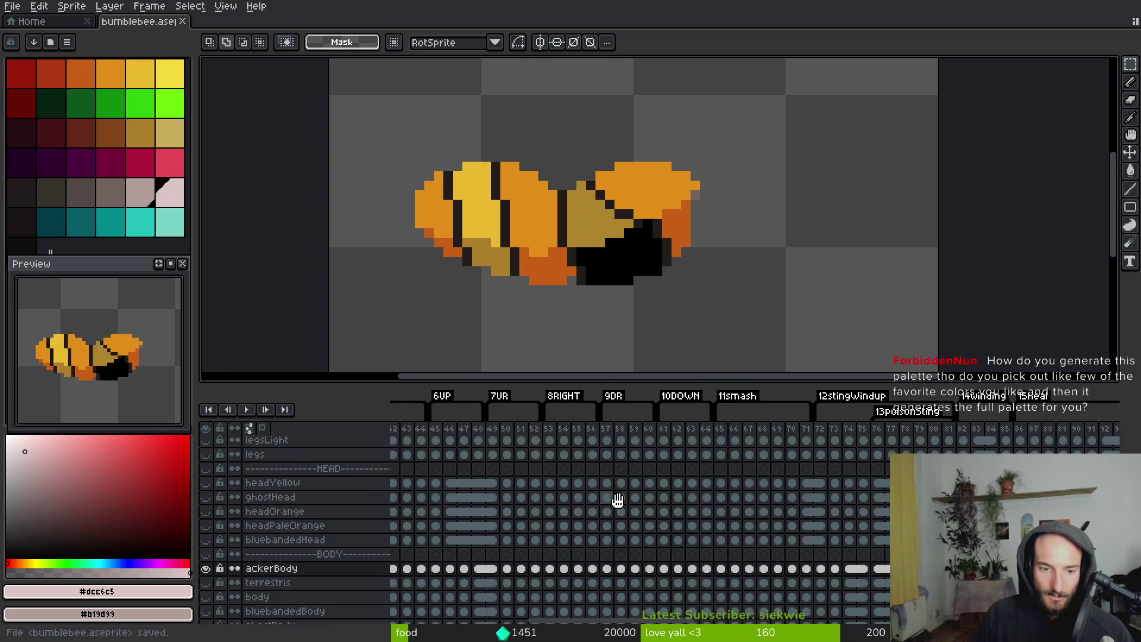
pyautogui.click(556, 558)
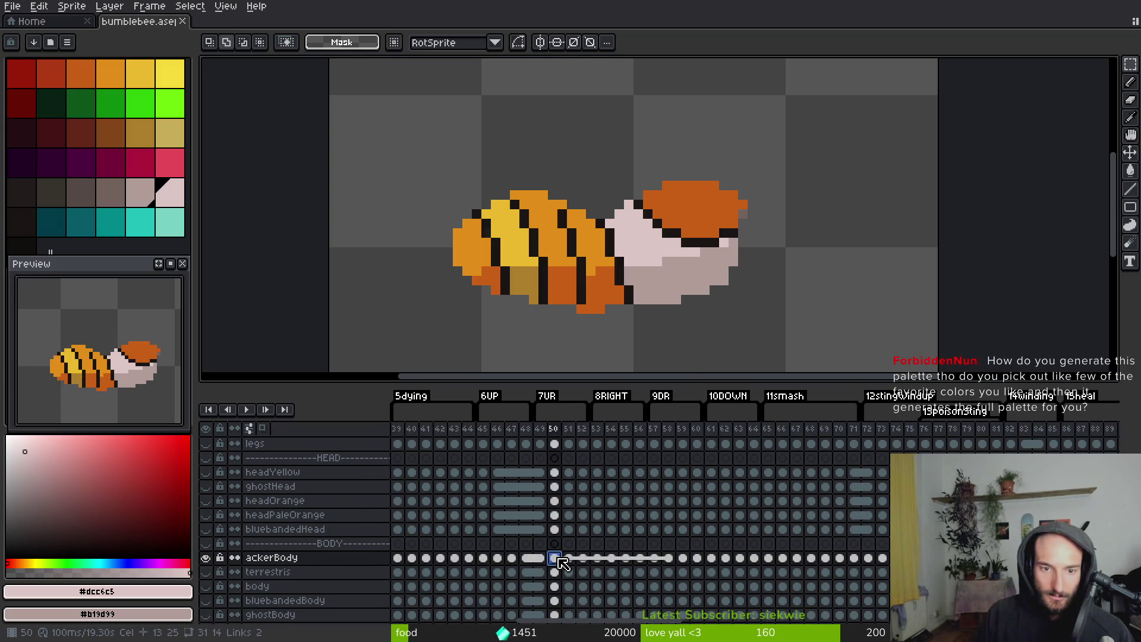
pyautogui.press('Right')
pyautogui.moveTo(336, 102); pyautogui.dragTo(825, 353)
# Paste the bee onto frame 56, drag it up-left into place, commit, and switch to the browser
pyautogui.hscroll(15, 514, 532)
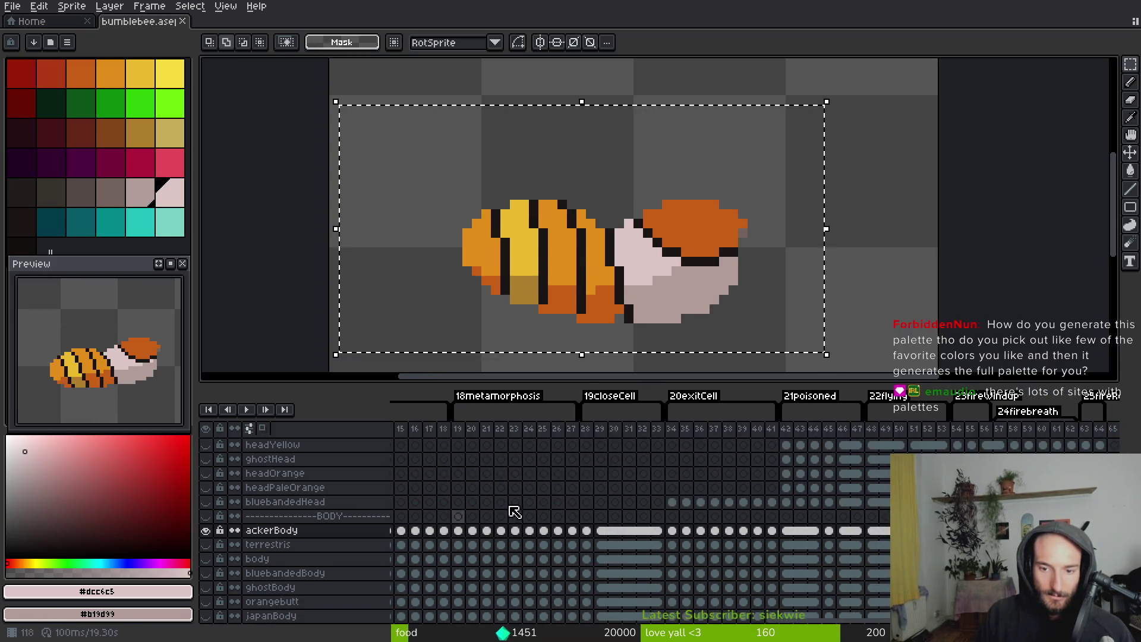
pyautogui.scroll(-1, 873, 512)
pyautogui.click(618, 512)
pyautogui.press('alt')
pyautogui.press('Right')
pyautogui.moveTo(643, 262)
pyautogui.mouseDown()
pyautogui.moveTo(648, 270)
pyautogui.moveTo(610, 271)
pyautogui.mouseUp()
pyautogui.press('Return')
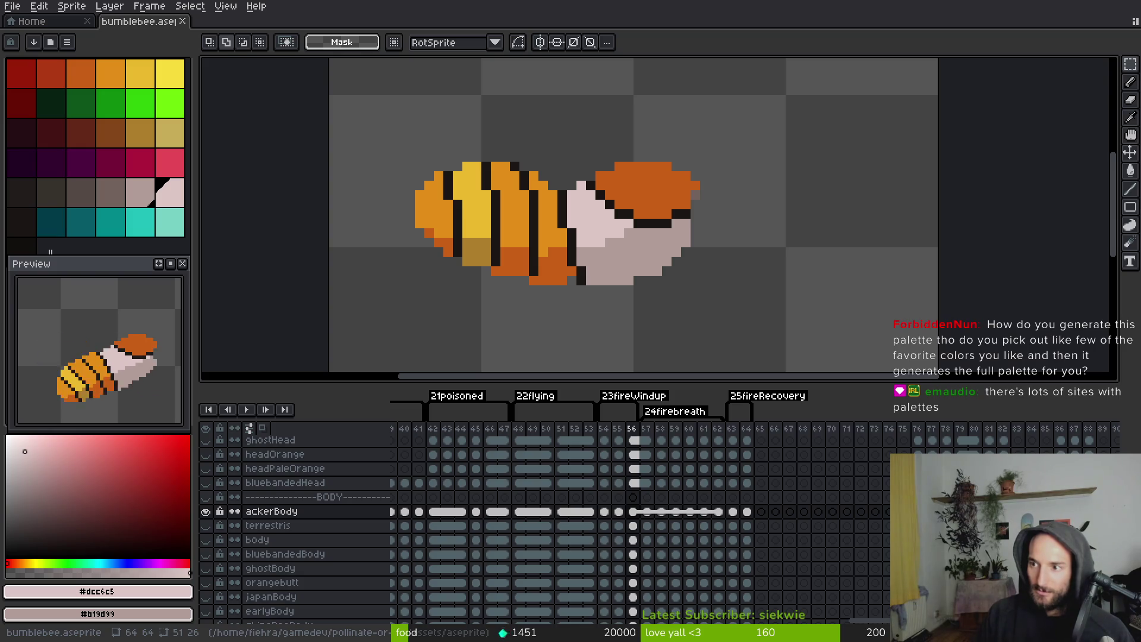
pyautogui.hotkey('alt', 'Tab')
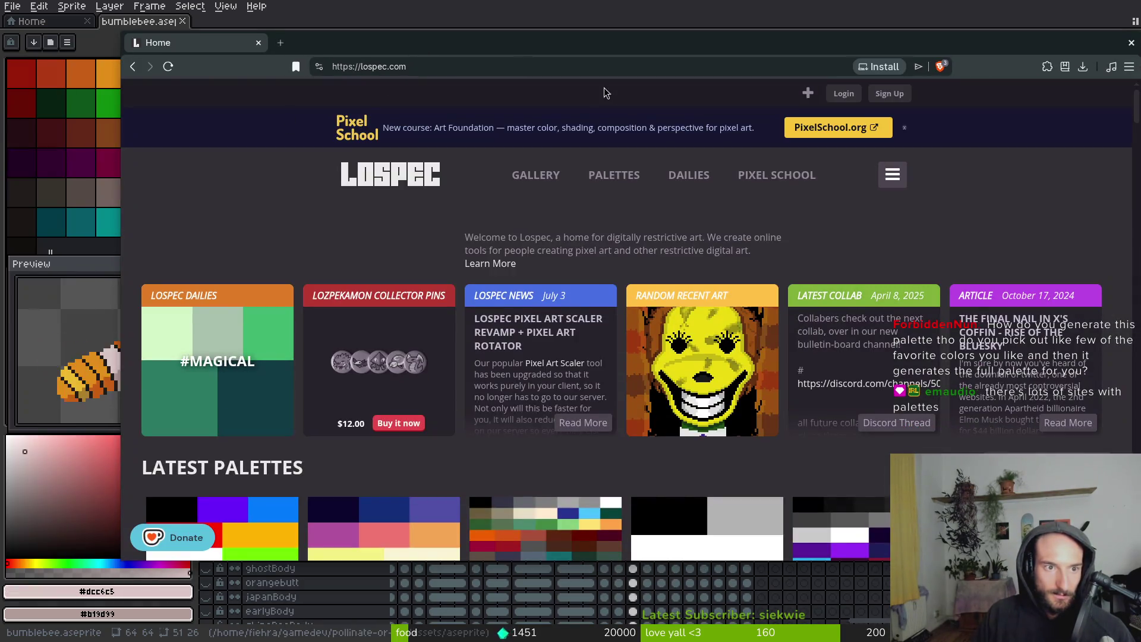
# Load the Lospec home page
pyautogui.click(458, 63)
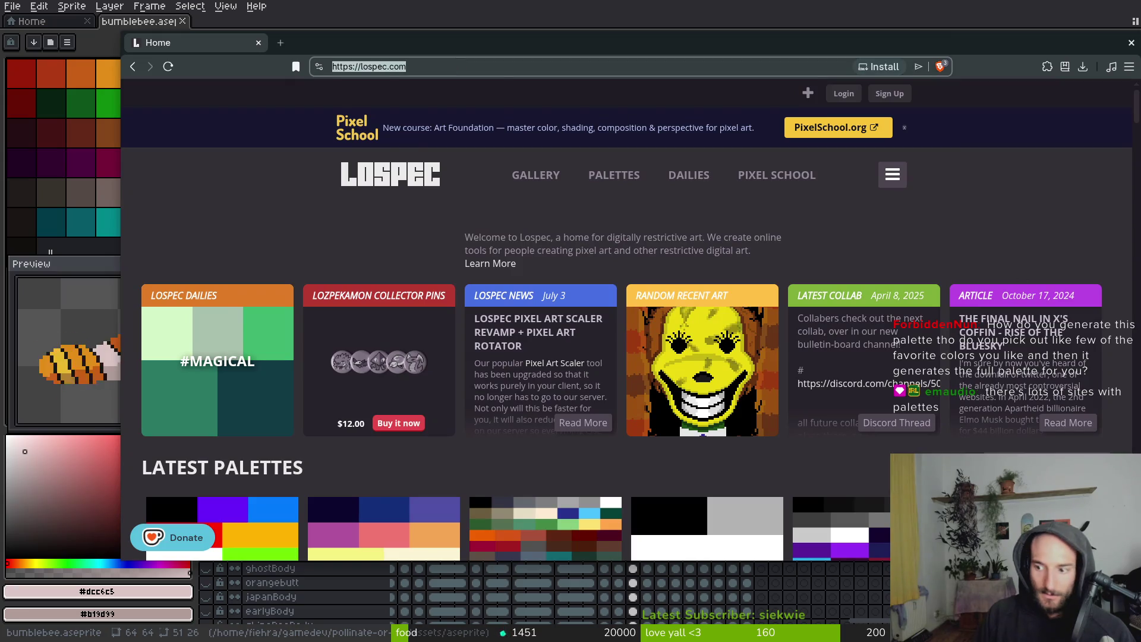
pyautogui.press('Escape')
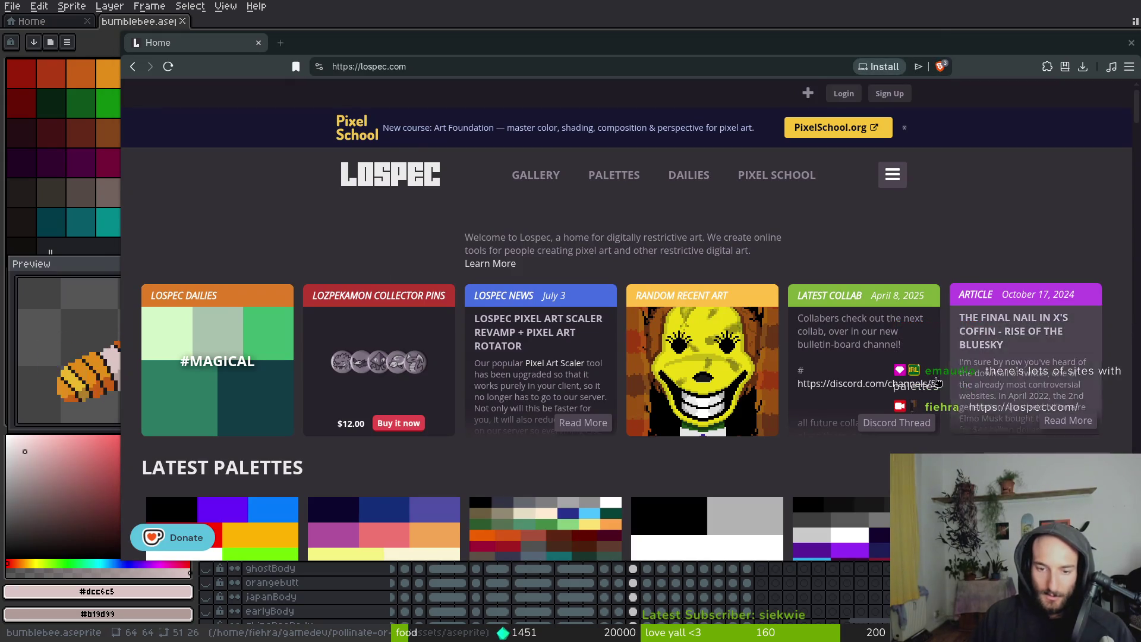
pyautogui.scroll(-10, 339, 311)
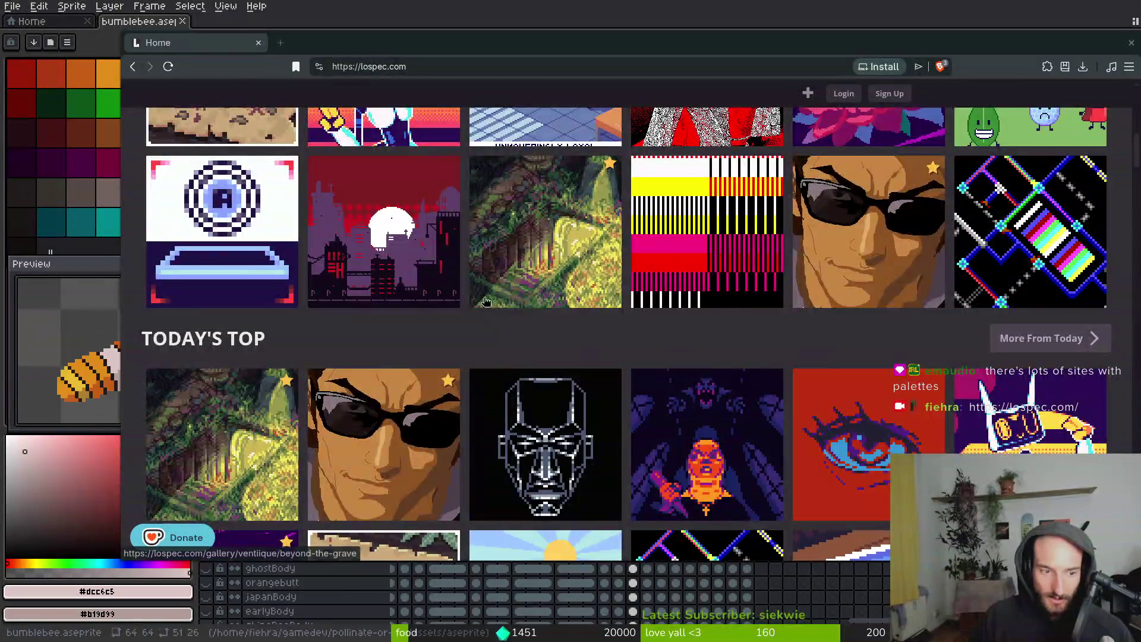
pyautogui.scroll(10, 486, 301)
# Scroll through Lospec's popular palette list, then return to Aseprite
pyautogui.click(592, 178)
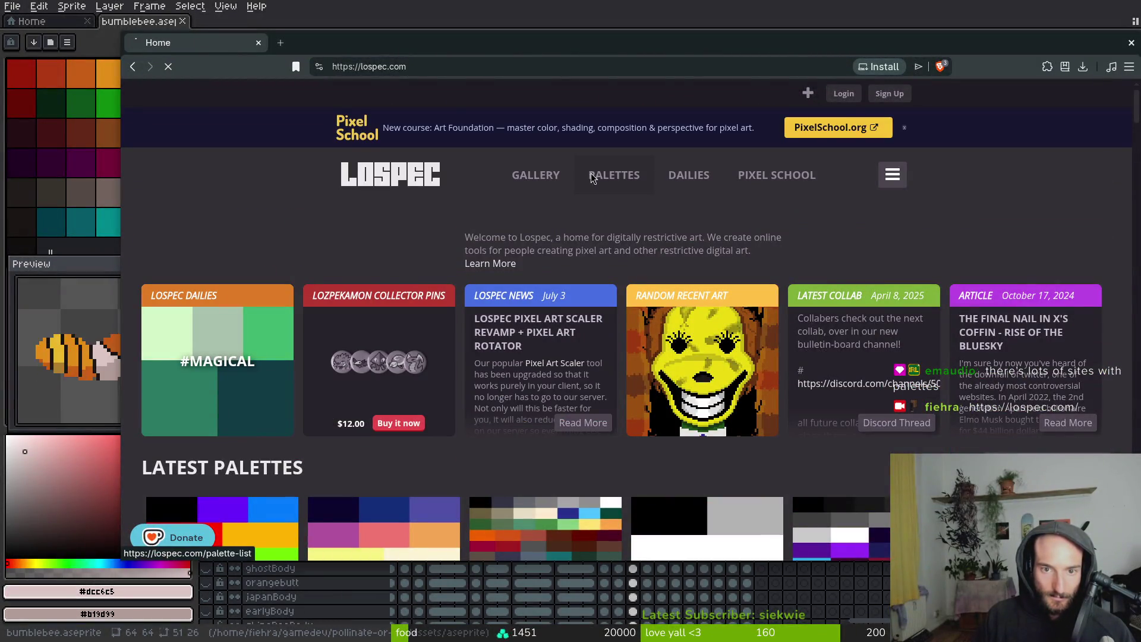
pyautogui.scroll(-12, 530, 390)
pyautogui.scroll(-15, 491, 422)
pyautogui.scroll(-12, 468, 265)
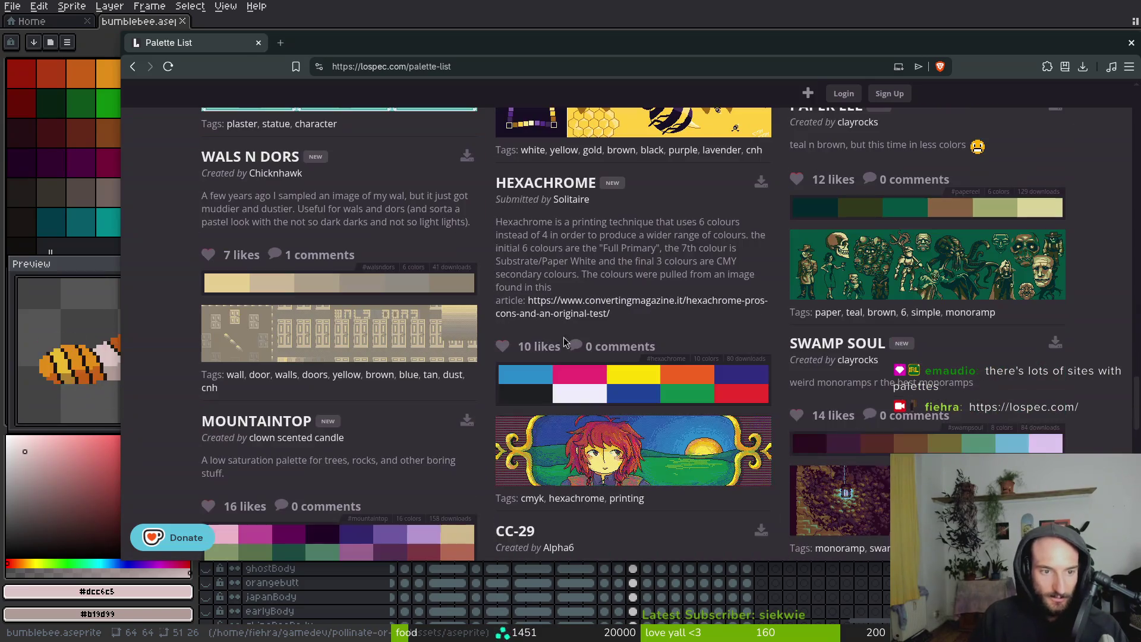
pyautogui.scroll(-1, 574, 336)
pyautogui.scroll(-4, 750, 361)
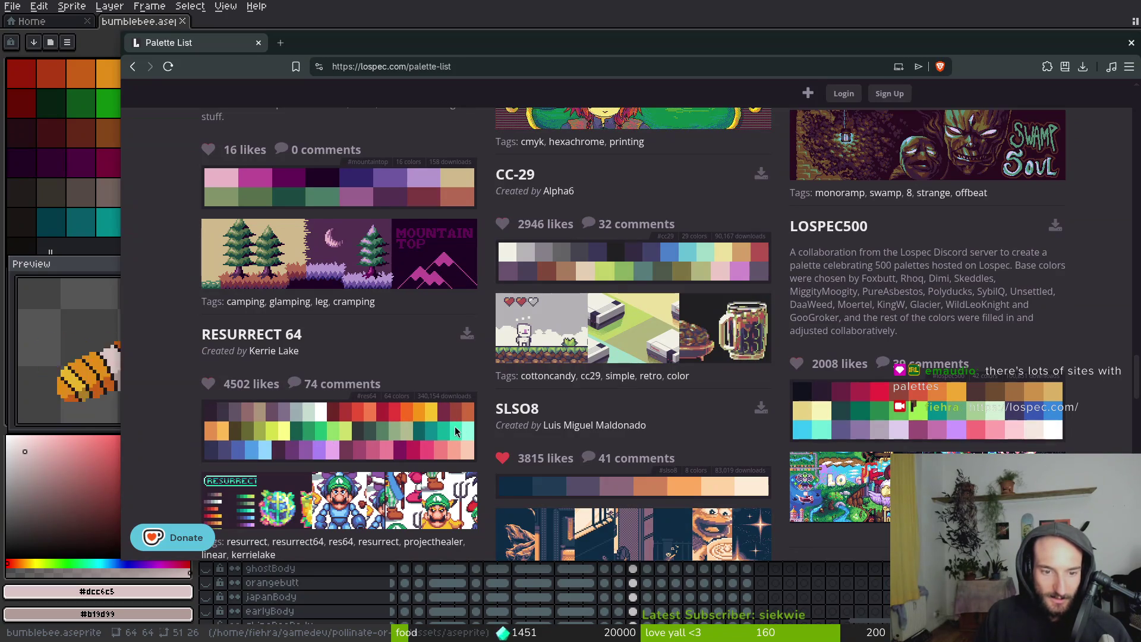
pyautogui.scroll(-5, 448, 416)
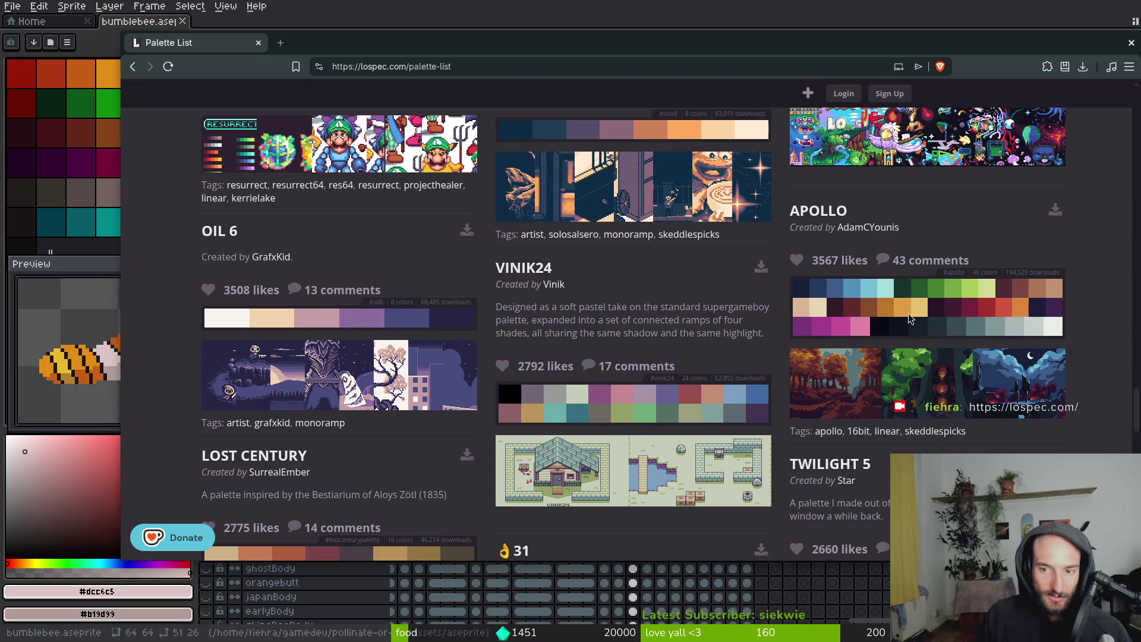
pyautogui.scroll(-4, 716, 364)
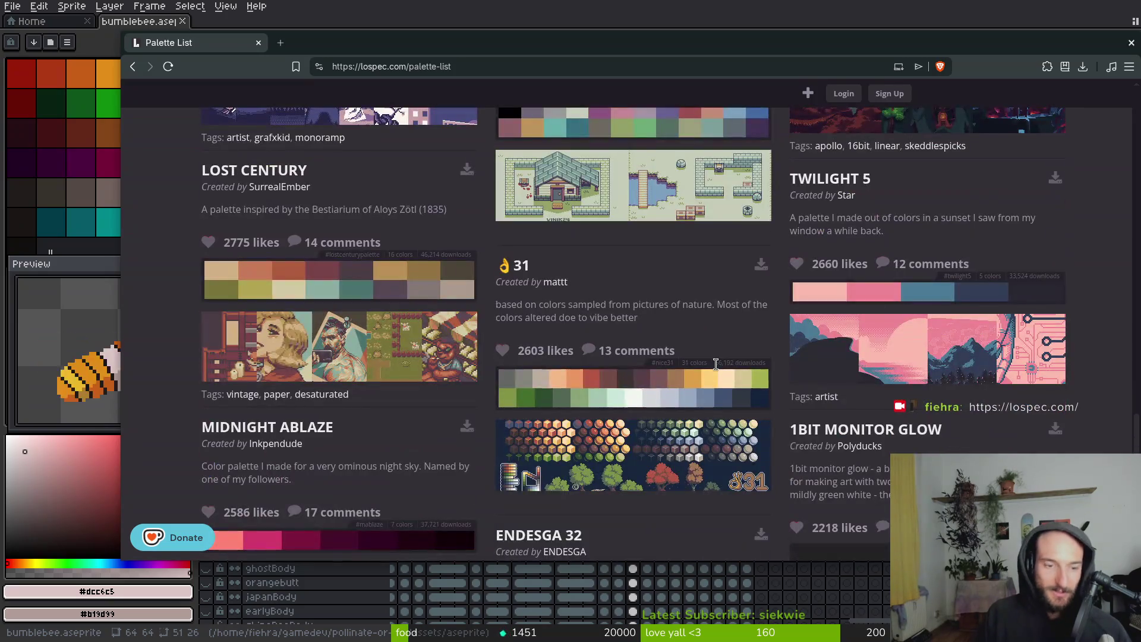
pyautogui.scroll(-10, 717, 363)
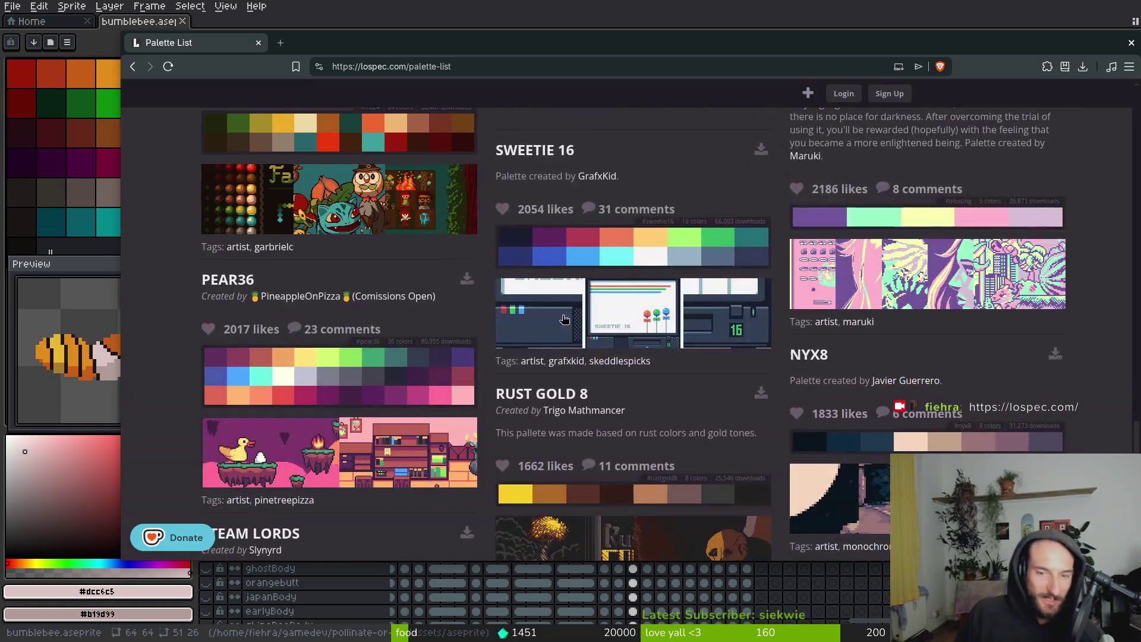
pyautogui.hotkey('alt', 'Tab')
pyautogui.press('Return')
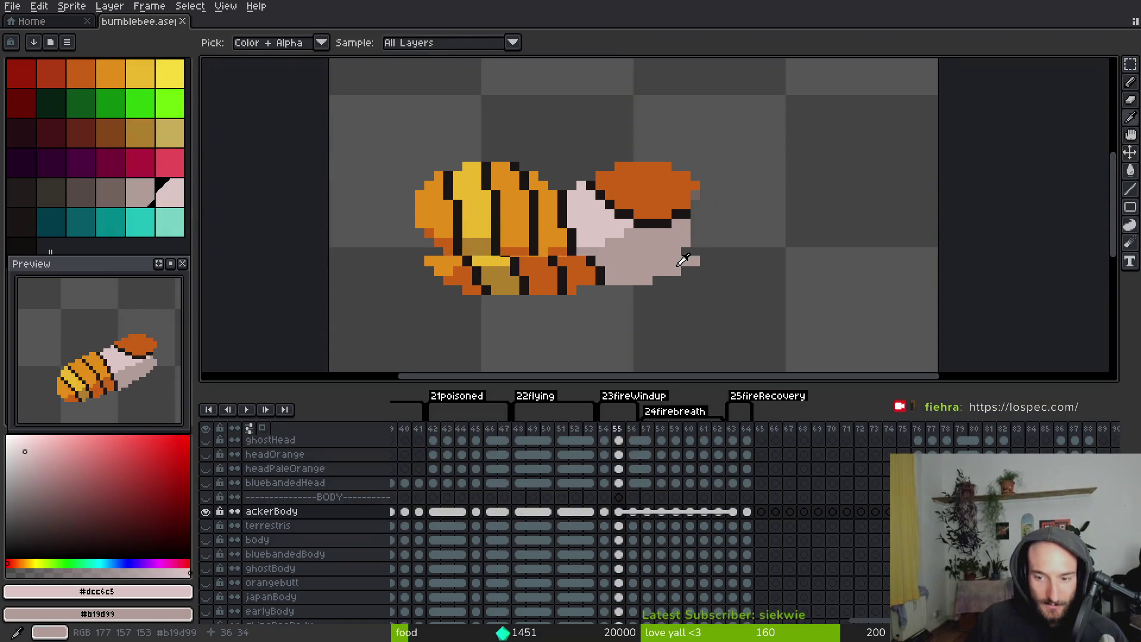
# Flip between frames 56 and 57 to compare the bee poses
pyautogui.press('Return')
pyautogui.press('i')
pyautogui.press('Right')
pyautogui.press('Left')
pyautogui.press('Right')
pyautogui.press('Right')
pyautogui.press('Right')
pyautogui.moveTo(434, 472)
pyautogui.mouseDown()
pyautogui.moveTo(624, 509)
pyautogui.moveTo(866, 520)
pyautogui.moveTo(770, 505)
pyautogui.mouseUp()
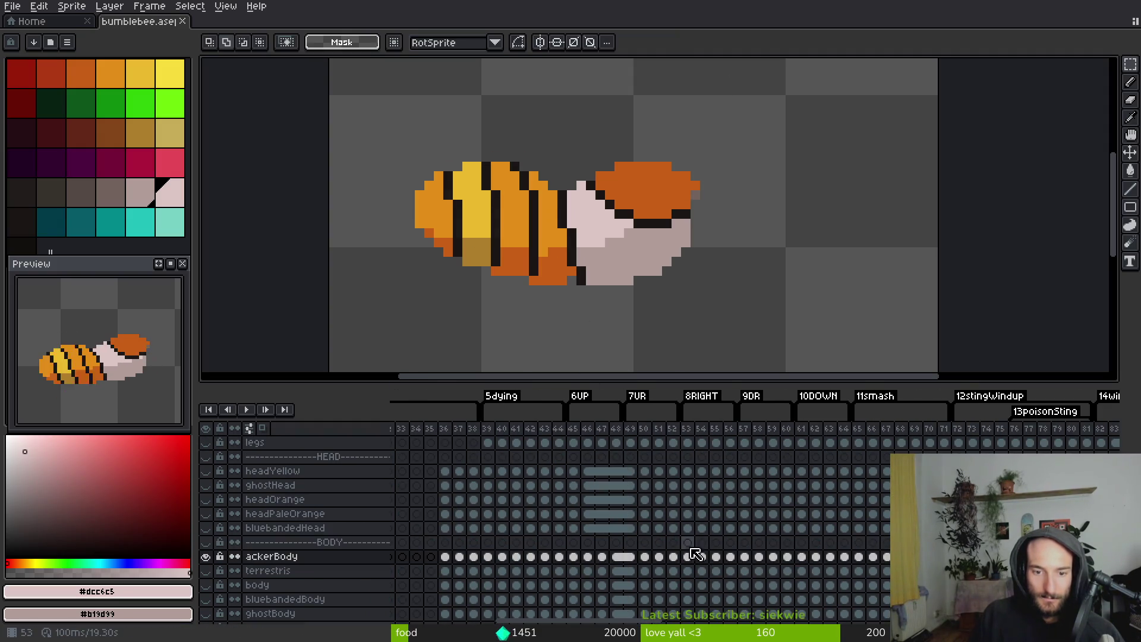
# Marquee the bee on frame 50 and trial-shift it on frames 56 and 57, then cancel
pyautogui.click(647, 557)
pyautogui.moveTo(375, 113)
pyautogui.mouseDown()
pyautogui.moveTo(612, 269)
pyautogui.moveTo(827, 345)
pyautogui.mouseUp()
pyautogui.hscroll(15, 826, 524)
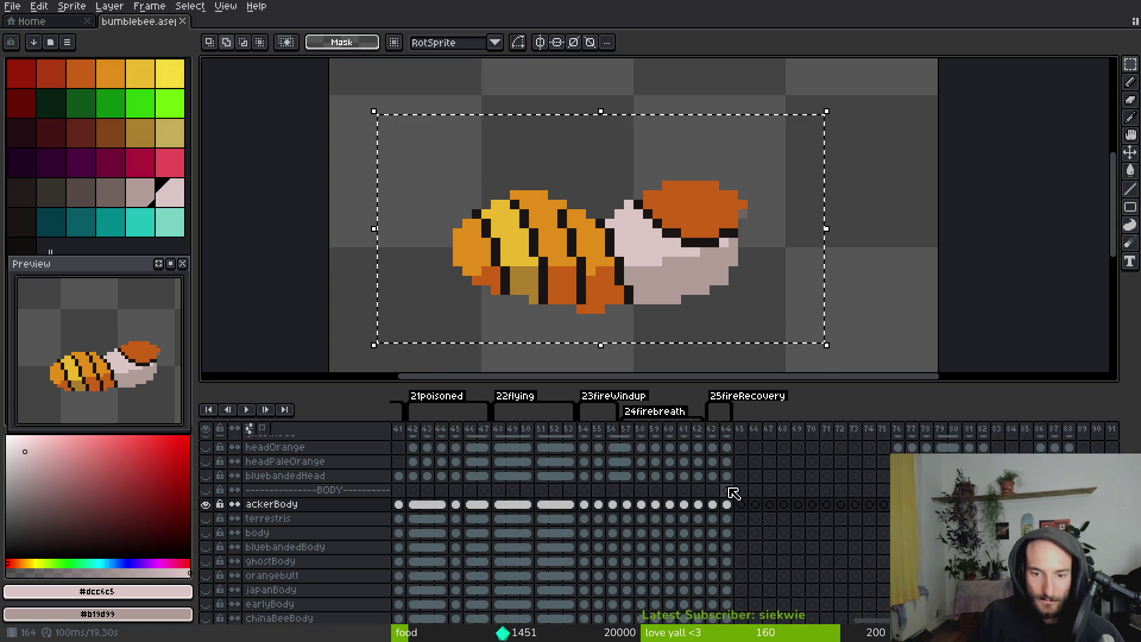
pyautogui.click(609, 519)
pyautogui.moveTo(727, 296)
pyautogui.mouseDown()
pyautogui.moveTo(680, 301)
pyautogui.moveTo(671, 287)
pyautogui.mouseUp()
pyautogui.press('.')
pyautogui.press('Left')
pyautogui.press('Up')
pyautogui.press('Up')
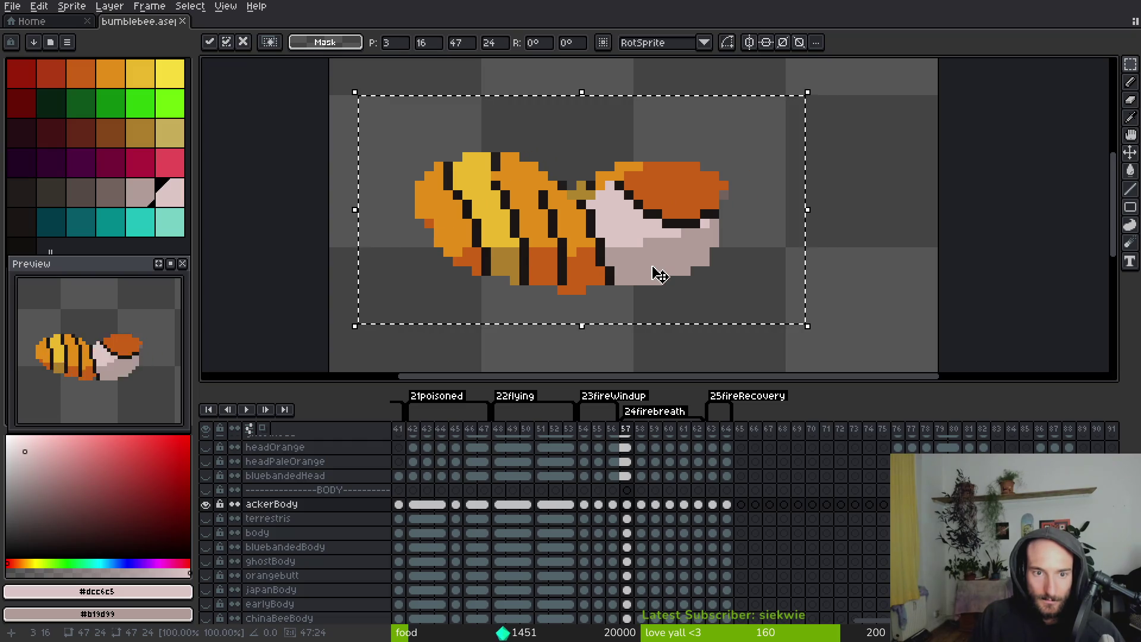
pyautogui.press('Escape')
# Try nudging the body up one pixel on frame 57, cancel, and deselect
pyautogui.press(',')
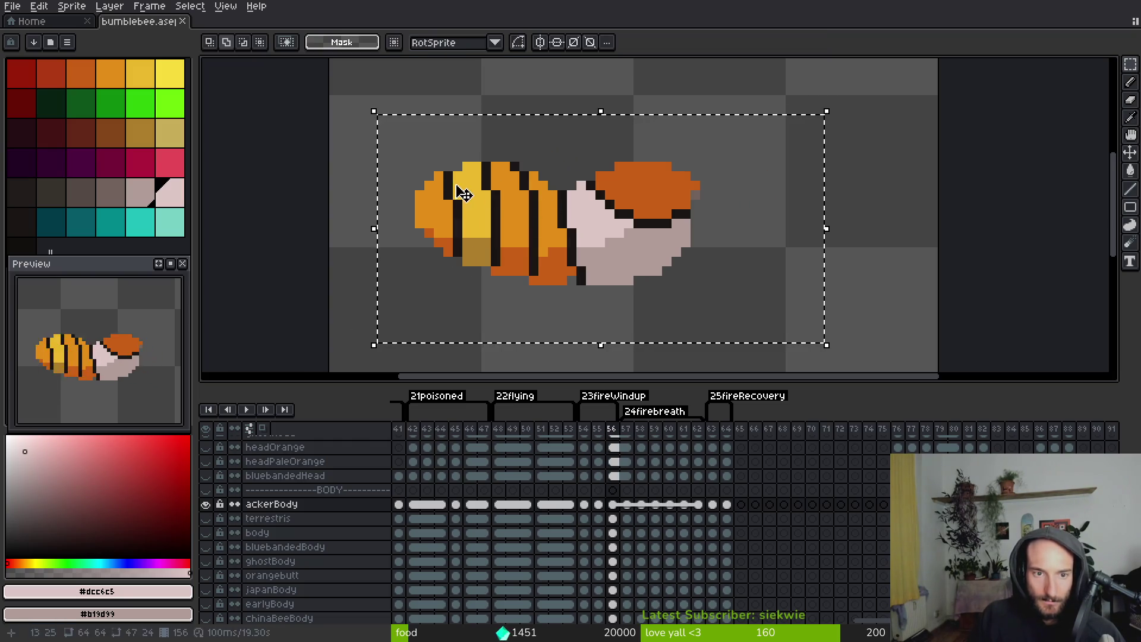
pyautogui.press('.')
pyautogui.press('Up')
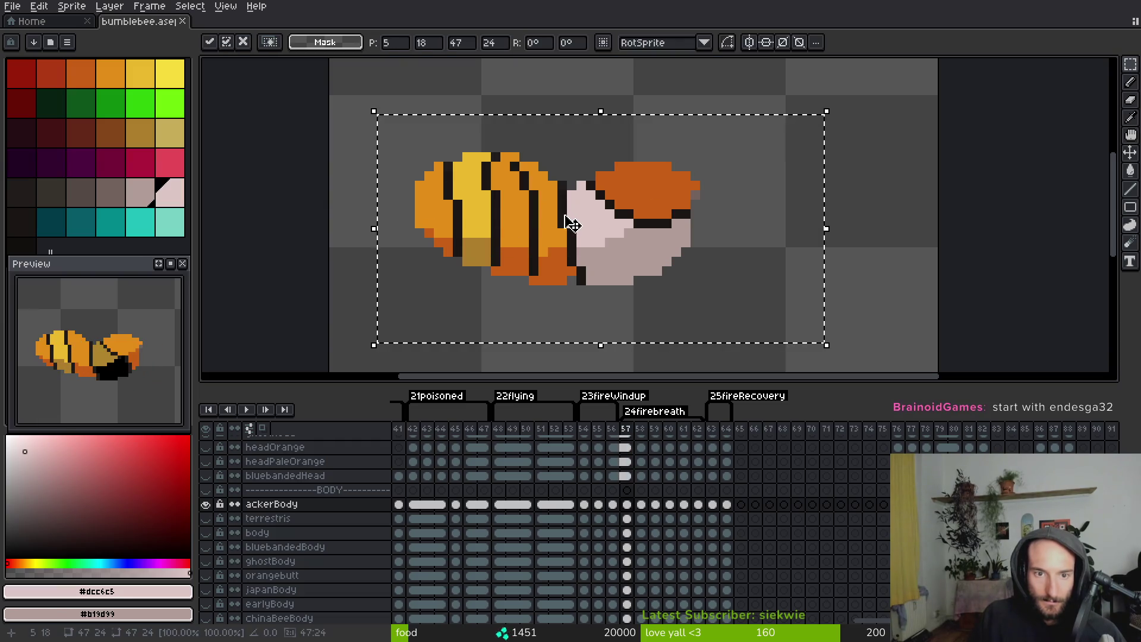
pyautogui.press('Escape')
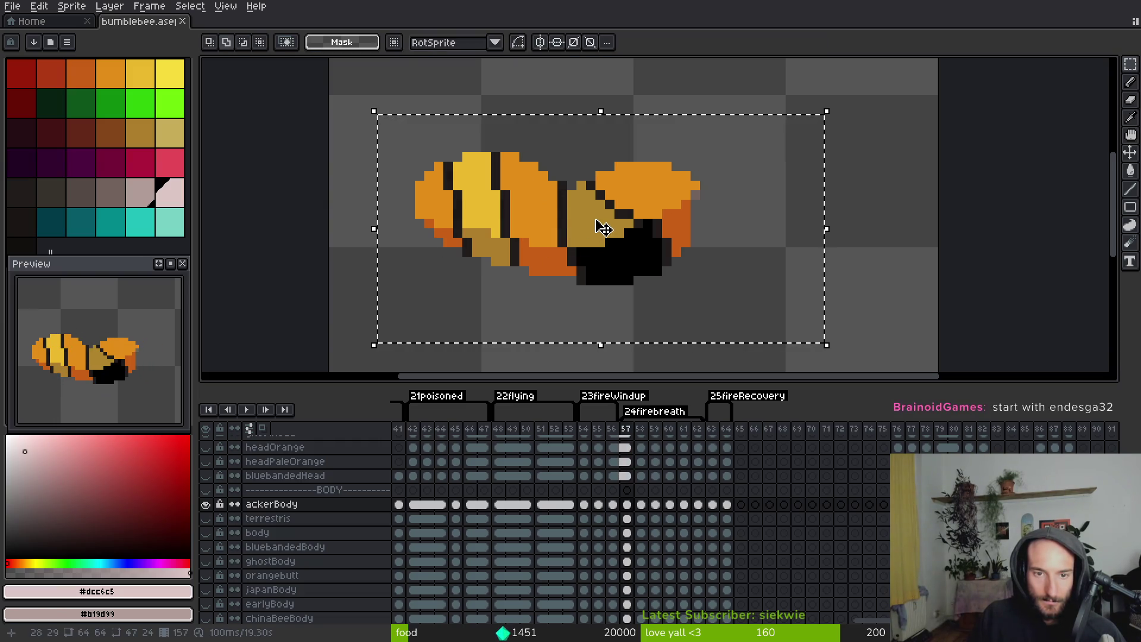
pyautogui.moveTo(598, 224); pyautogui.dragTo(579, 247)
pyautogui.hotkey('ctrl', 'd')
# Choose bright green with the fill tool, then compare frames 56 and 57 again
pyautogui.click(178, 111)
pyautogui.press('g')
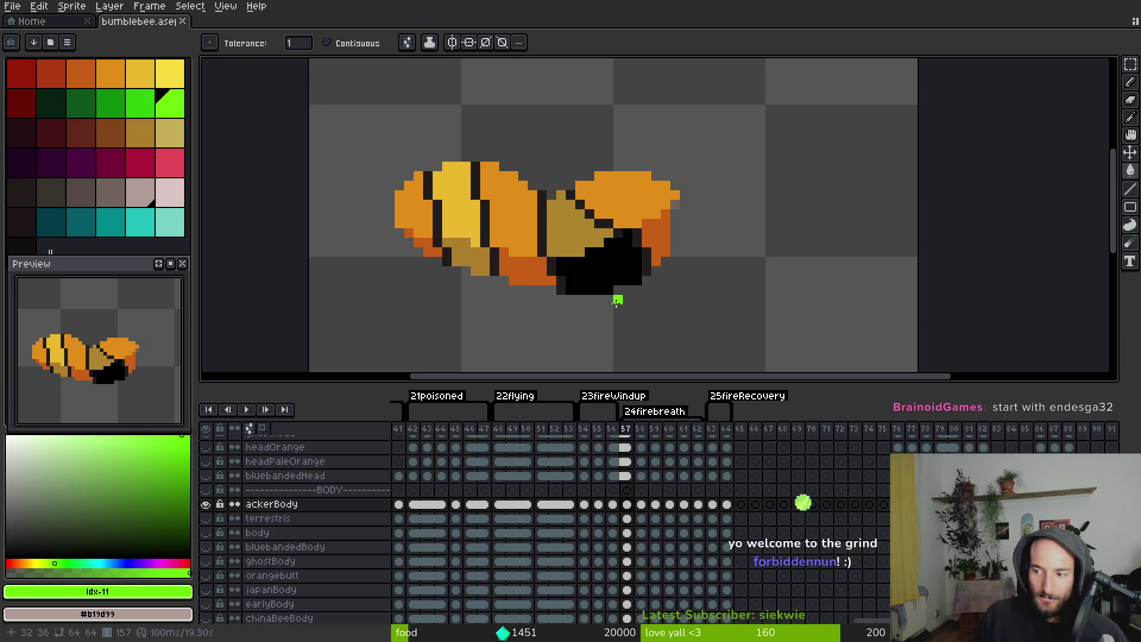
pyautogui.press('i')
pyautogui.press('Left')
pyautogui.press('Right')
pyautogui.press('Left')
pyautogui.press('Right')
pyautogui.press('Left')
pyautogui.press('Right')
pyautogui.press('Left')
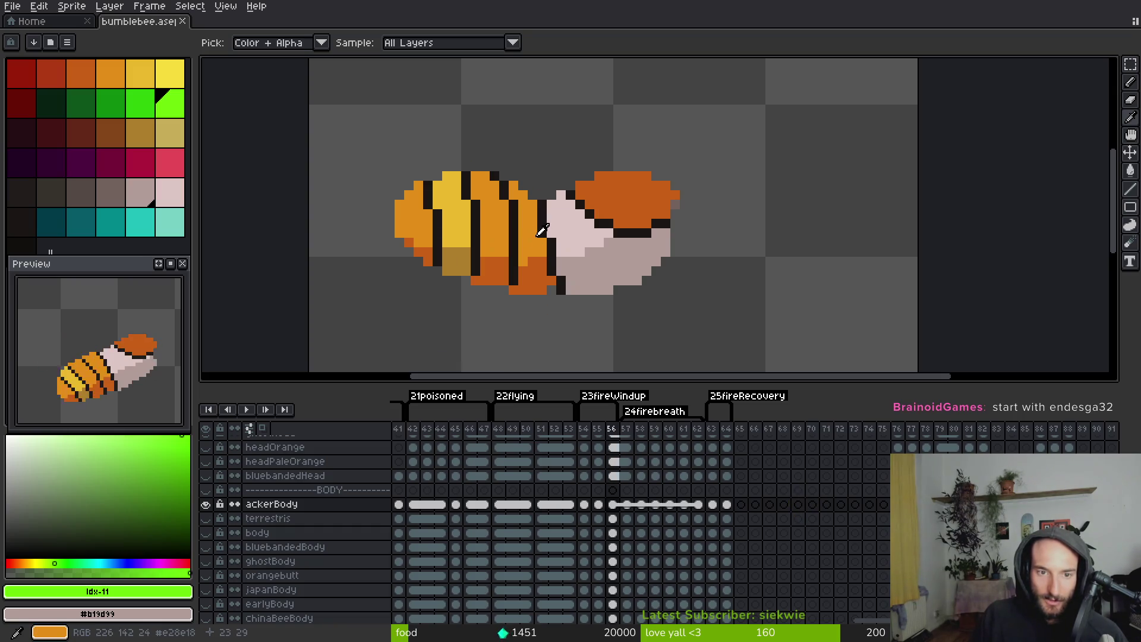
# Sample the orange #e28e18 from the bee and review an earlier 7UR frame
pyautogui.click(541, 228)
pyautogui.press('b')
pyautogui.scroll(-3, 541, 261)
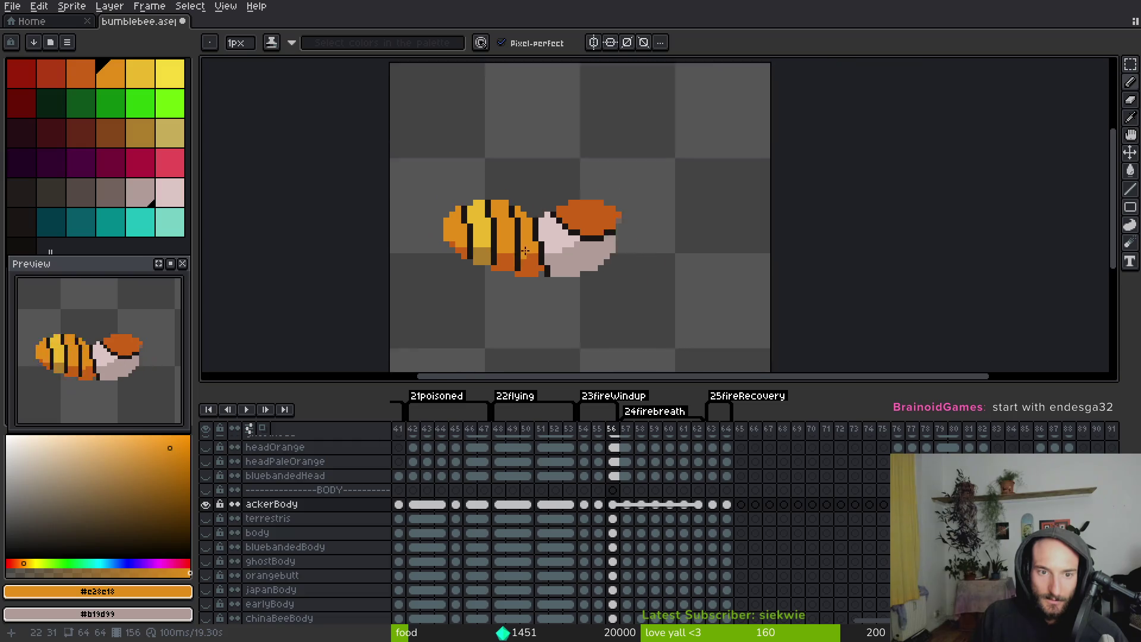
pyautogui.scroll(-3, 544, 265)
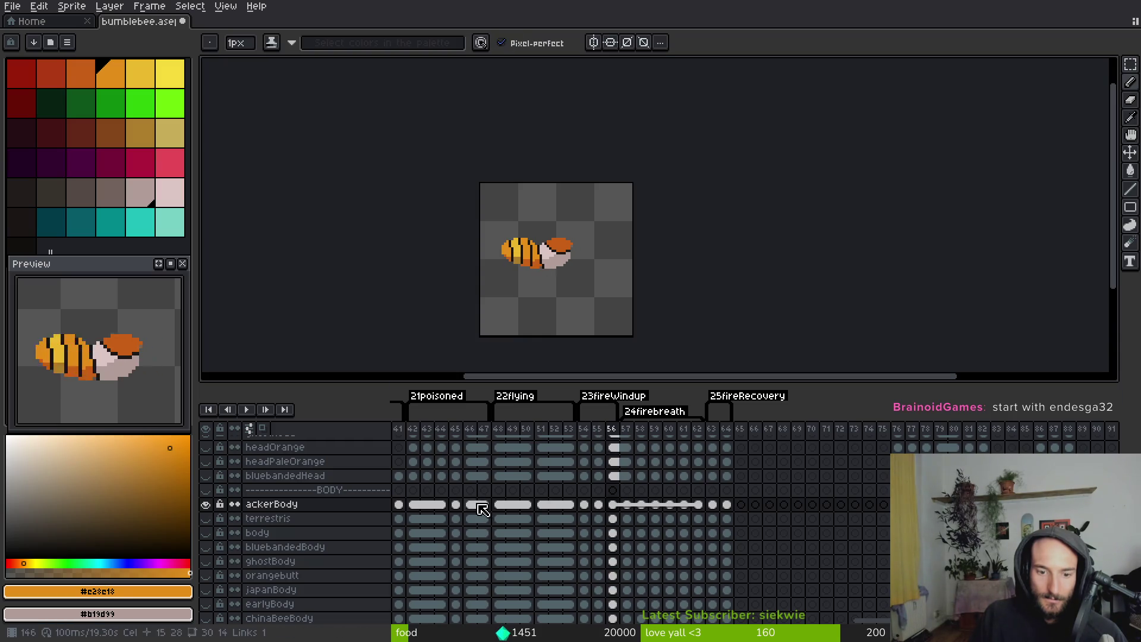
pyautogui.hscroll(-15, 481, 510)
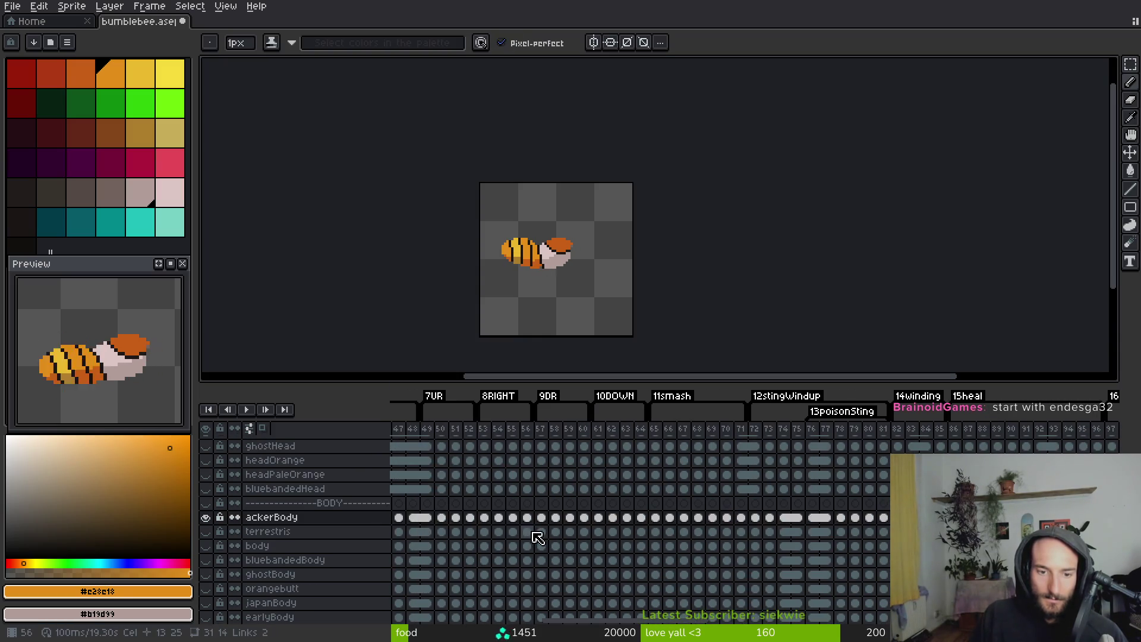
pyautogui.click(456, 518)
pyautogui.scroll(2, 567, 262)
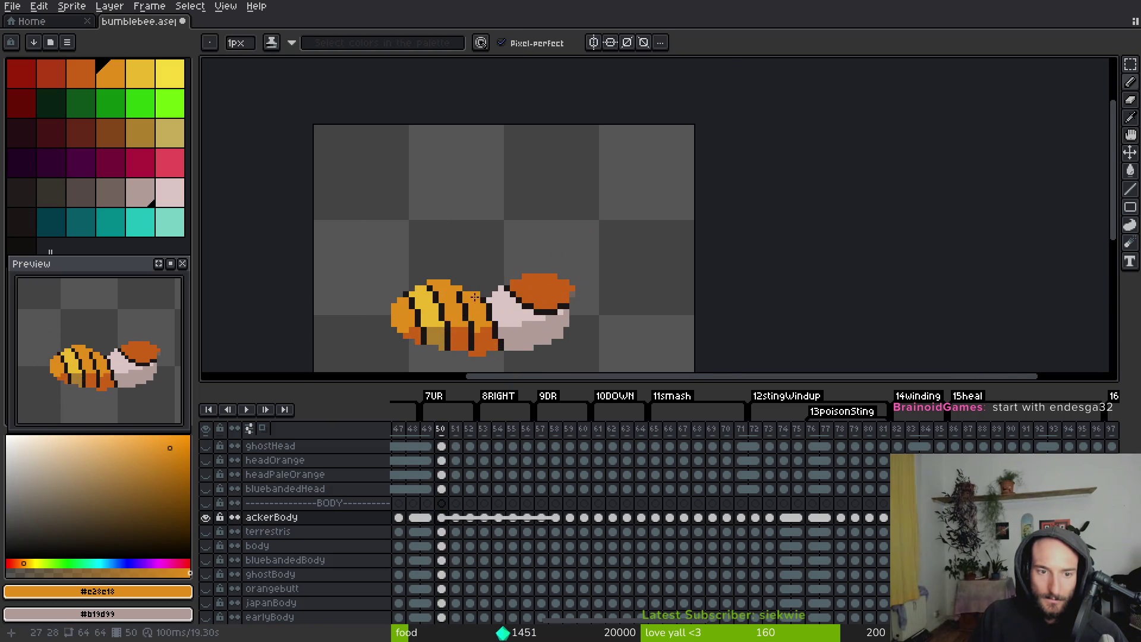
pyautogui.scroll(1, 484, 212)
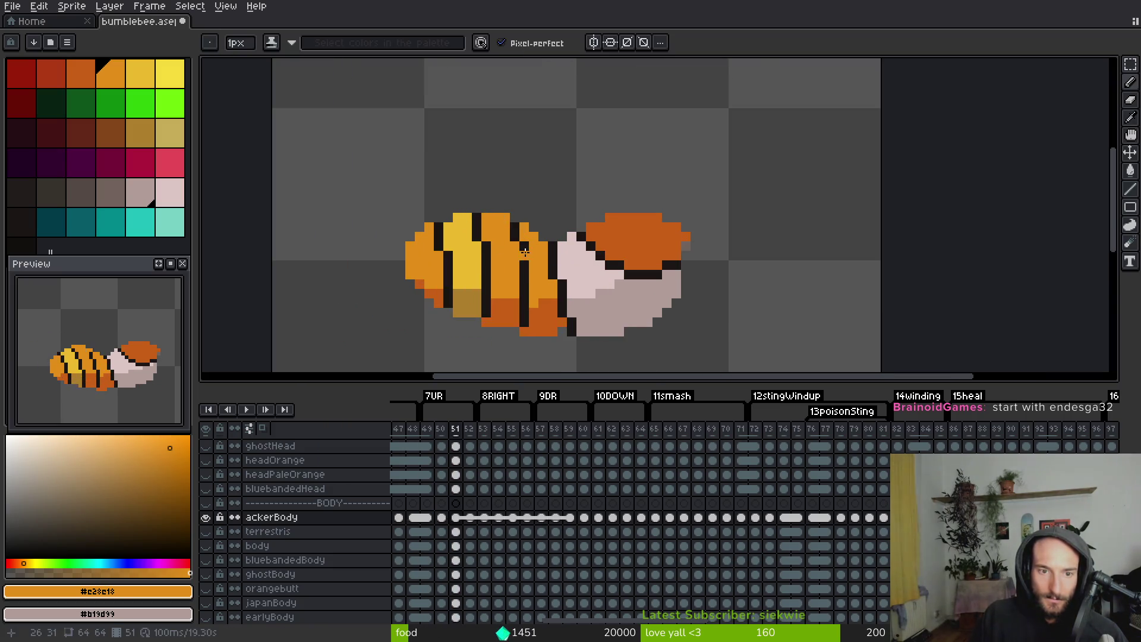
pyautogui.scroll(-2, 525, 252)
# Return to frame 56 with the pencil tool
pyautogui.press('i')
pyautogui.hscroll(10, 798, 511)
pyautogui.hscroll(10, 798, 511)
pyautogui.scroll(1, 713, 517)
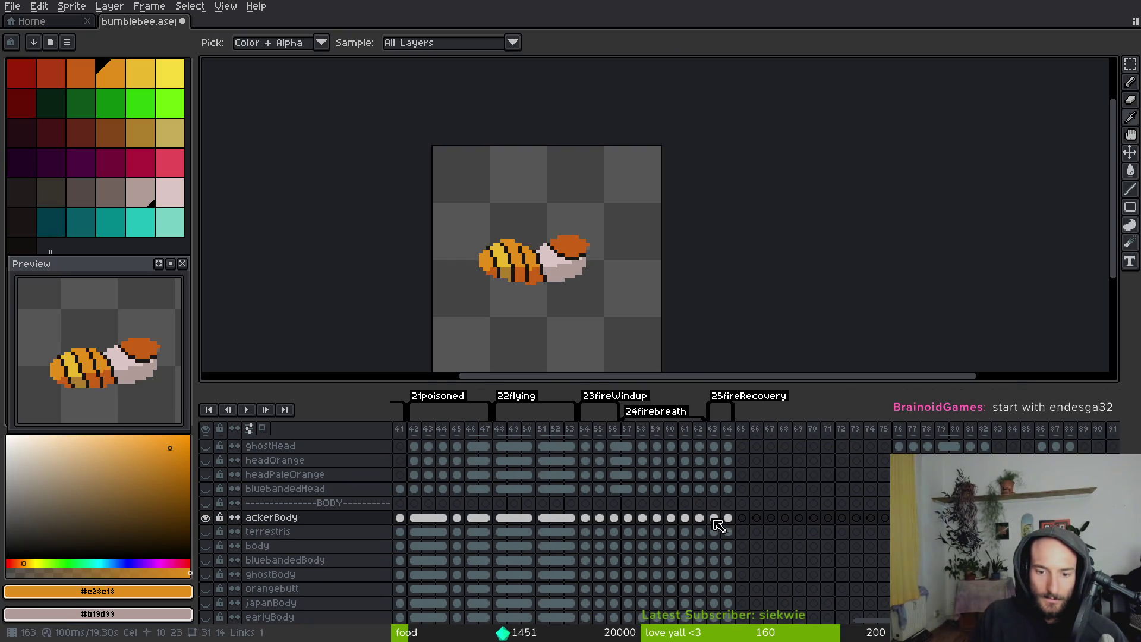
pyautogui.click(613, 517)
pyautogui.press('b')
pyautogui.scroll(2, 571, 291)
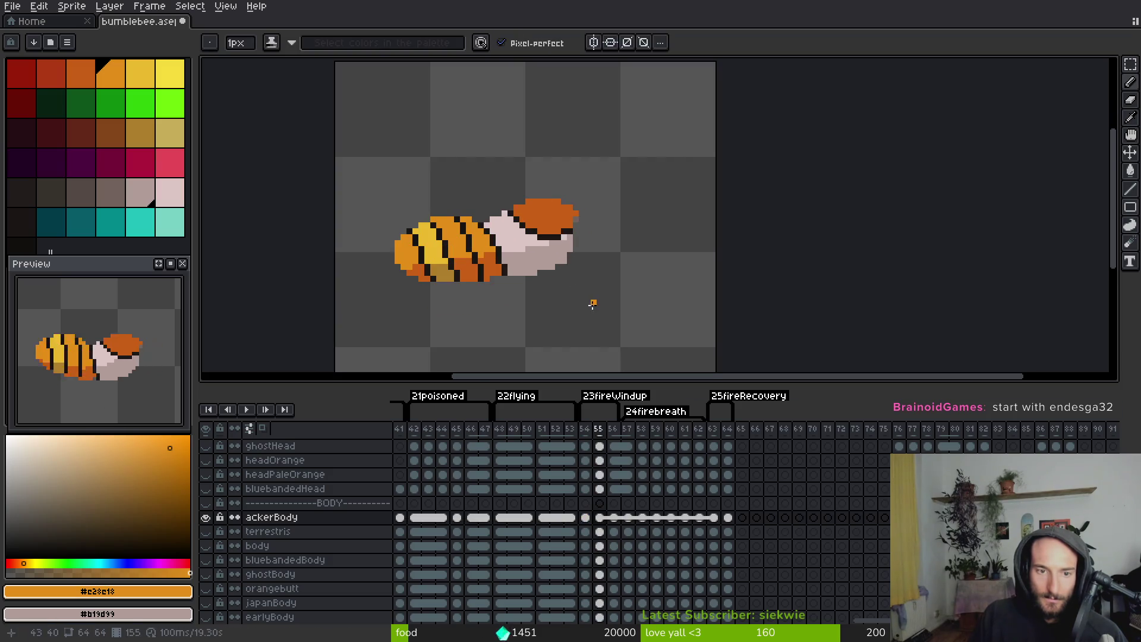
# Copy the bee from frame 56 and paste it onto frame 57
pyautogui.press('Right')
pyautogui.moveTo(538, 252); pyautogui.dragTo(531, 218)
pyautogui.press('Left')
pyautogui.press('i')
pyautogui.press('Right')
pyautogui.hotkey('ctrl', 'v')
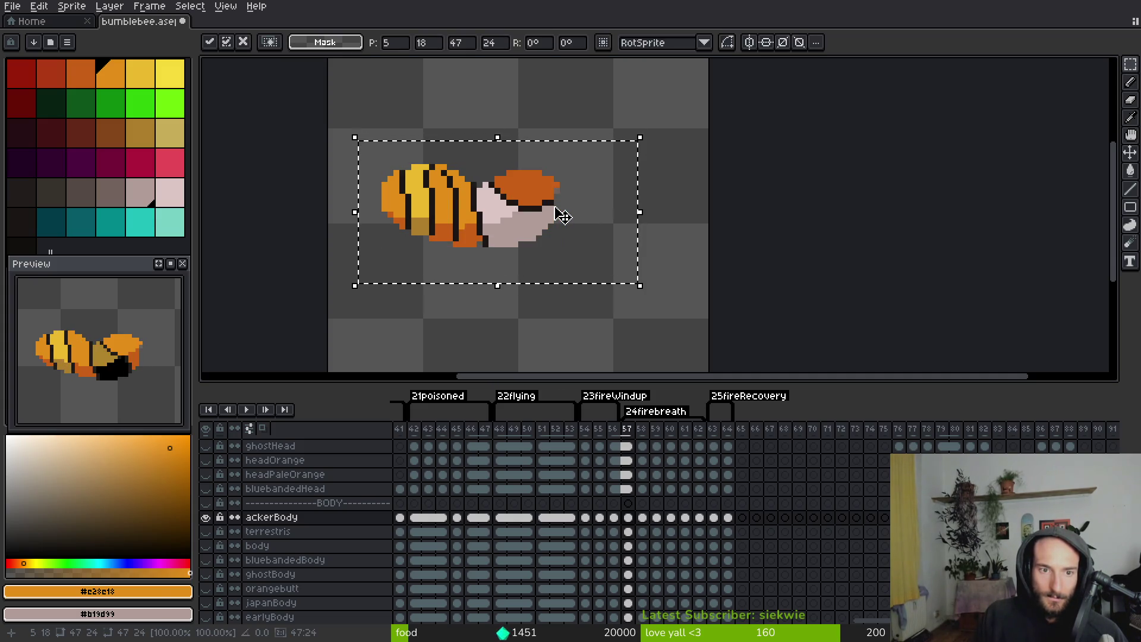
# Drop the pasted bee below the original and fill the upper bee's body and head bright green
pyautogui.moveTo(563, 215); pyautogui.dragTo(562, 320)
pyautogui.click(557, 208)
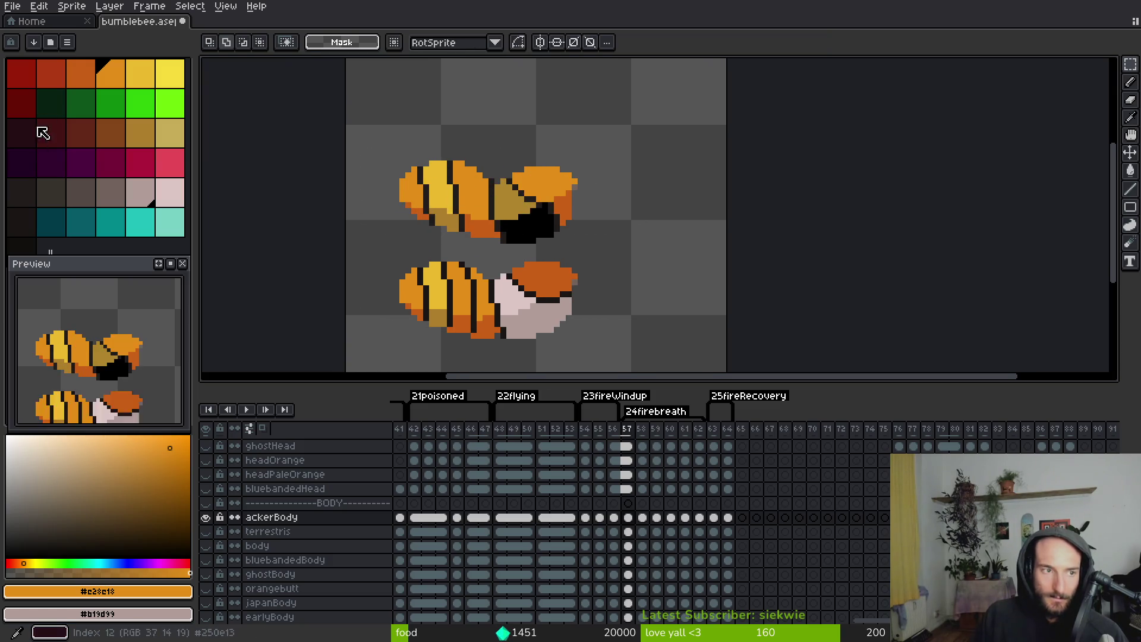
pyautogui.click(170, 102)
pyautogui.press('g')
pyautogui.click(420, 216)
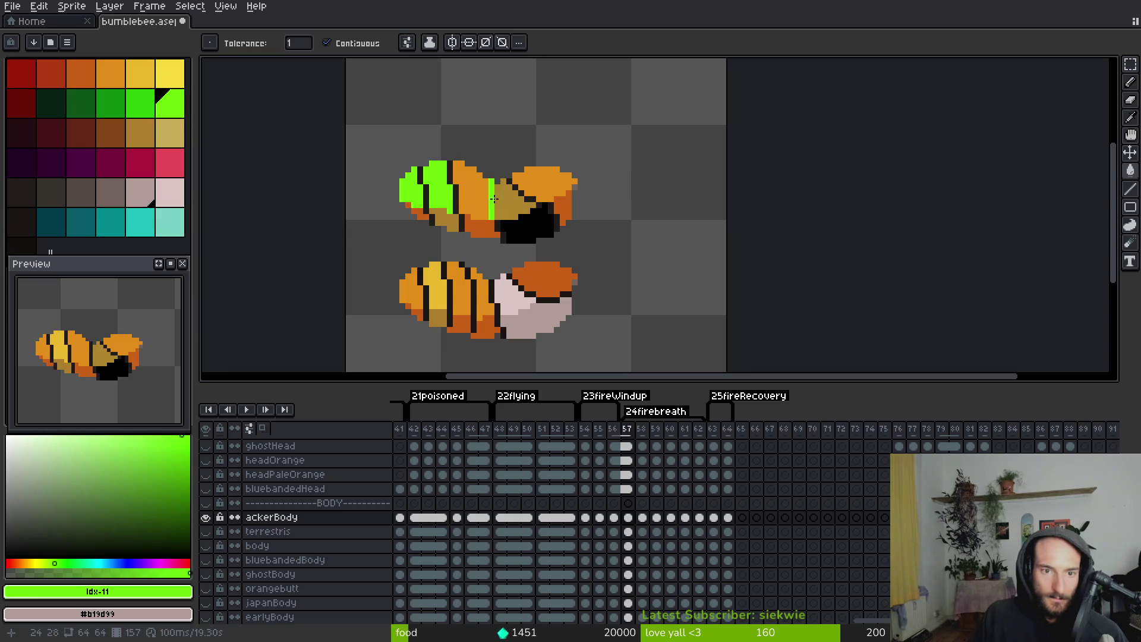
pyautogui.click(465, 201)
pyautogui.click(537, 187)
# Move the recoloured bee up two pixels over the old bee, then shift it aside
pyautogui.press('m')
pyautogui.moveTo(384, 253); pyautogui.dragTo(616, 350)
pyautogui.press('Up')
pyautogui.press('Up')
pyautogui.press('Up')
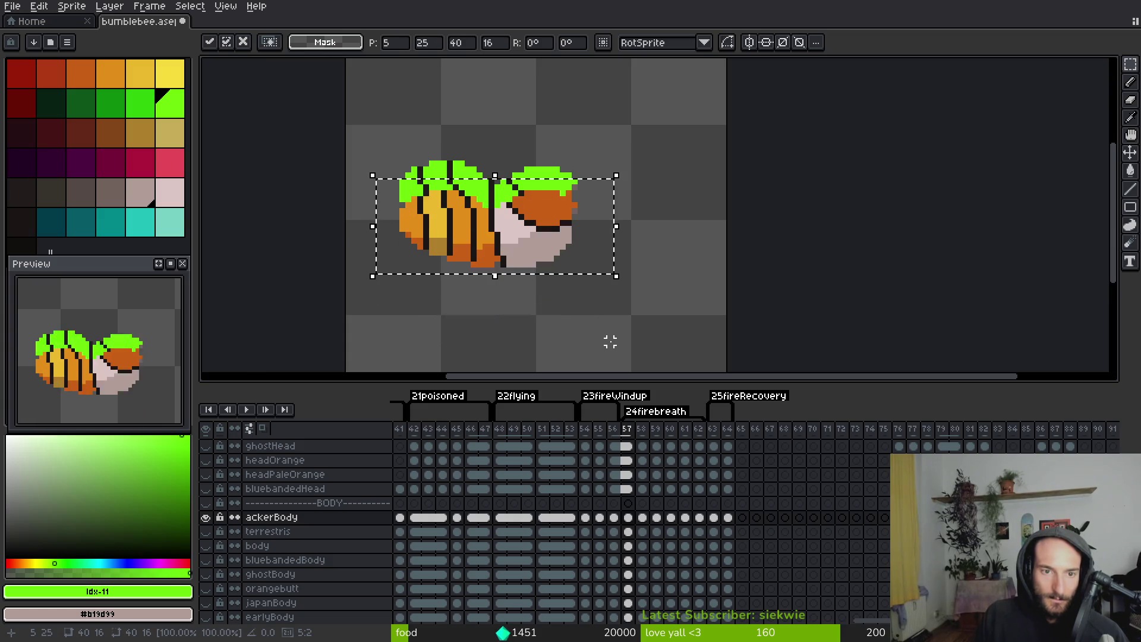
pyautogui.press('Up')
pyautogui.press('Up')
pyautogui.press('Up')
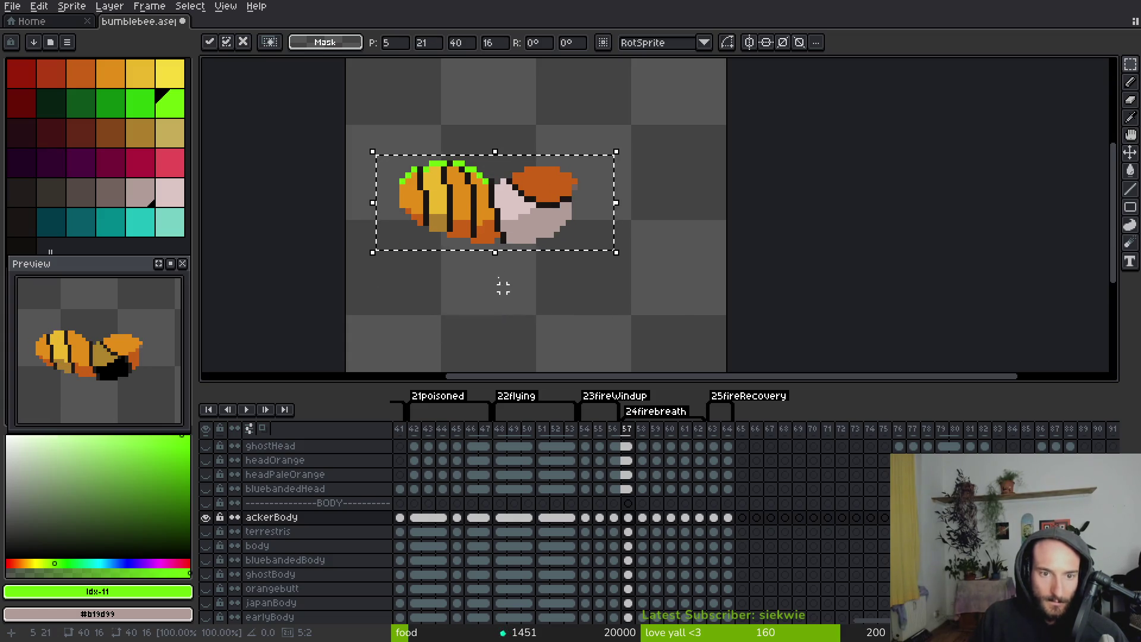
pyautogui.moveTo(583, 267)
pyautogui.mouseDown()
pyautogui.moveTo(633, 343)
pyautogui.moveTo(612, 326)
pyautogui.moveTo(583, 255)
pyautogui.moveTo(592, 178)
pyautogui.moveTo(585, 304)
pyautogui.moveTo(689, 161)
pyautogui.moveTo(547, 259)
pyautogui.mouseUp()
# Flood-fill the old body's black, orange and tan areas with green
pyautogui.scroll(1, 547, 260)
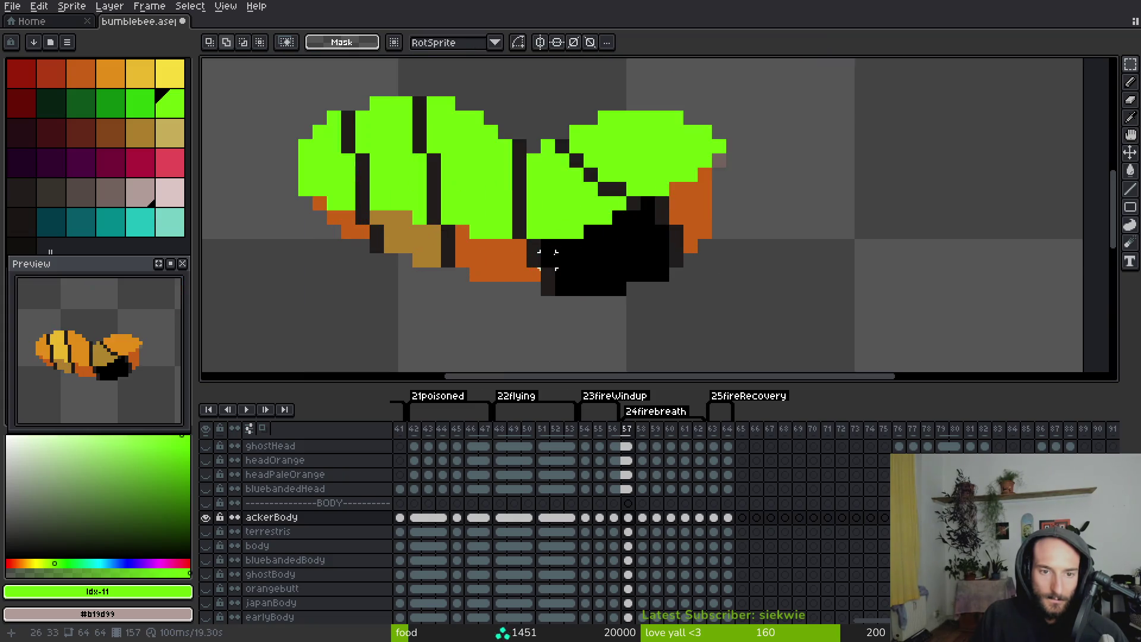
pyautogui.press('g')
pyautogui.click(563, 279)
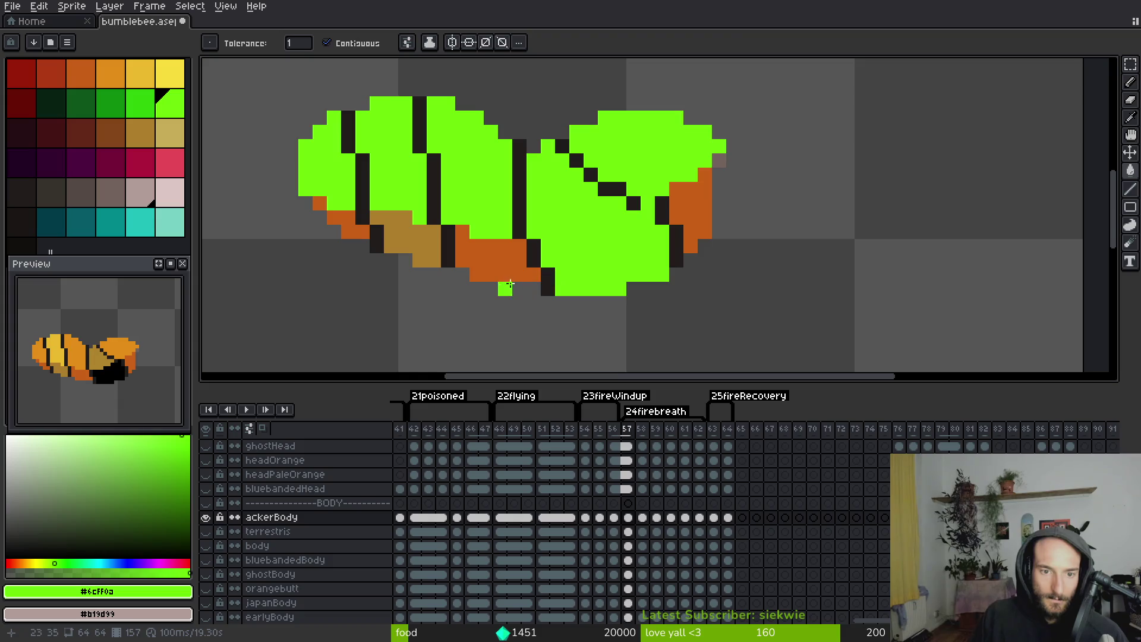
pyautogui.click(491, 262)
pyautogui.click(420, 246)
pyautogui.click(341, 225)
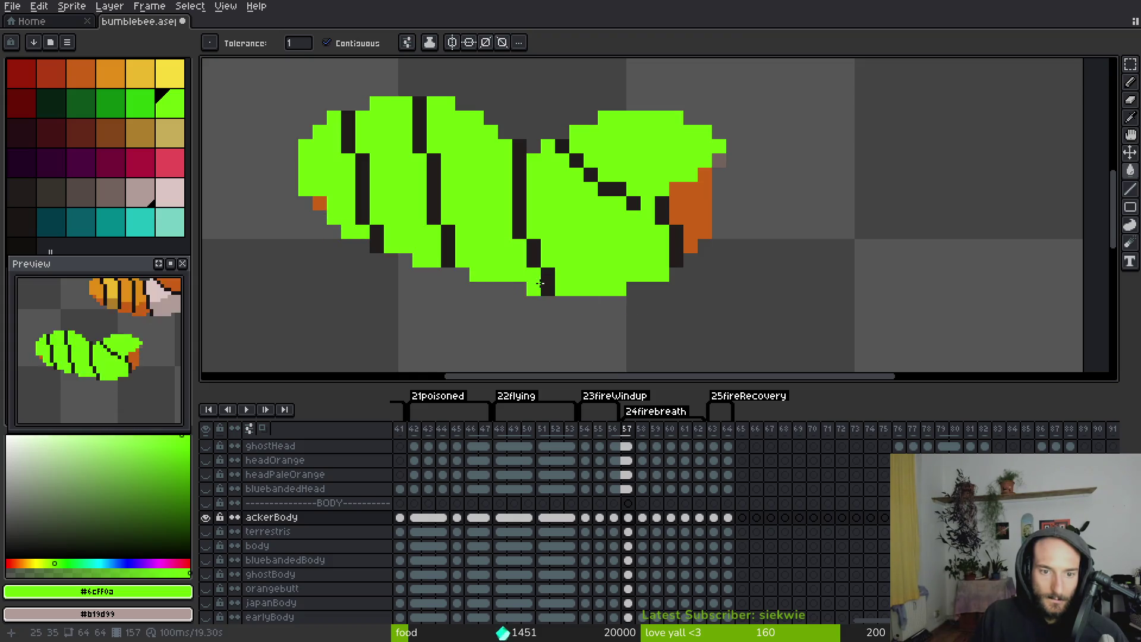
pyautogui.click(702, 218)
# Select the recoloured orange bee, try a placement, and undo it
pyautogui.scroll(-4, 702, 218)
pyautogui.press('m')
pyautogui.moveTo(590, 69)
pyautogui.mouseDown()
pyautogui.moveTo(738, 173)
pyautogui.moveTo(808, 190)
pyautogui.moveTo(651, 217)
pyautogui.moveTo(650, 255)
pyautogui.mouseUp()
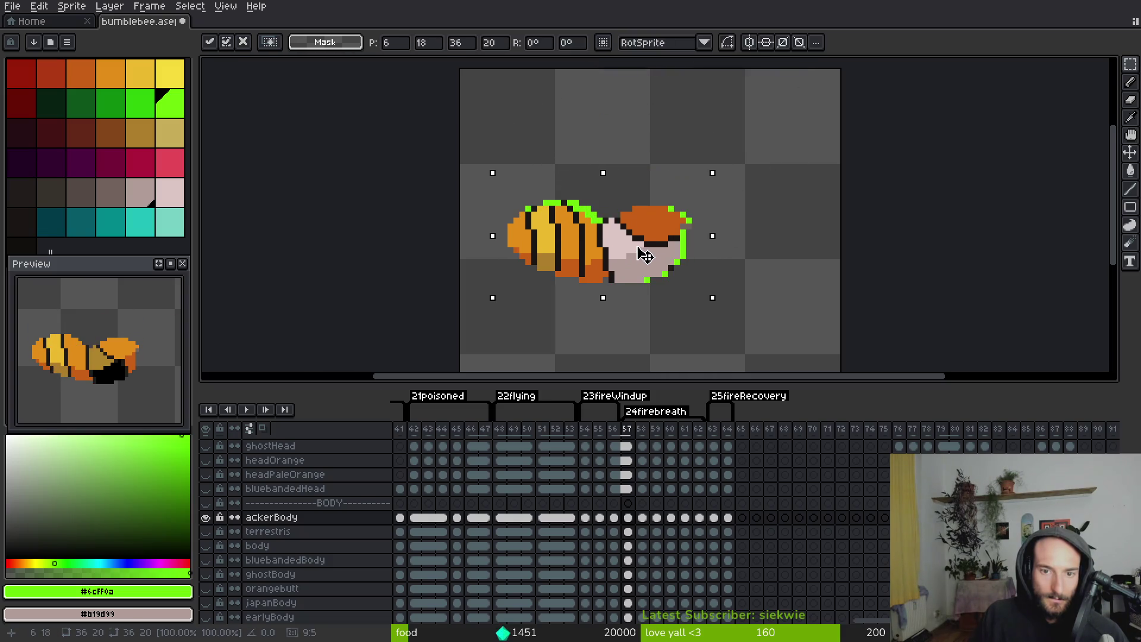
pyautogui.press('Return')
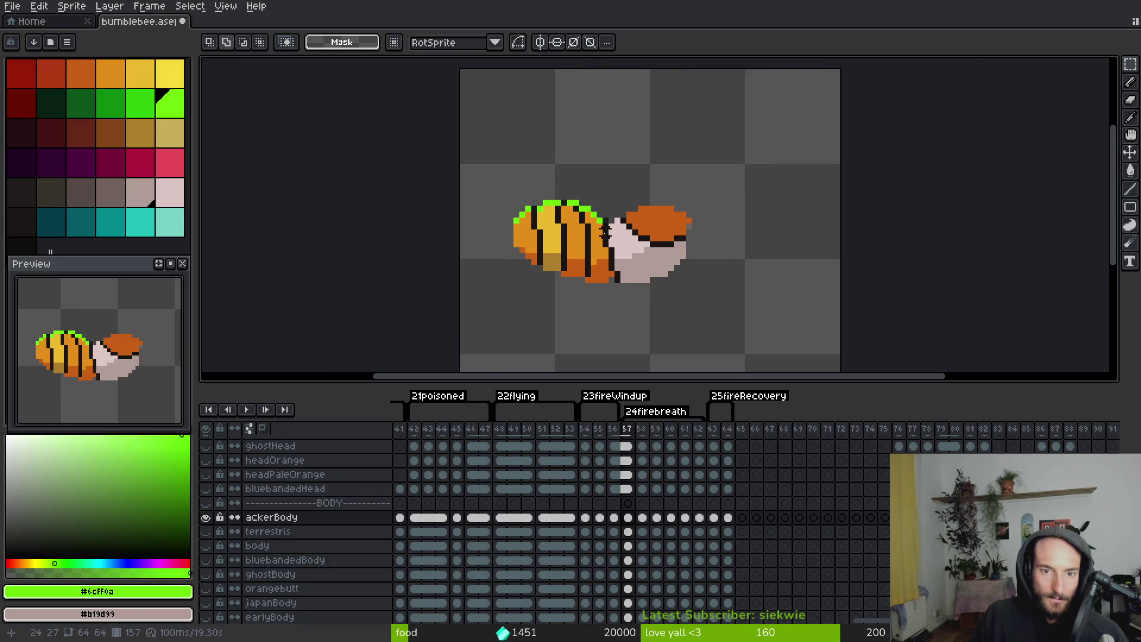
pyautogui.scroll(2, 652, 253)
pyautogui.press('w')
pyautogui.scroll(2, 654, 250)
pyautogui.hotkey('ctrl', 'z')
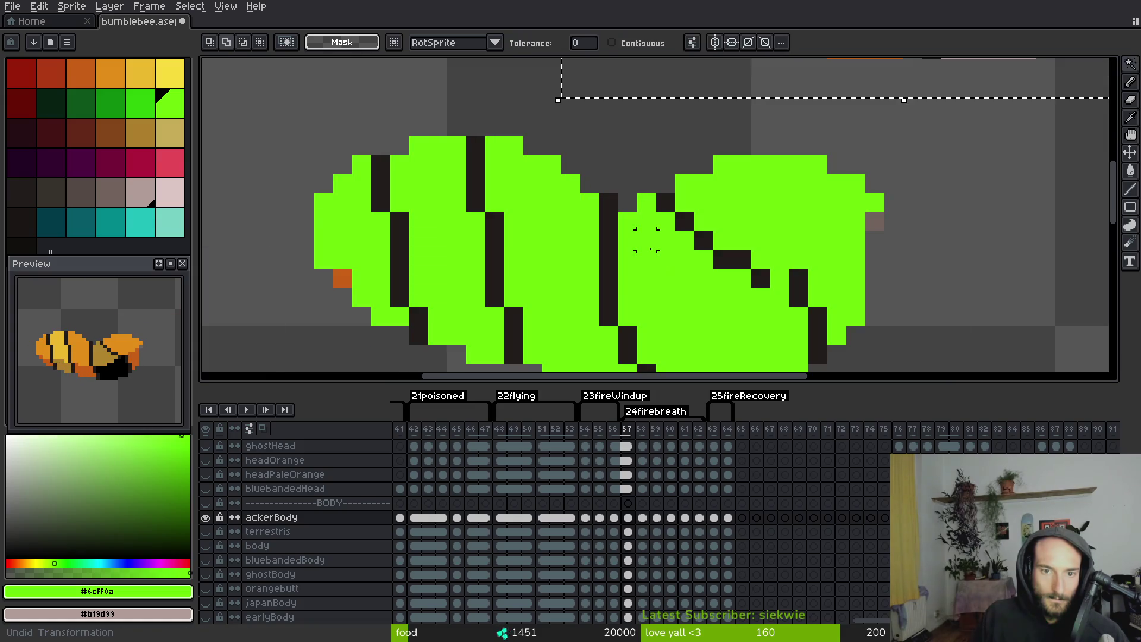
# Position the orange bee over the green old body and commit it
pyautogui.hotkey('ctrl', 'y')
pyautogui.moveTo(682, 285); pyautogui.dragTo(691, 213)
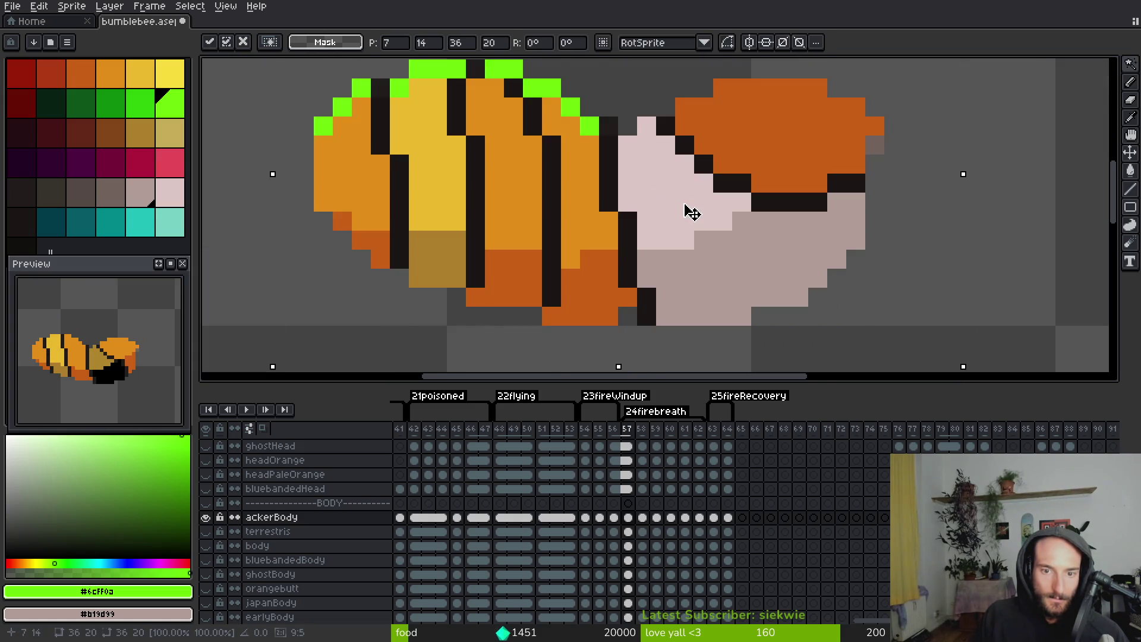
pyautogui.hotkey('ctrl', 'z')
pyautogui.scroll(-2, 706, 208)
pyautogui.moveTo(760, 140); pyautogui.dragTo(676, 244)
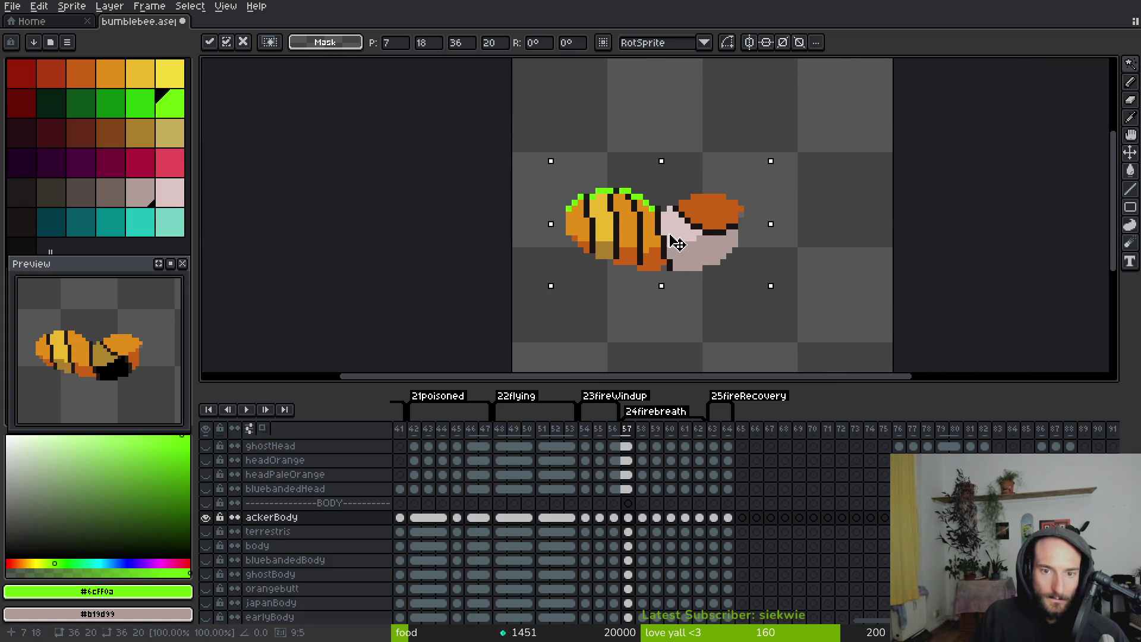
pyautogui.press('Return')
# Select the bee body's left part, raise it one pixel, and commit
pyautogui.scroll(4, 654, 216)
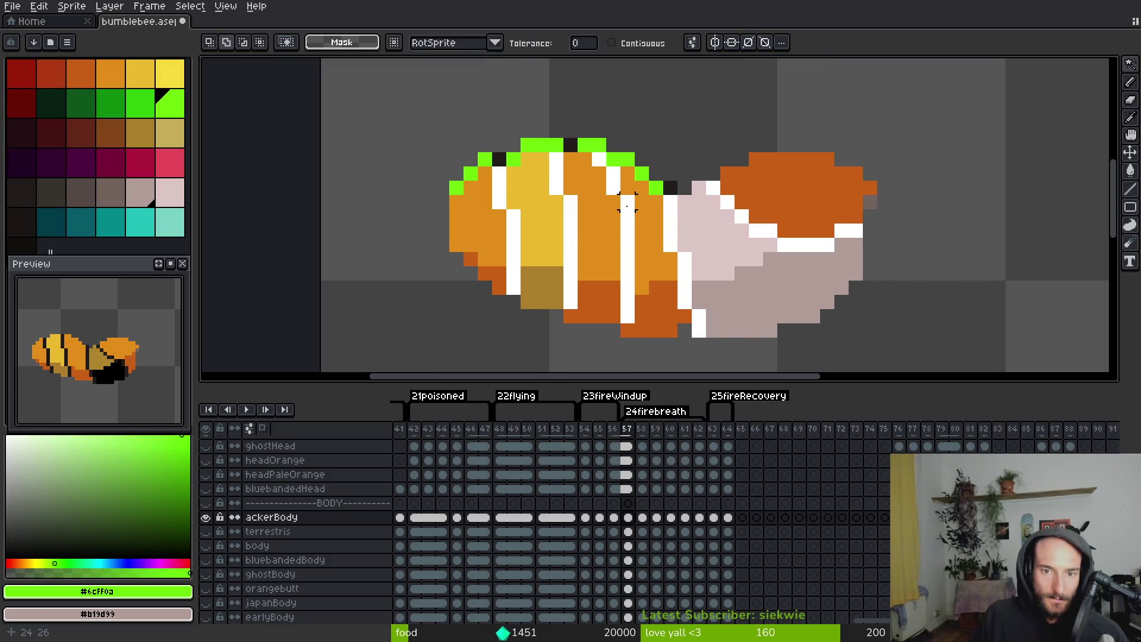
pyautogui.hotkey('shift', 'w')
pyautogui.press('m')
pyautogui.moveTo(671, 203)
pyautogui.mouseDown()
pyautogui.moveTo(641, 300)
pyautogui.moveTo(548, 380)
pyautogui.mouseUp()
pyautogui.moveTo(650, 181); pyautogui.dragTo(407, 324)
pyautogui.moveTo(622, 170)
pyautogui.mouseDown()
pyautogui.moveTo(552, 150)
pyautogui.moveTo(508, 186)
pyautogui.mouseUp()
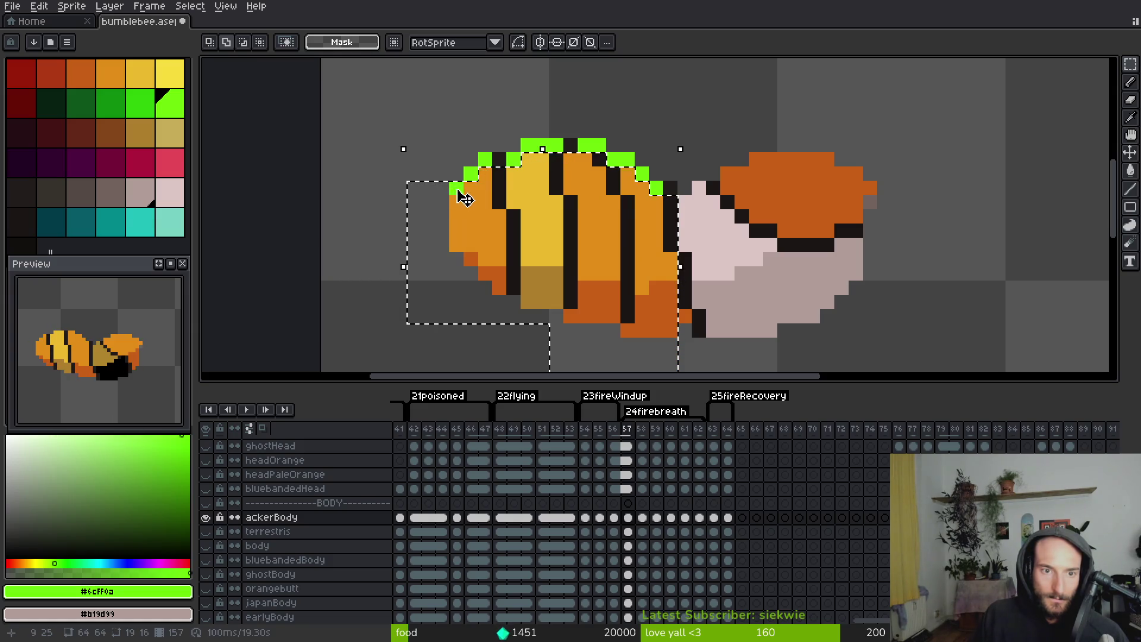
pyautogui.press('Up')
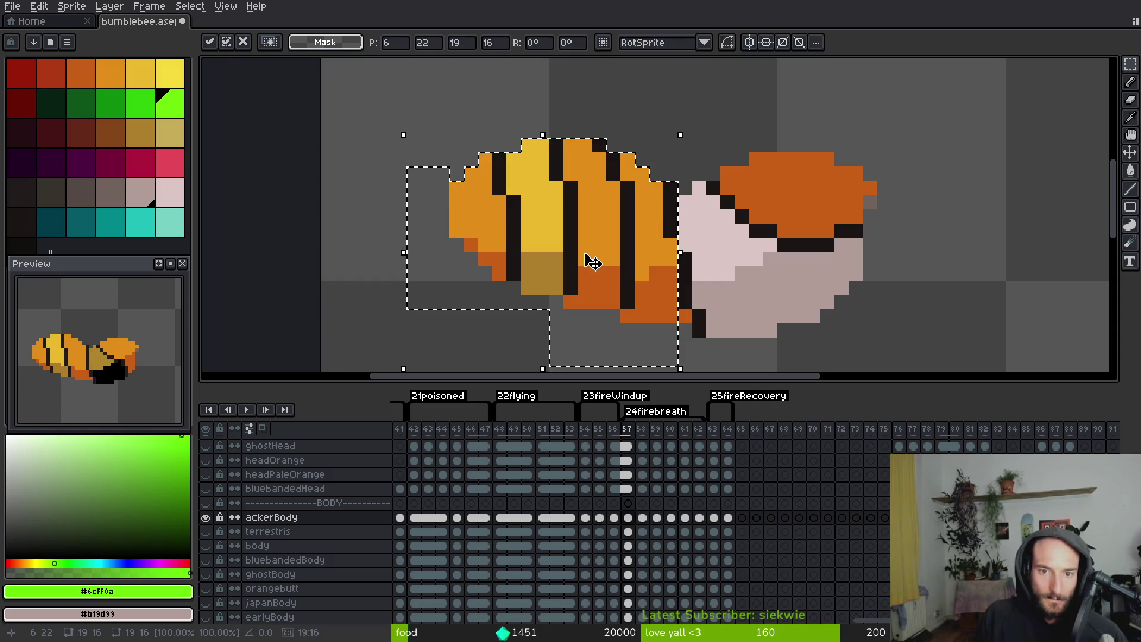
pyautogui.press('Return')
# Pick the dark stripe colour and advance to frame 58
pyautogui.keyDown('alt'); pyautogui.click(685, 262); pyautogui.keyUp('alt')
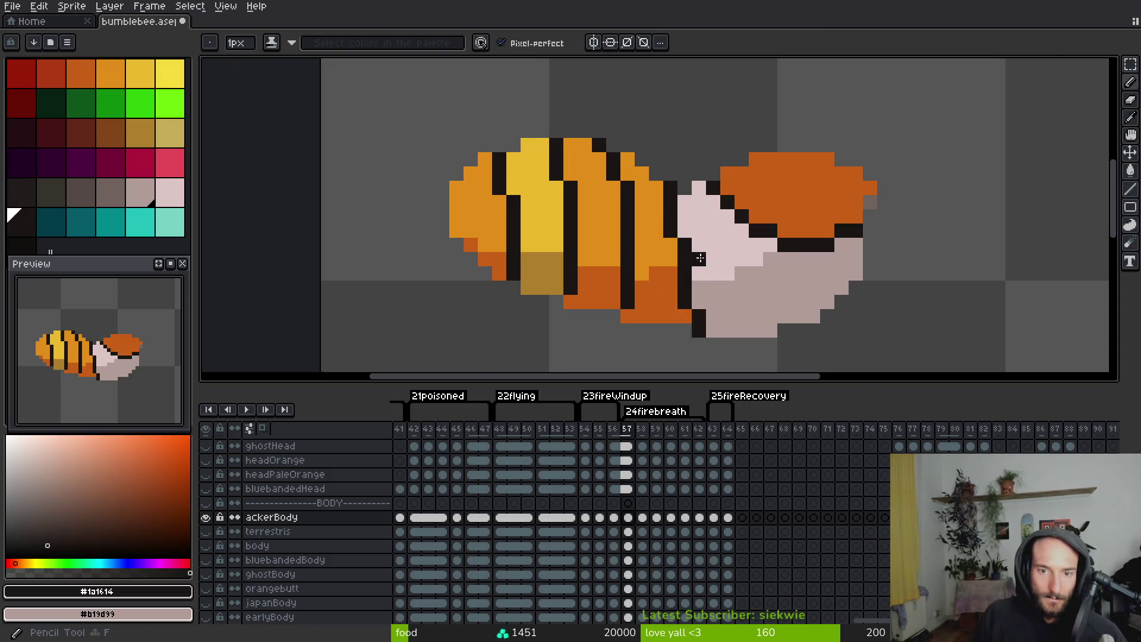
pyautogui.scroll(-2, 730, 275)
pyautogui.press('Right')
# Select the bee body in frame 58, shift it one pixel left, and commit
pyautogui.press('m')
pyautogui.moveTo(542, 156); pyautogui.dragTo(398, 133)
pyautogui.press('Right')
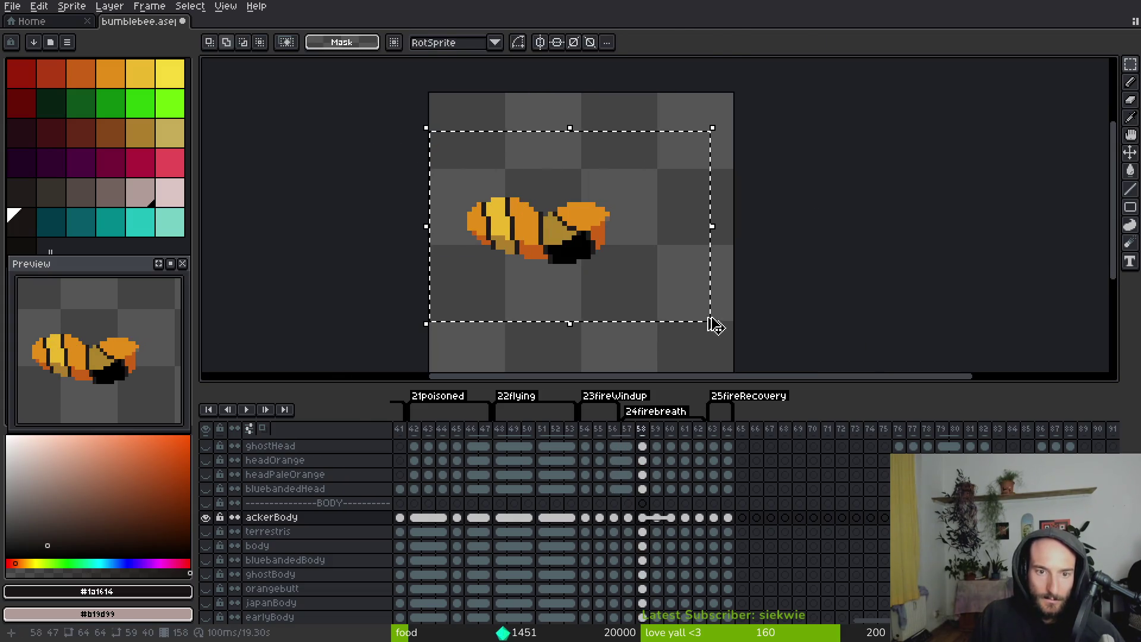
pyautogui.press('Left')
pyautogui.press('Return')
# Reselect and nudge the bee body into place in the following firebreath frames
pyautogui.press('Right')
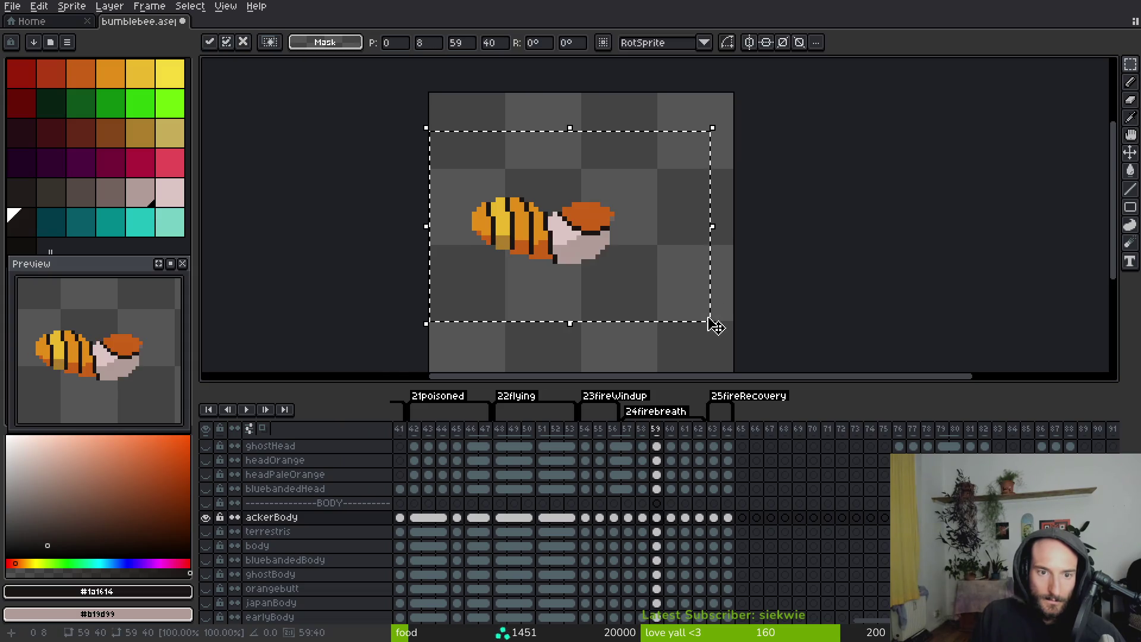
pyautogui.press('Right')
pyautogui.hotkey('ctrl', 'shift', 'd')
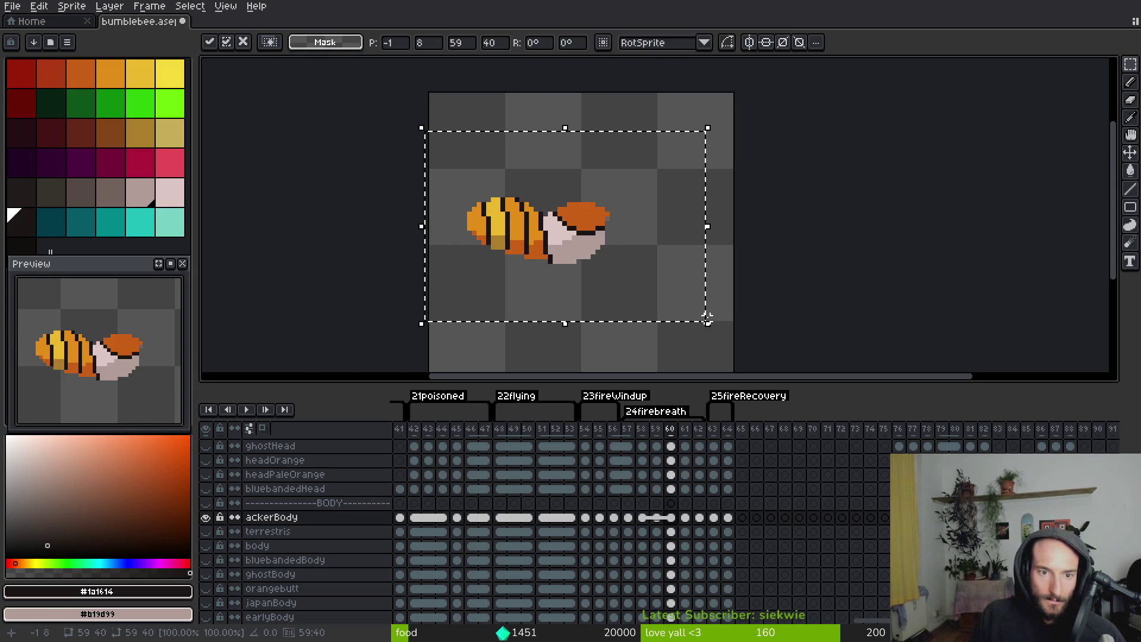
pyautogui.press('Right')
pyautogui.press('Left')
pyautogui.press('Return')
pyautogui.press('Right')
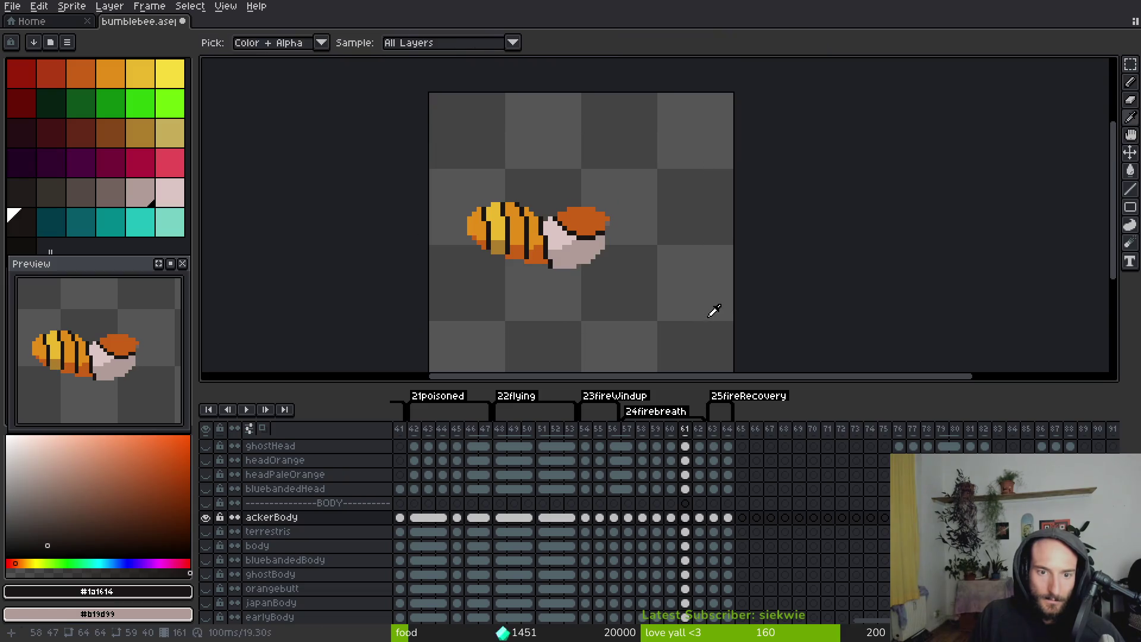
pyautogui.hotkey('ctrl', 'shift', 'd')
pyautogui.press('Right')
pyautogui.press('Left')
pyautogui.press('Return')
# Step through the frames to review the aligned body, ending on frame 62
pyautogui.press('Left')
pyautogui.press('Right')
pyautogui.press('Right')
pyautogui.press('Right')
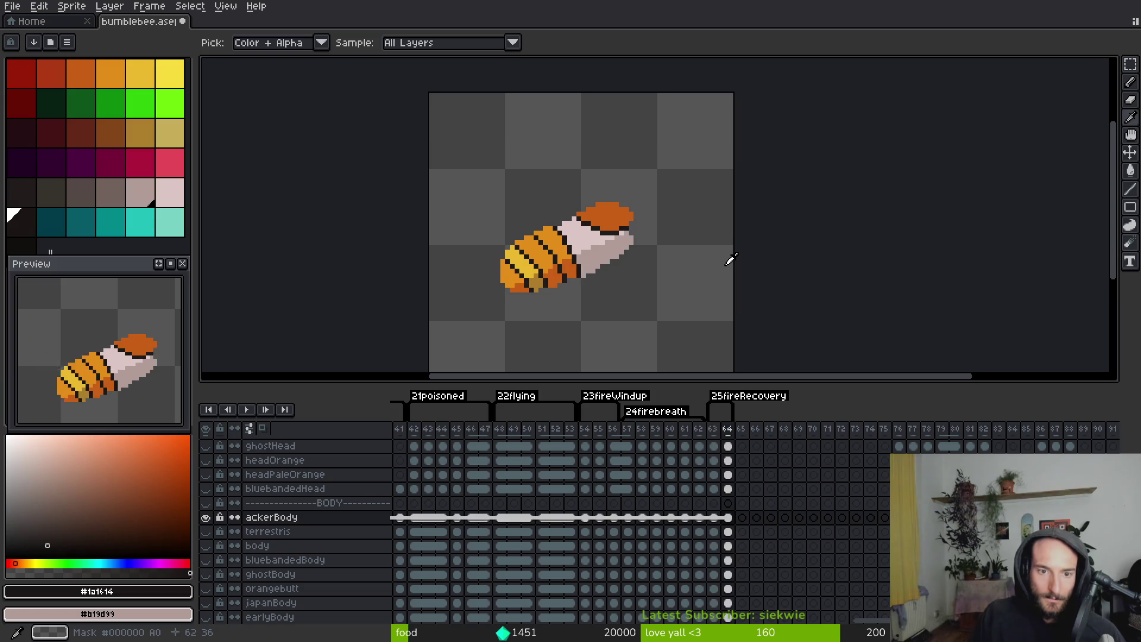
pyautogui.press('Left')
pyautogui.press('Left')
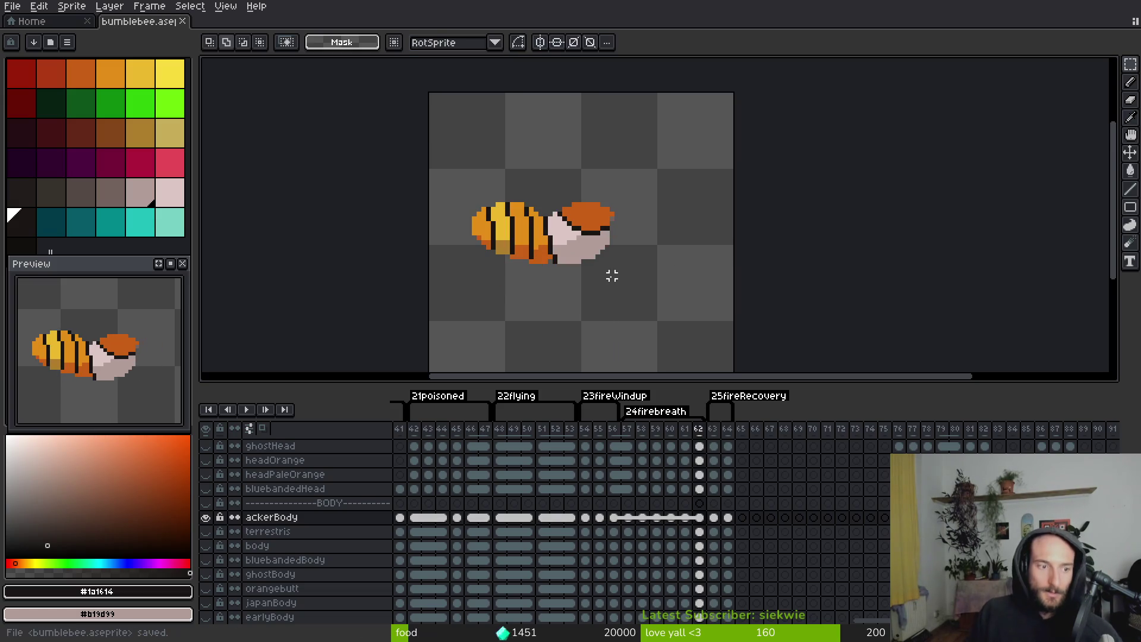
pyautogui.hscroll(-15, 612, 571)
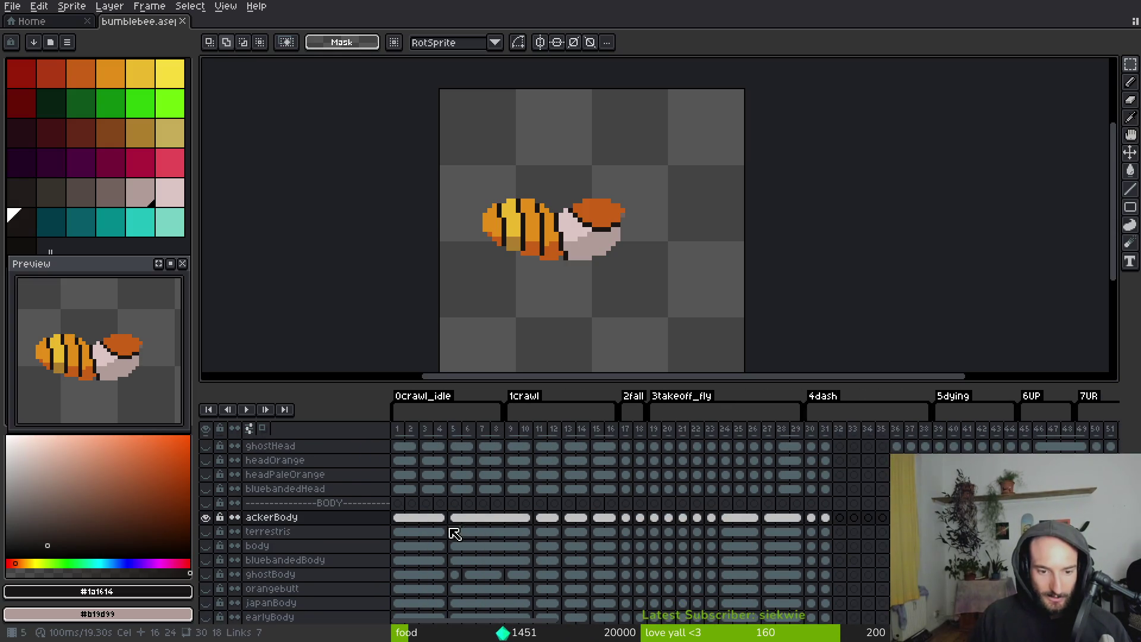
# Pick the orange body colours and fill a yellow rear patch orange with the Paint Bucket
pyautogui.click(511, 517)
pyautogui.press('Left')
pyautogui.press('Left')
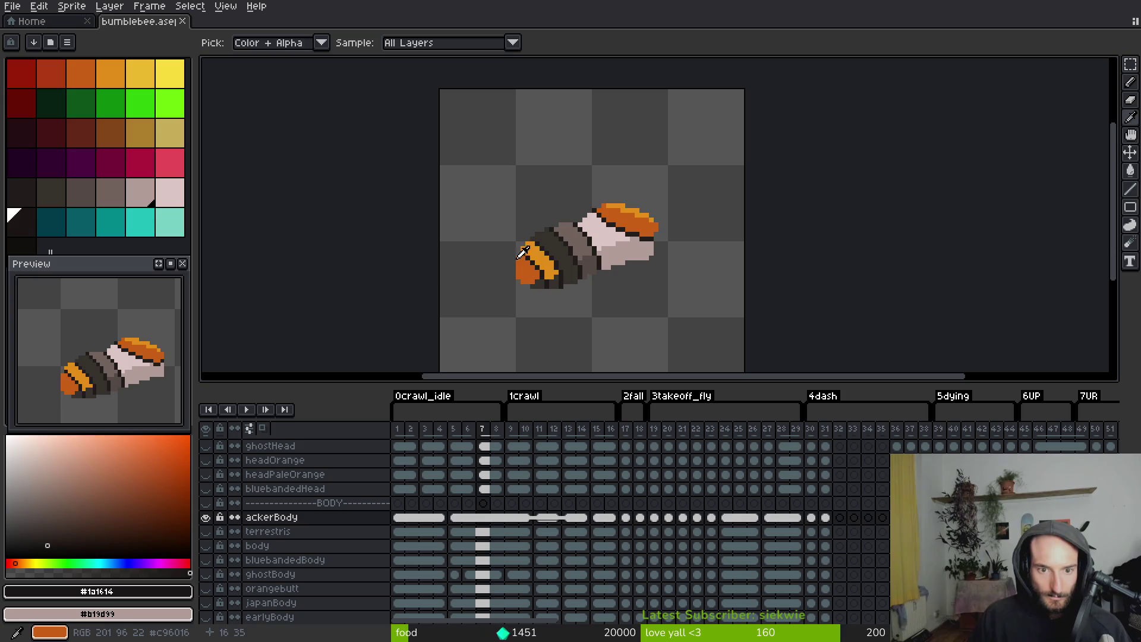
pyautogui.click(541, 262)
pyautogui.rightClick(542, 265)
pyautogui.press('Right')
pyautogui.press('Right')
pyautogui.press('Right')
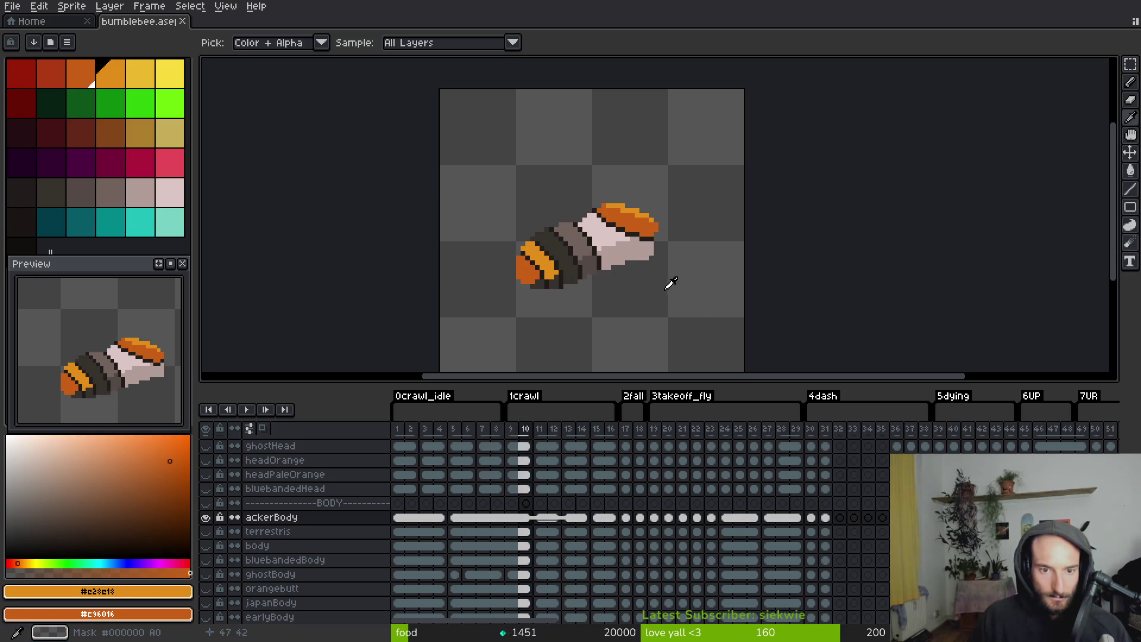
pyautogui.press('Right')
pyautogui.press('Right')
pyautogui.press('Right')
pyautogui.press('g')
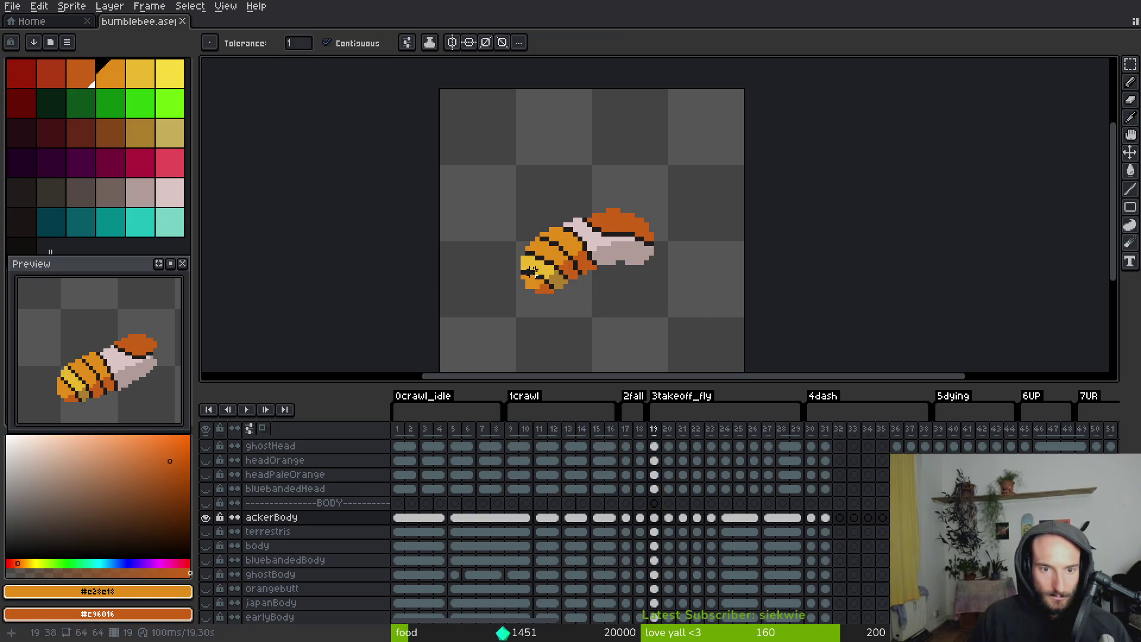
pyautogui.scroll(2, 541, 267)
pyautogui.click(541, 267)
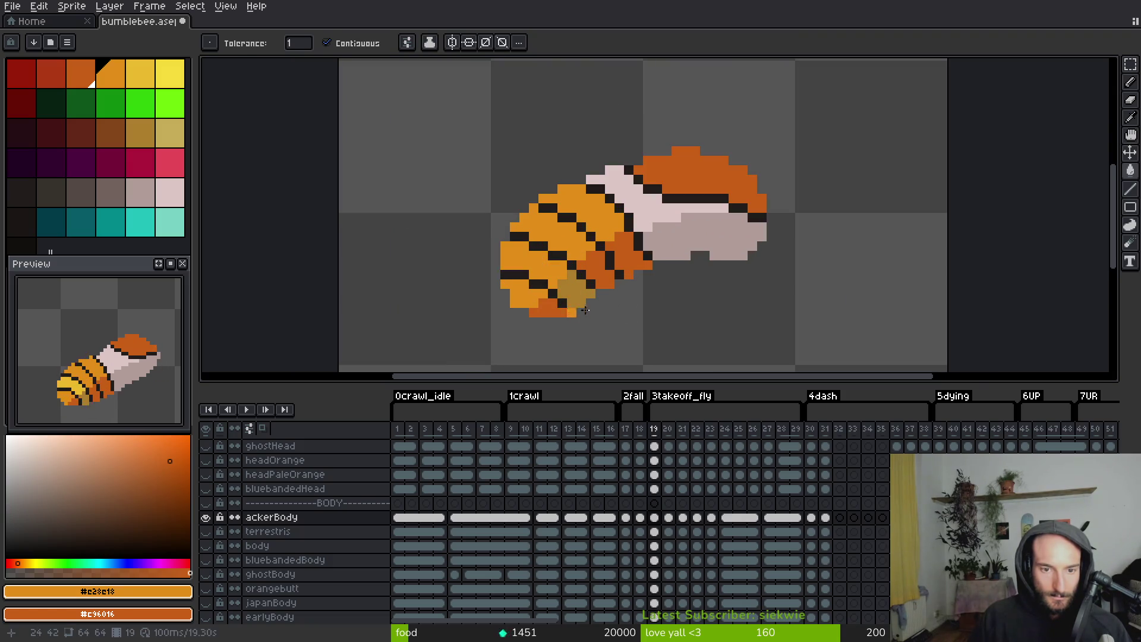
# Pick the dark grey and fill the lower rear orange patch and a rear stripe around frame 20
pyautogui.keyDown('alt'); pyautogui.click(543, 303); pyautogui.keyUp('alt')
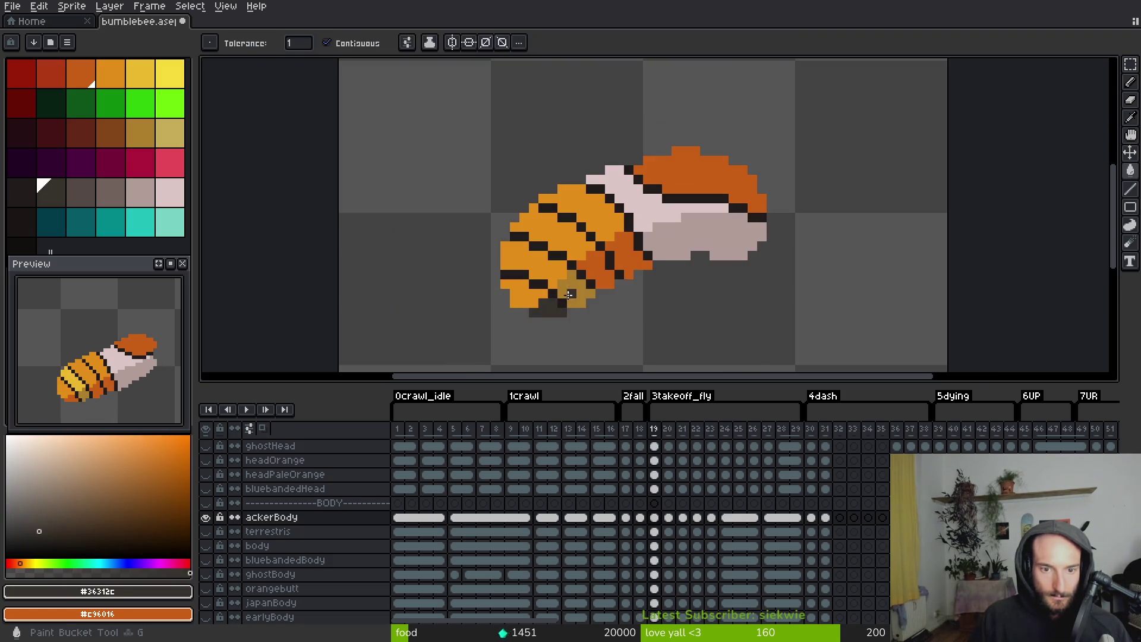
pyautogui.press('Left')
pyautogui.press('Right')
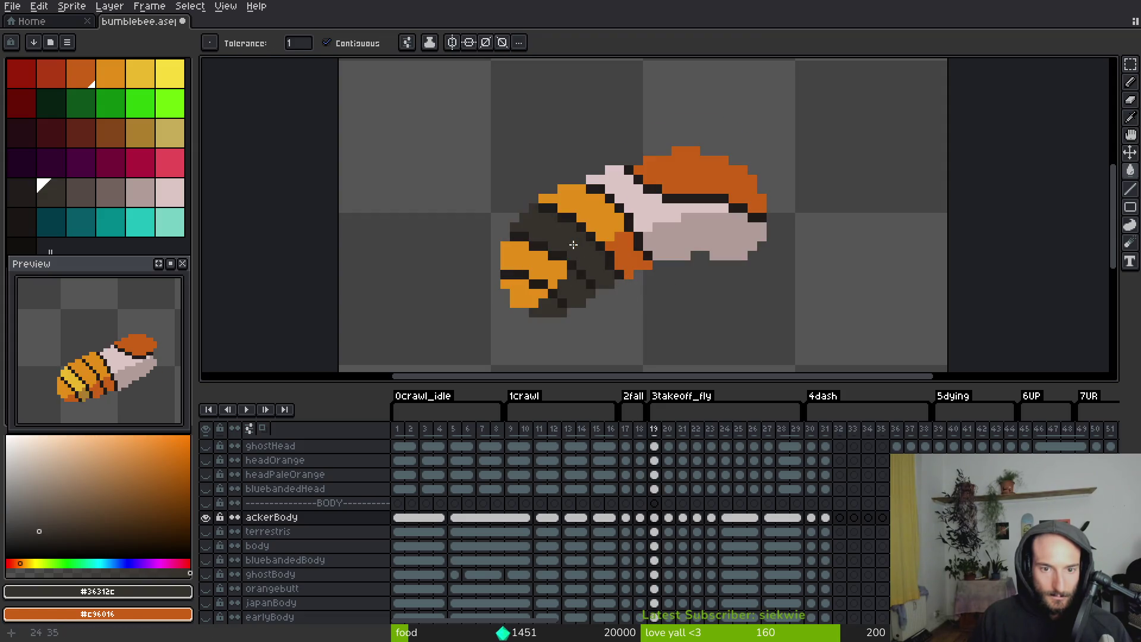
pyautogui.press('Right')
pyautogui.click(553, 293)
pyautogui.click(594, 250)
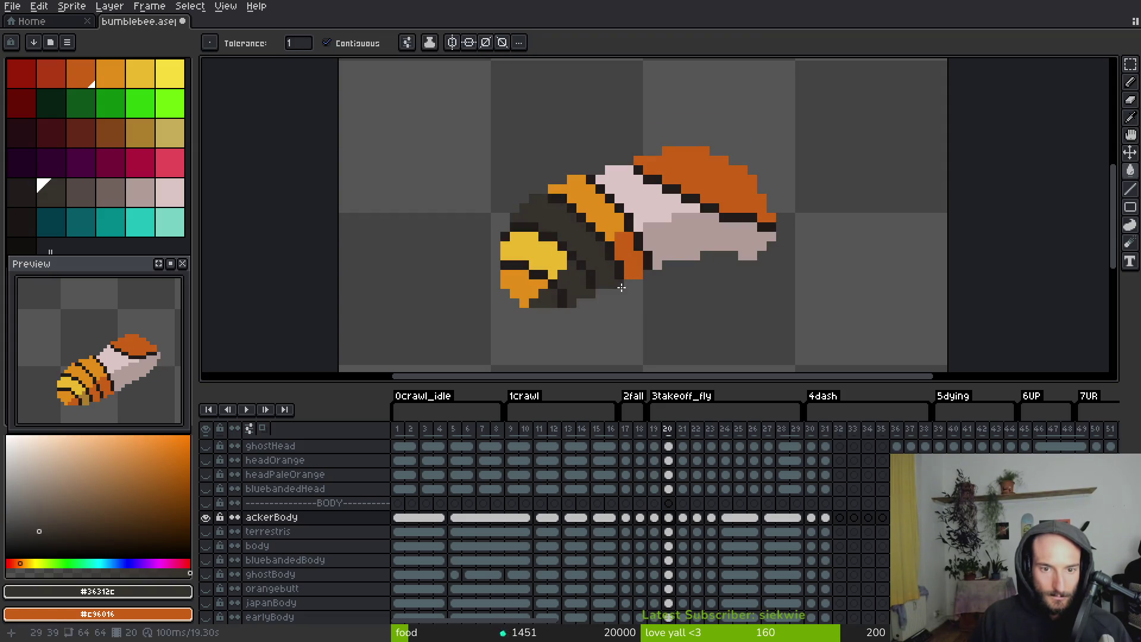
# Fill the rear orange stripes and small rear patches dark grey across the next few frames
pyautogui.press('Right')
pyautogui.click(571, 256)
pyautogui.click(560, 301)
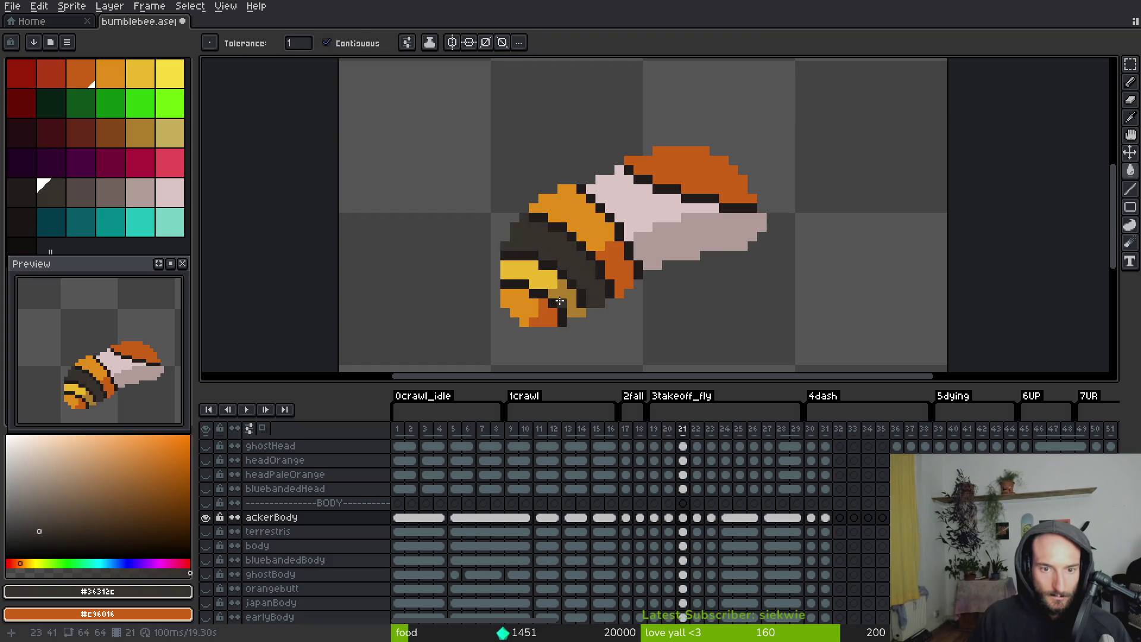
pyautogui.click(554, 307)
pyautogui.press('Right')
pyautogui.click(536, 317)
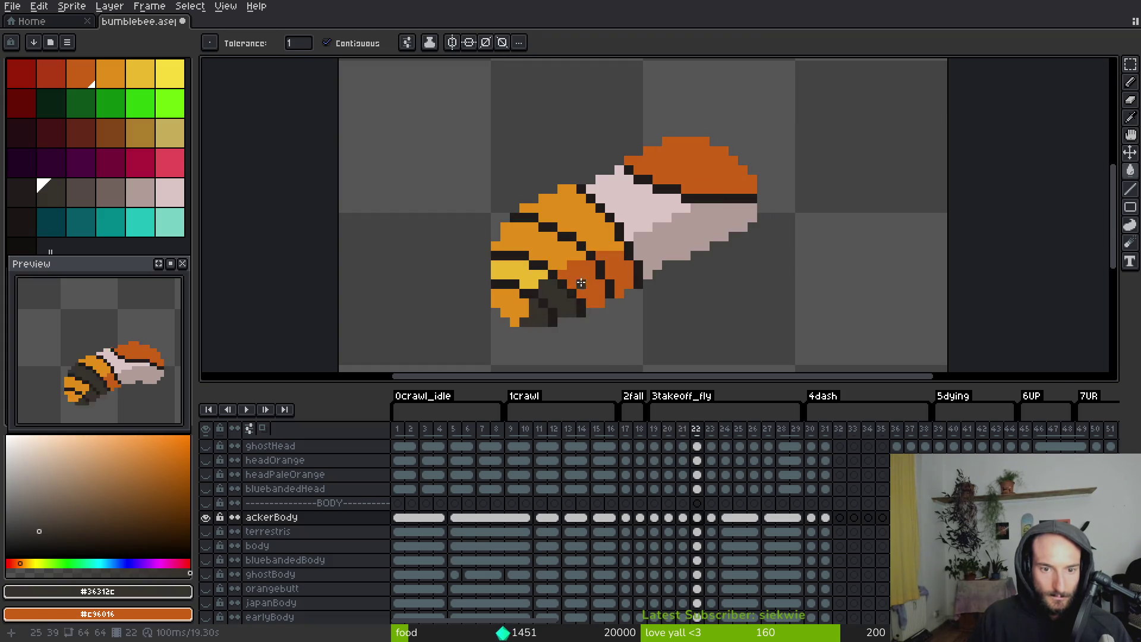
pyautogui.click(578, 286)
pyautogui.click(562, 258)
pyautogui.press('Right')
pyautogui.click(556, 252)
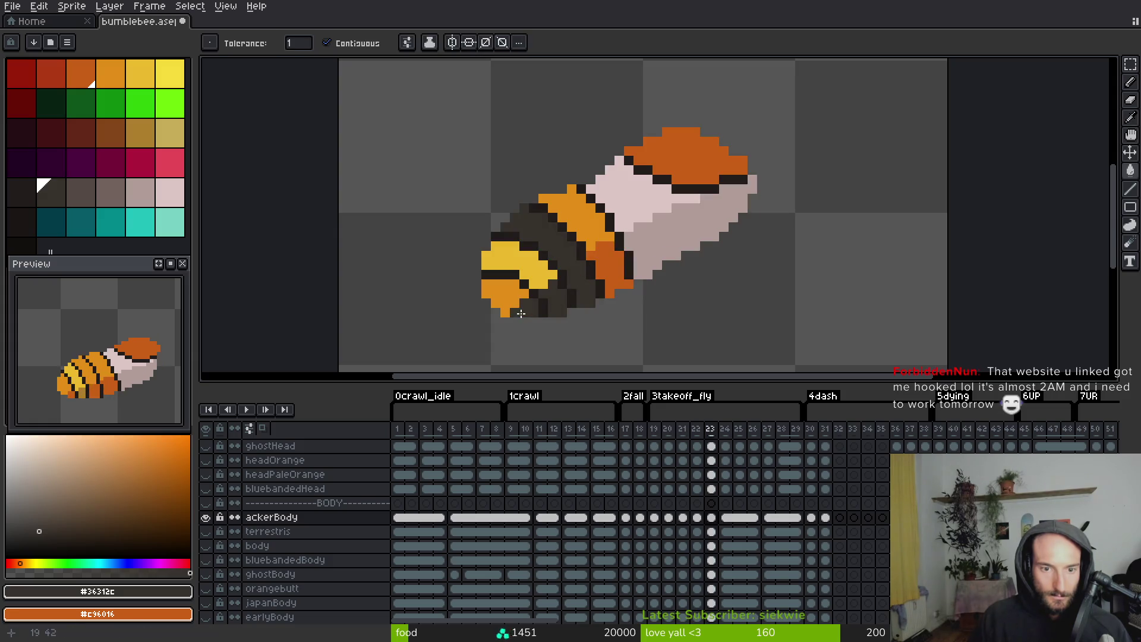
# Fill the rear stripes and bottom orange patch dark grey through frame 30
pyautogui.press('Right')
pyautogui.click(562, 245)
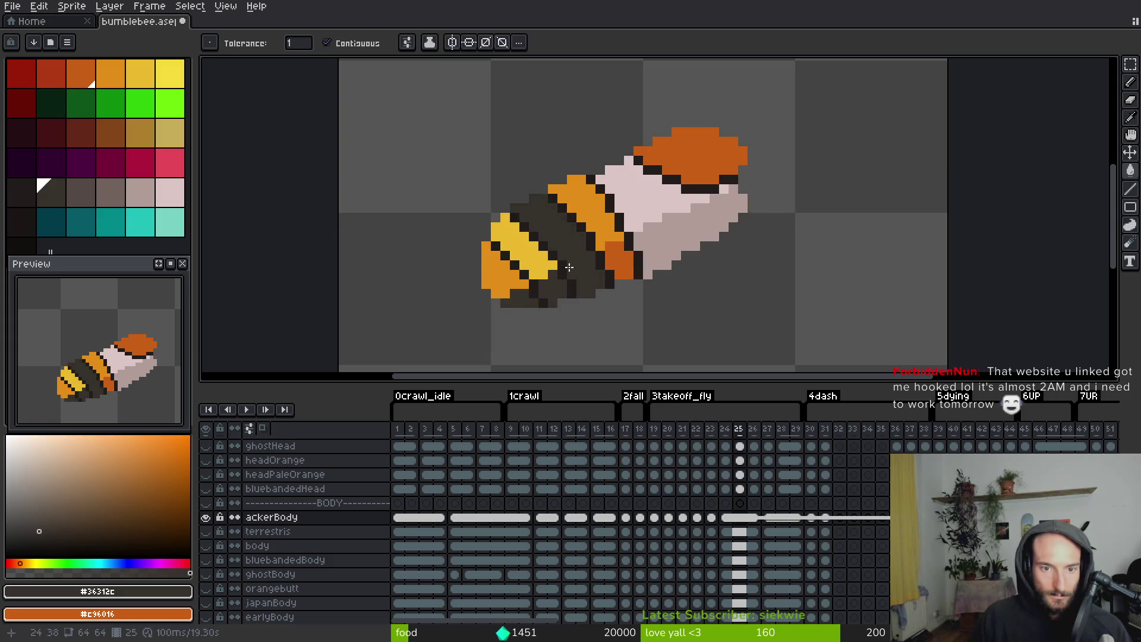
pyautogui.press('Right')
pyautogui.press('Right')
pyautogui.press('Right')
pyautogui.click(562, 246)
pyautogui.click(561, 284)
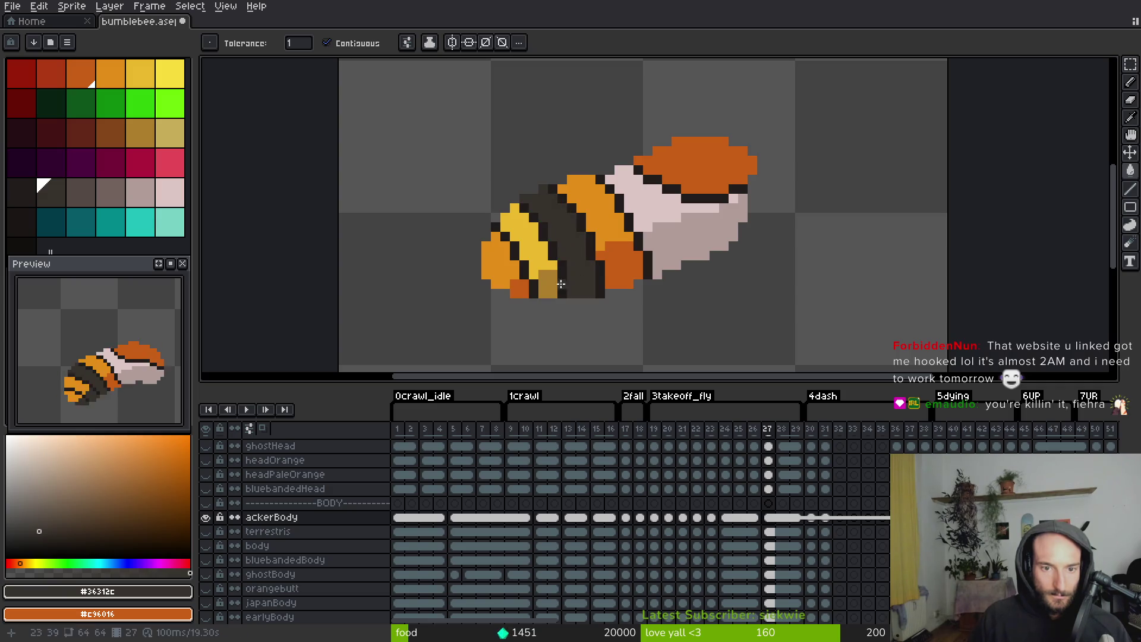
pyautogui.click(522, 290)
pyautogui.press('Right')
pyautogui.press('alt')
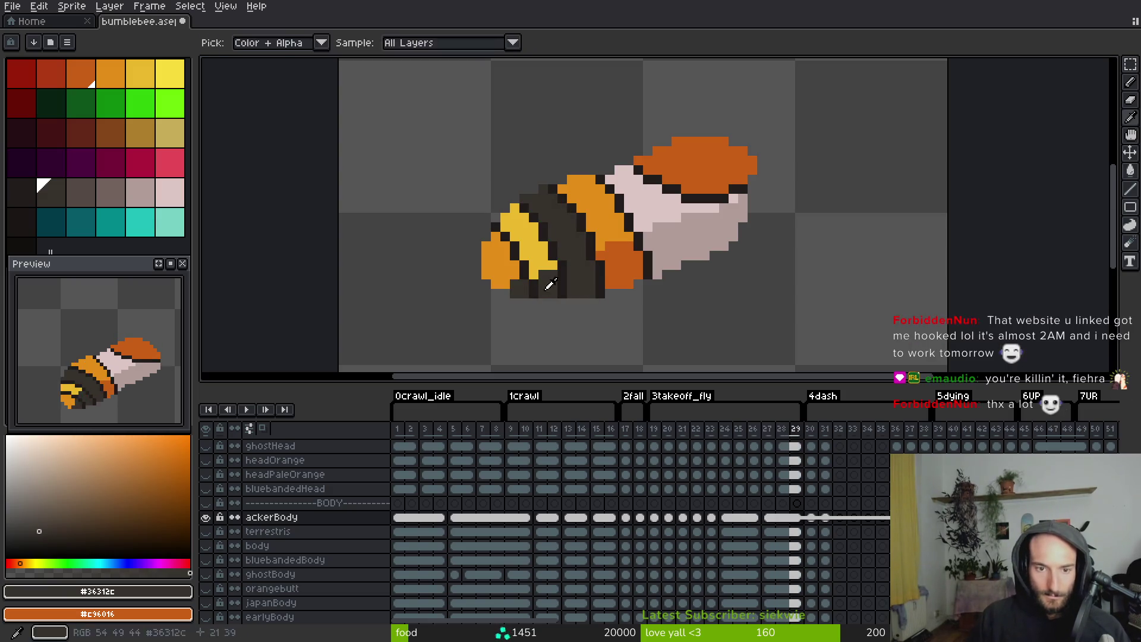
pyautogui.press('Right')
pyautogui.press('Right')
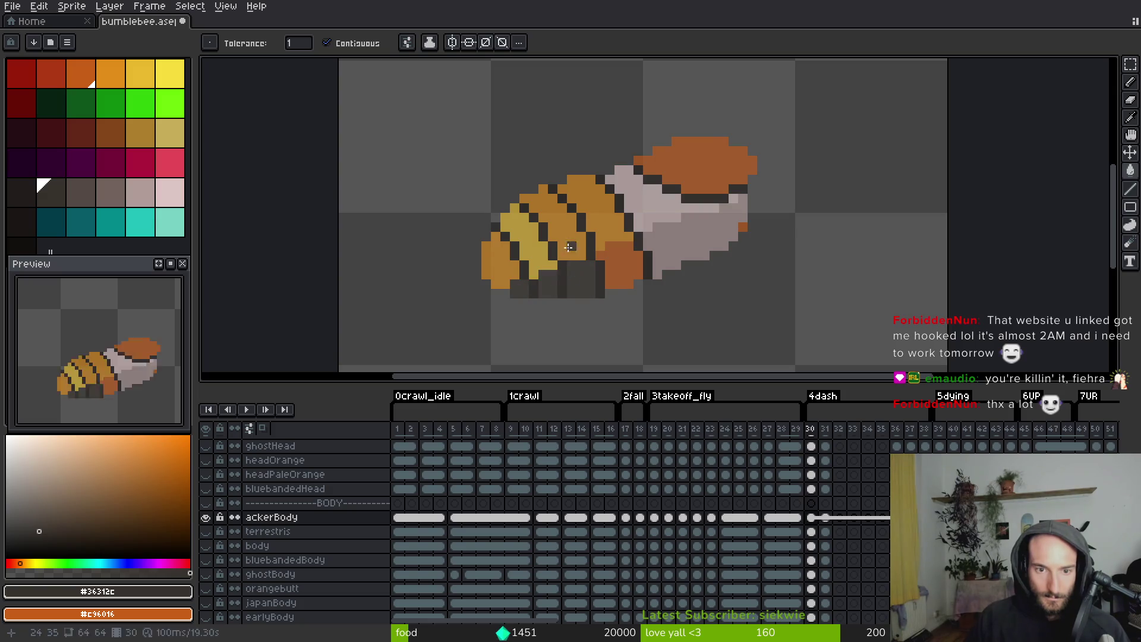
pyautogui.click(569, 247)
# Fill frame 31's body areas and mid-body stripe dark grey, correcting one tan fill
pyautogui.press('Right')
pyautogui.click(574, 256)
pyautogui.click(585, 278)
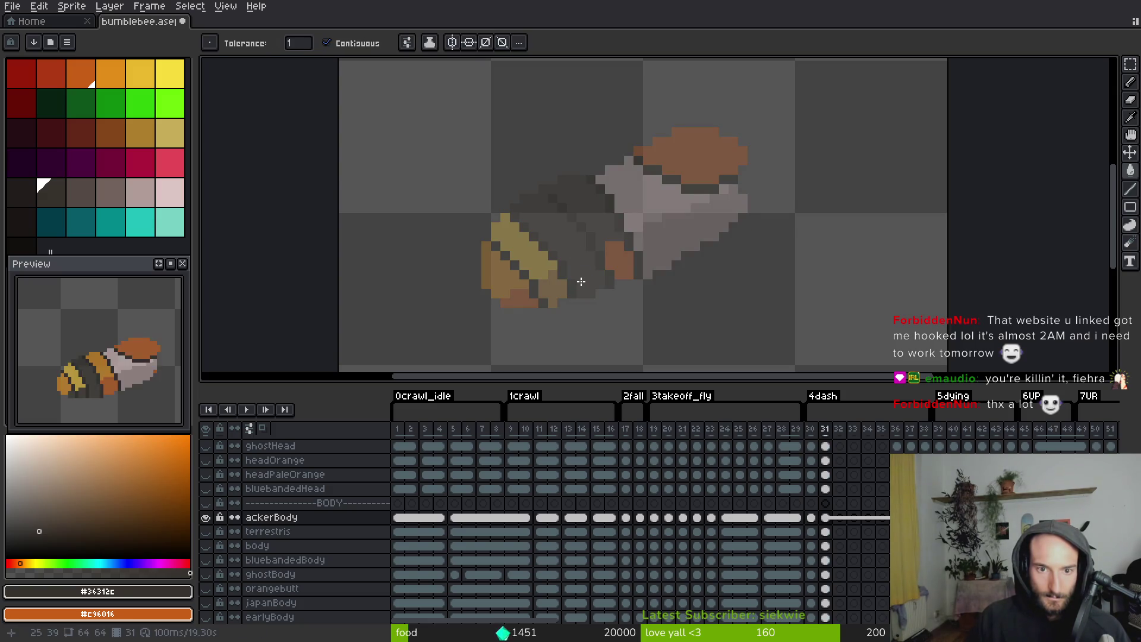
pyautogui.click(593, 251)
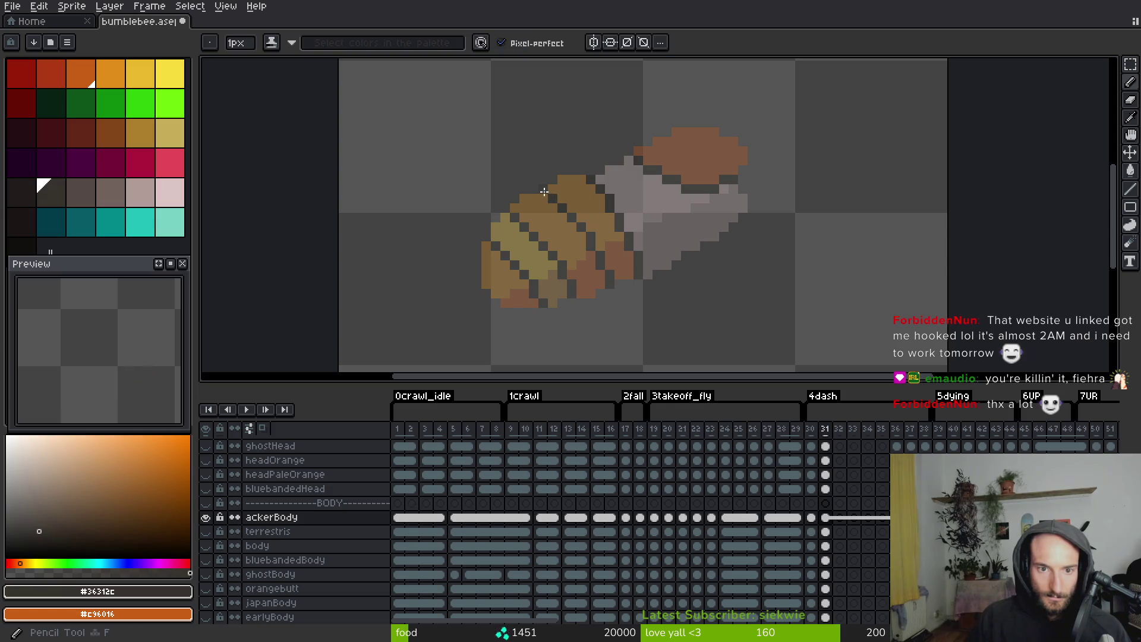
pyautogui.click(552, 229)
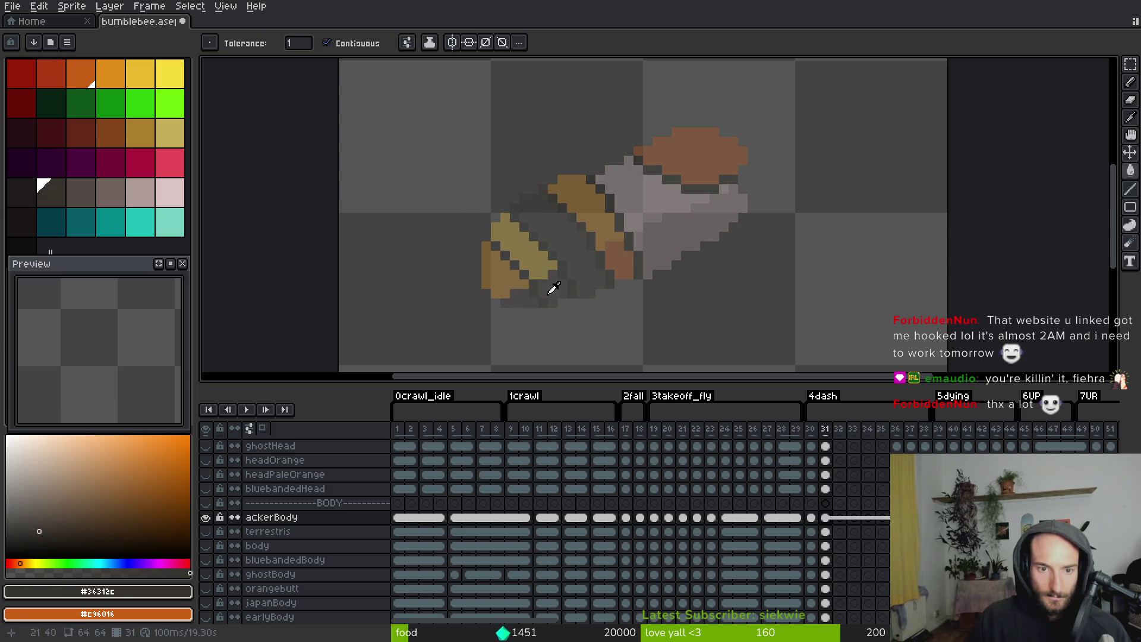
# Fill the mid-body band dark grey in frames 39 and 40
pyautogui.press('Right')
pyautogui.press('Right')
pyautogui.press('Right')
pyautogui.press('i')
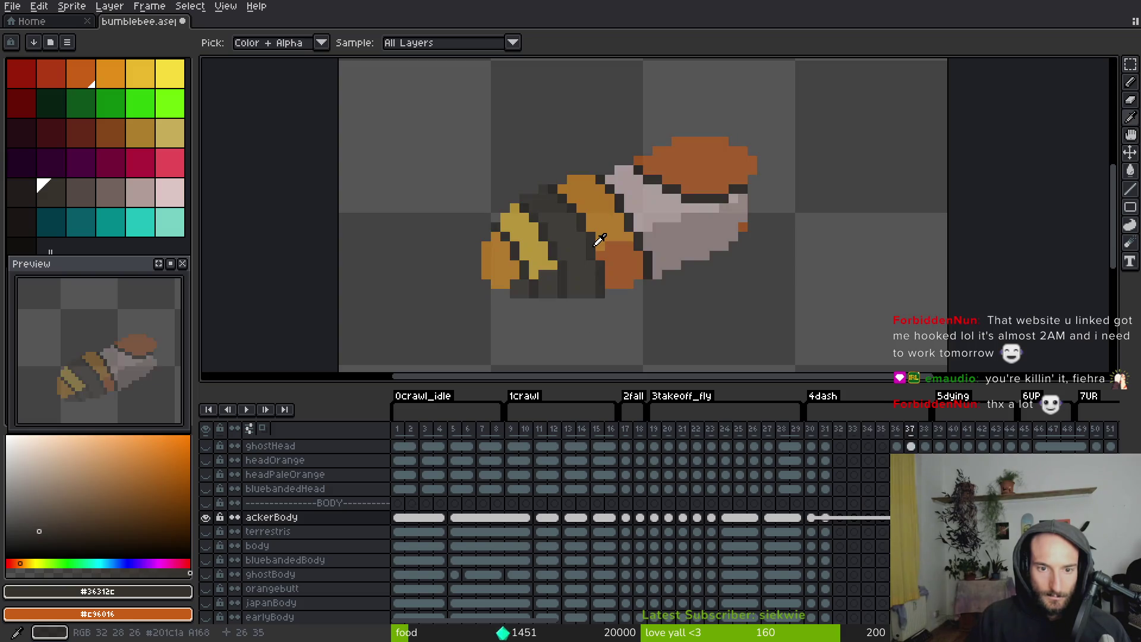
pyautogui.press('Right')
pyautogui.press('Right')
pyautogui.press('g')
pyautogui.click(557, 273)
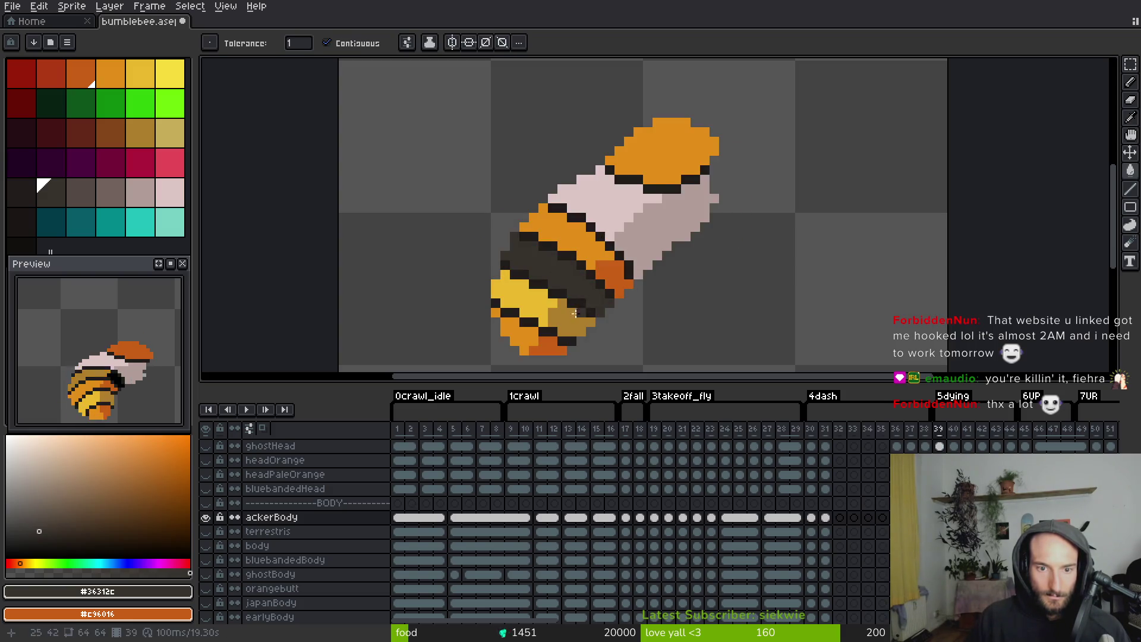
pyautogui.press('Right')
pyautogui.press('i')
pyautogui.press('g')
pyautogui.click(508, 235)
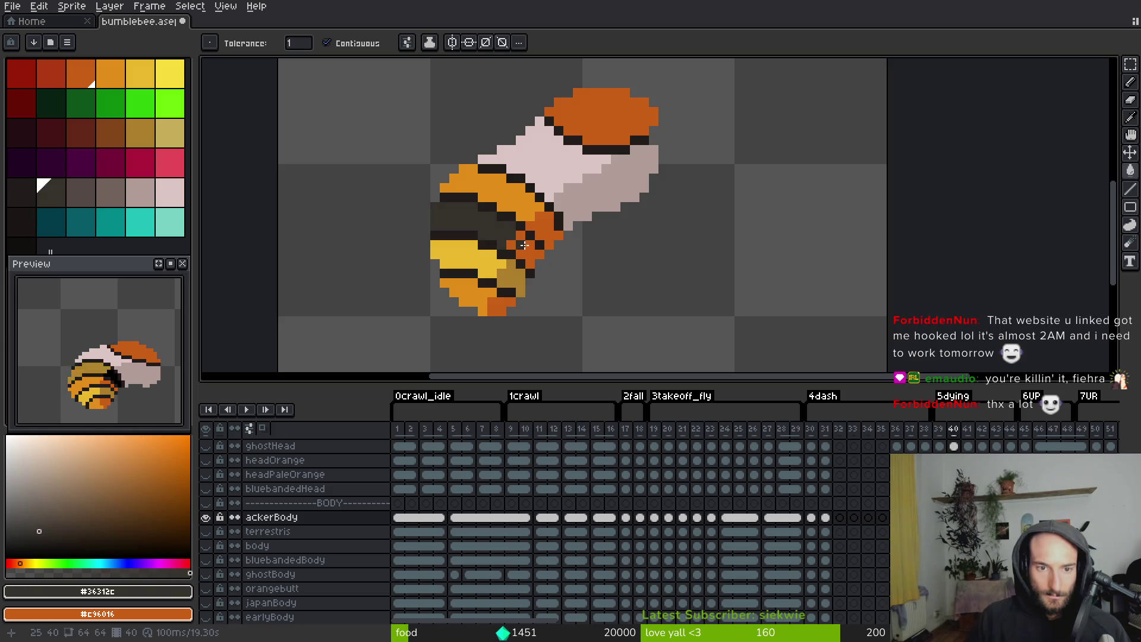
# Fill the mid-body band dark grey in frames 41, 42 and 43
pyautogui.press('Right')
pyautogui.press('i')
pyautogui.press('g')
pyautogui.click(535, 235)
pyautogui.press('i')
pyautogui.press('Right')
pyautogui.press('g')
pyautogui.click(538, 178)
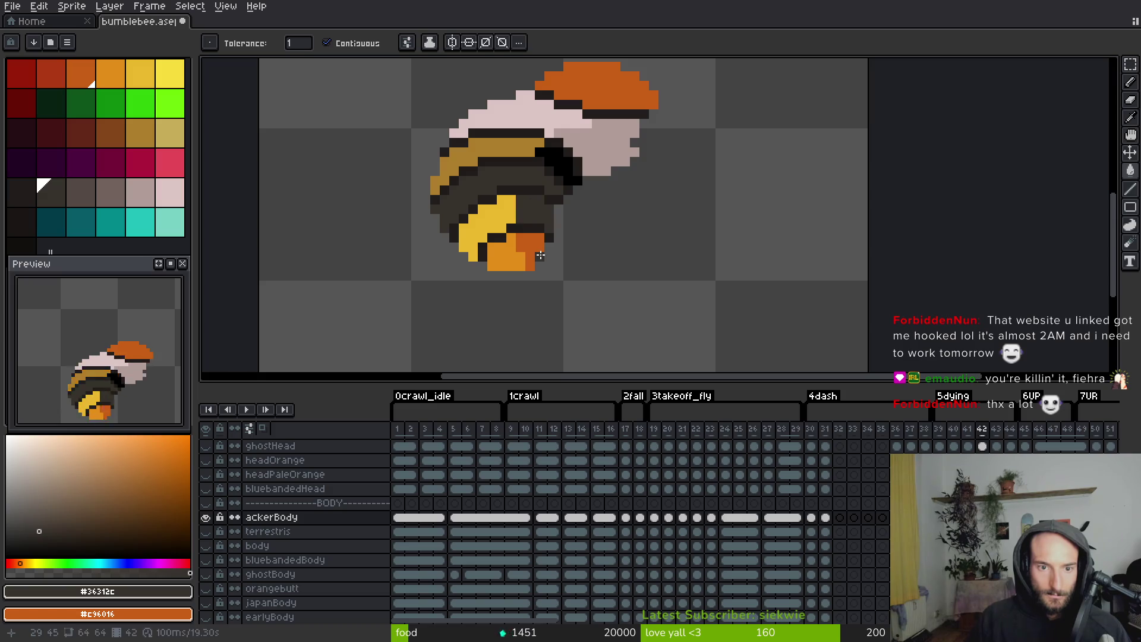
pyautogui.press('i')
pyautogui.press('Right')
pyautogui.press('g')
pyautogui.click(545, 167)
# Fill the mid-body band dark grey in frames 44, 46 and 47
pyautogui.press('i')
pyautogui.press('Right')
pyautogui.press('g')
pyautogui.click(513, 165)
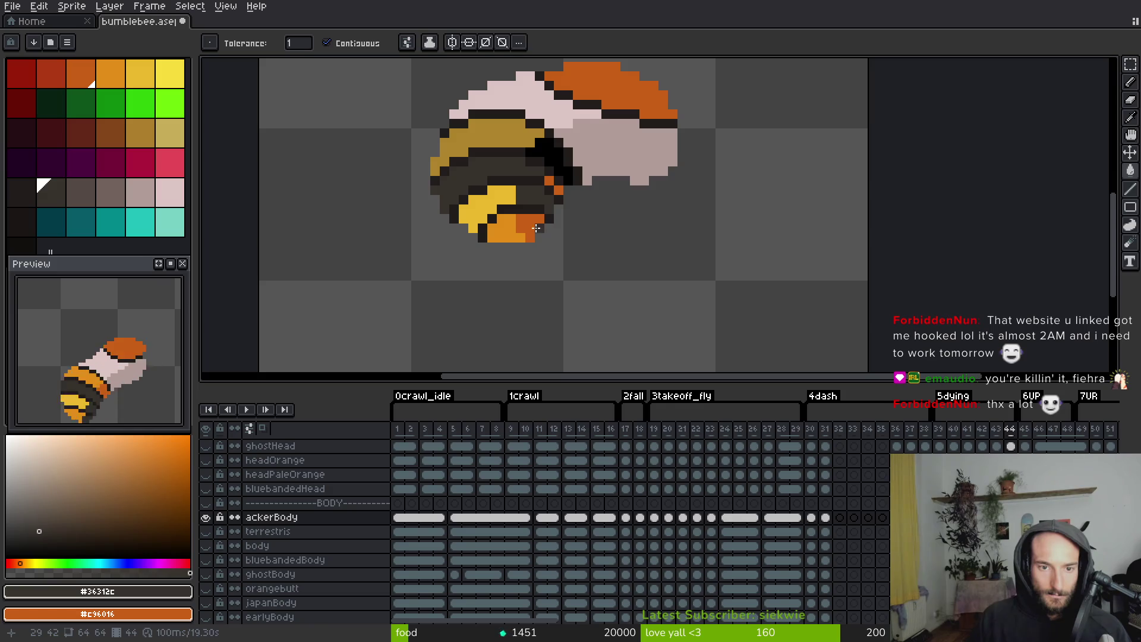
pyautogui.press('Right')
pyautogui.press('Right')
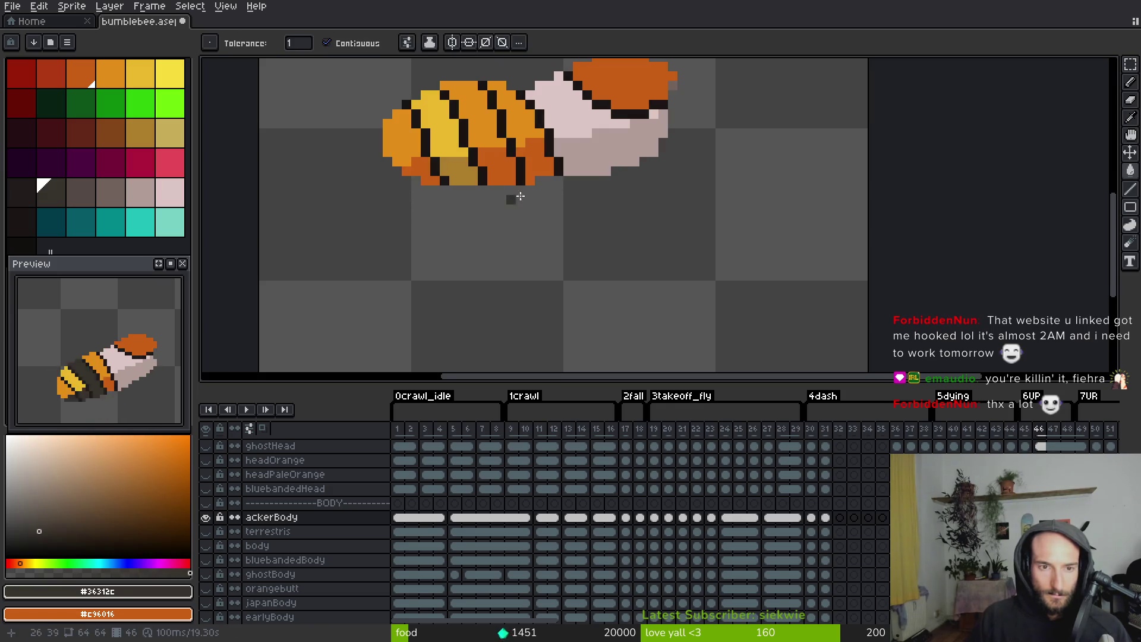
pyautogui.moveTo(491, 150); pyautogui.dragTo(513, 234)
pyautogui.click(512, 235)
pyautogui.press('i')
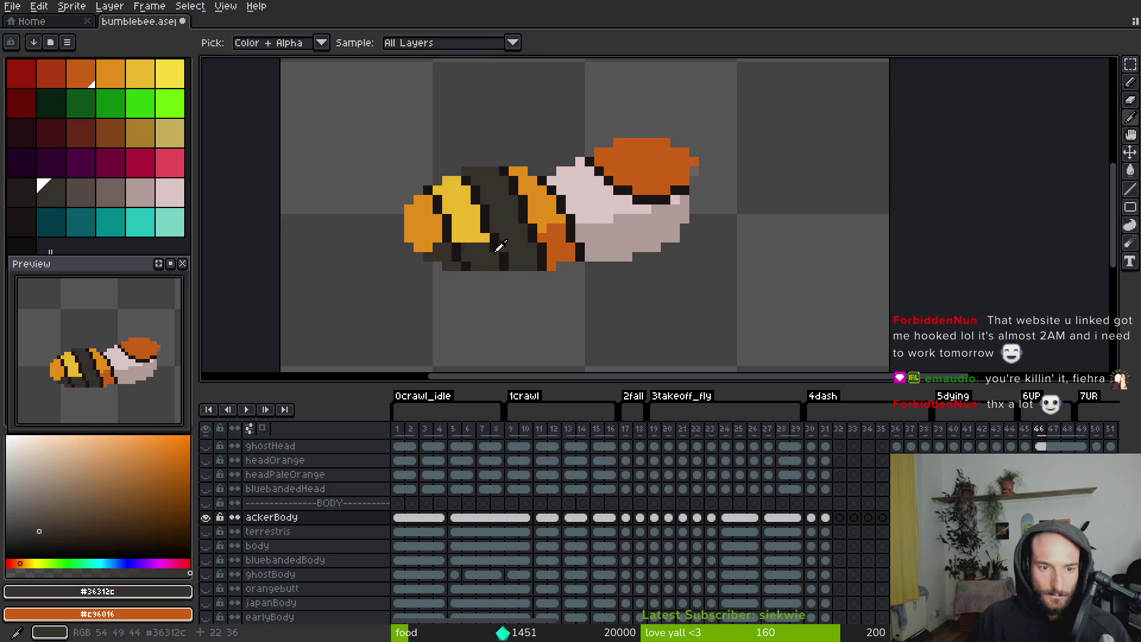
pyautogui.press('Right')
pyautogui.press('g')
pyautogui.click(502, 198)
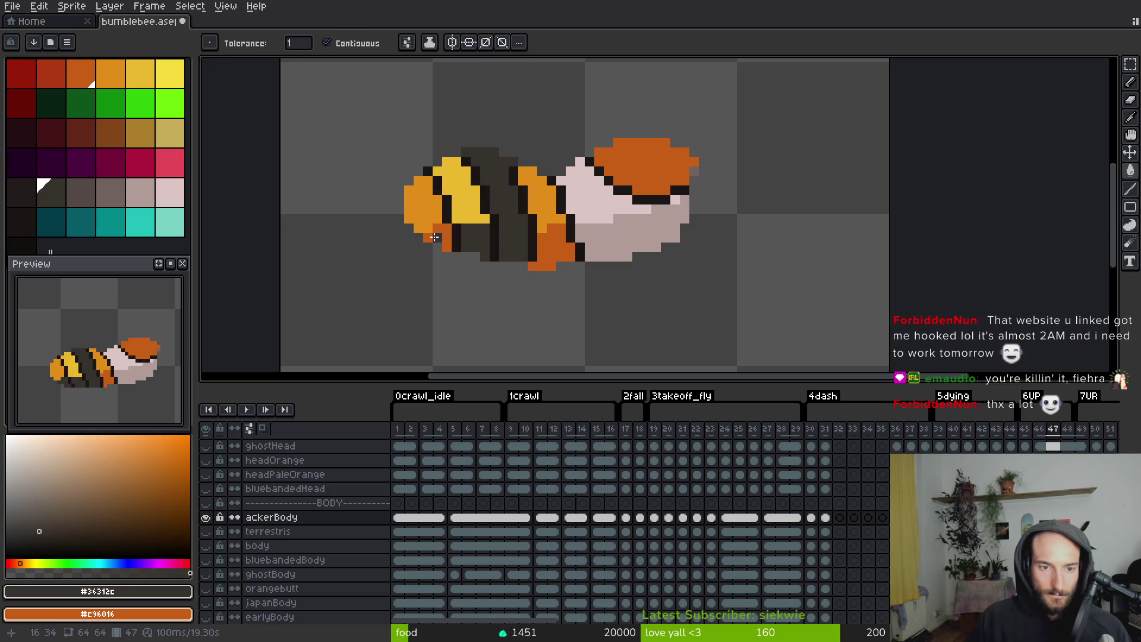
# Fill the upper mid-body dark grey in frame 50, then move to frame 51
pyautogui.press('Right')
pyautogui.press('i')
pyautogui.press('Right')
pyautogui.press('Right')
pyautogui.press('g')
pyautogui.click(506, 215)
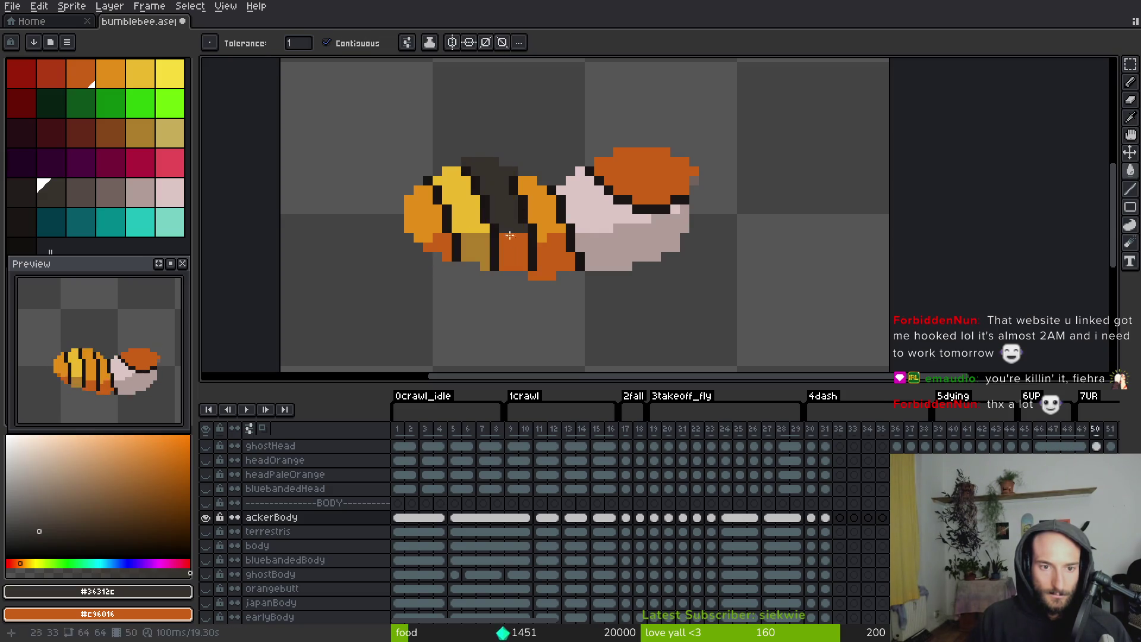
pyautogui.press('Right')
pyautogui.press('i')
pyautogui.press('Right')
pyautogui.press('g')
pyautogui.press('Left')
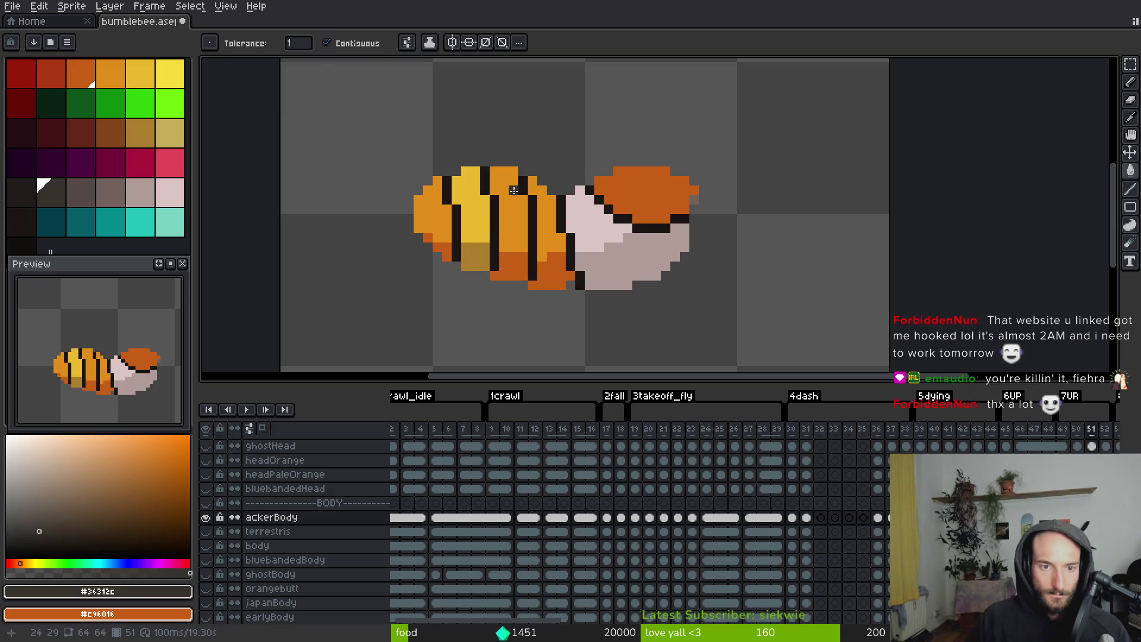
# Fill the mid-body bands and orange patches dark grey in frames 51 and 52
pyautogui.click(500, 257)
pyautogui.click(476, 257)
pyautogui.press('Right')
pyautogui.press('i')
pyautogui.press('g')
pyautogui.click(515, 269)
pyautogui.click(455, 266)
# In frame 61, fill the upper-middle orange stripe and lower orange patches dark grey
pyautogui.press('Right')
pyautogui.press('Right')
pyautogui.press('i')
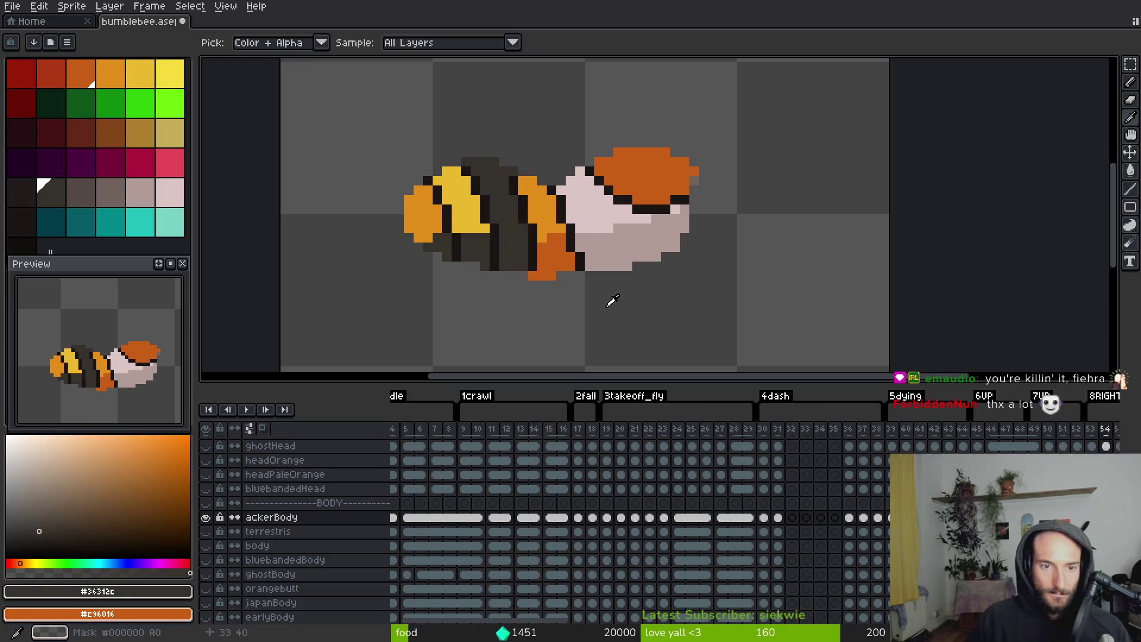
pyautogui.press('Right')
pyautogui.press('g')
pyautogui.press('Right')
pyautogui.press('i')
pyautogui.press('Right')
pyautogui.press('Right')
pyautogui.press('Right')
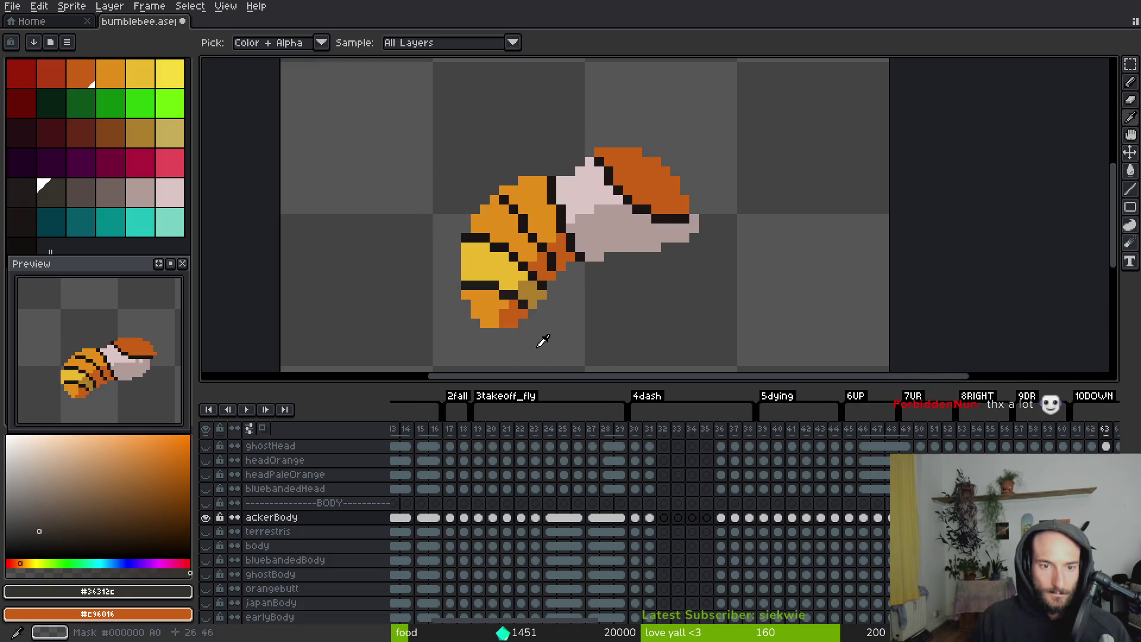
pyautogui.press('g')
pyautogui.click(512, 214)
pyautogui.click(502, 263)
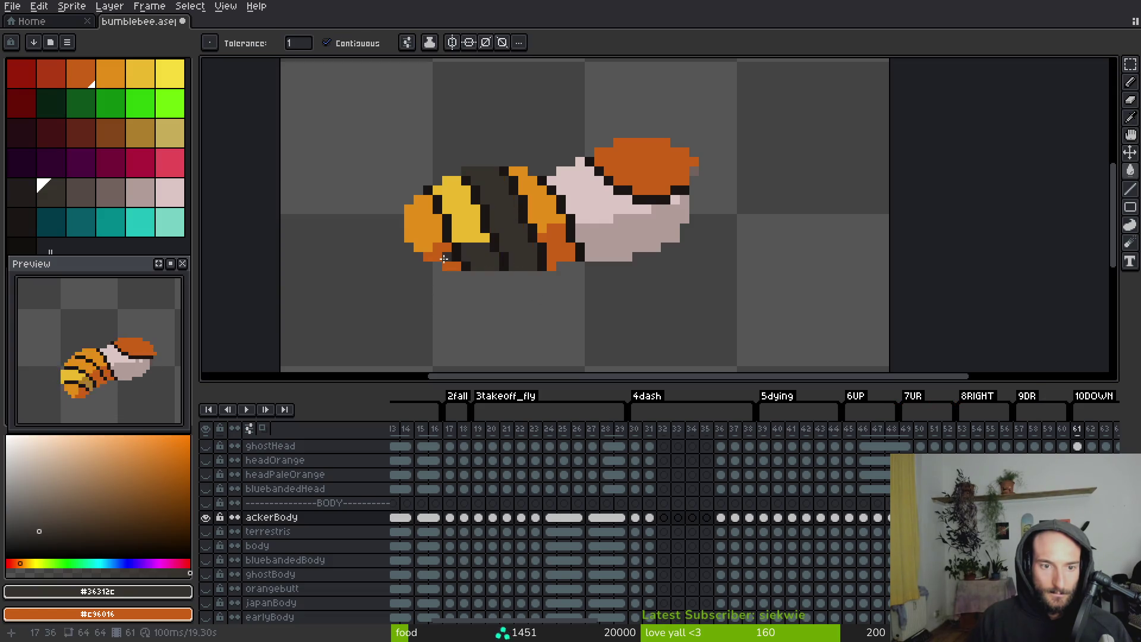
pyautogui.click(444, 258)
# Fill the orange stripes and patches dark grey in frames 62, 63 and 65
pyautogui.press('Right')
pyautogui.click(516, 224)
pyautogui.click(491, 279)
pyautogui.press('Right')
pyautogui.click(541, 267)
pyautogui.press('Right')
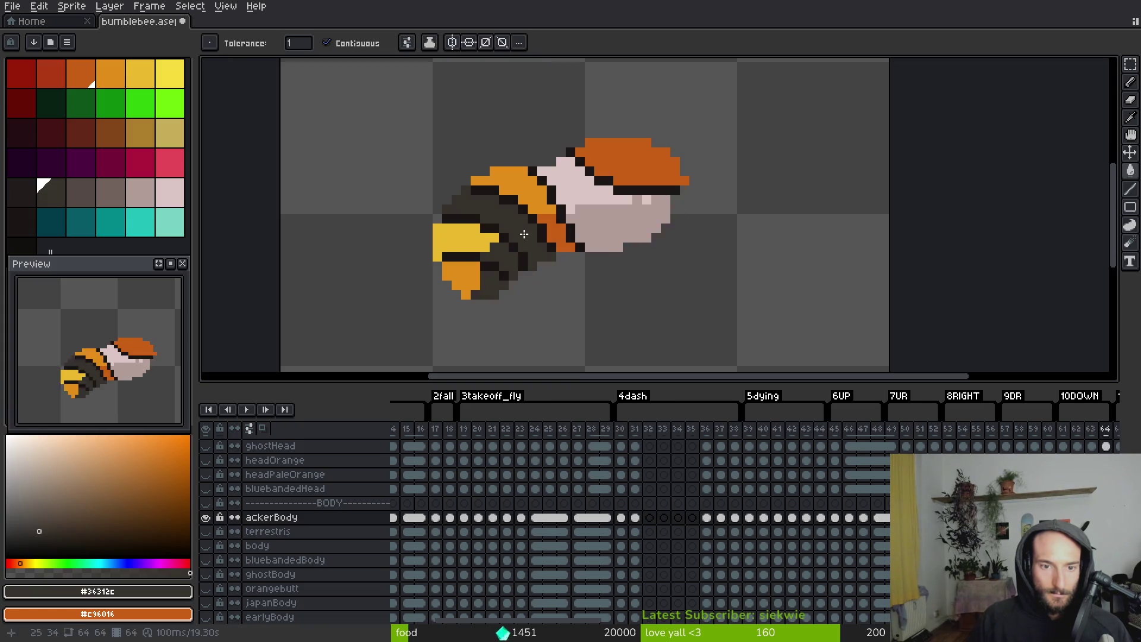
pyautogui.press('Right')
pyautogui.click(508, 231)
pyautogui.click(515, 262)
pyautogui.click(451, 272)
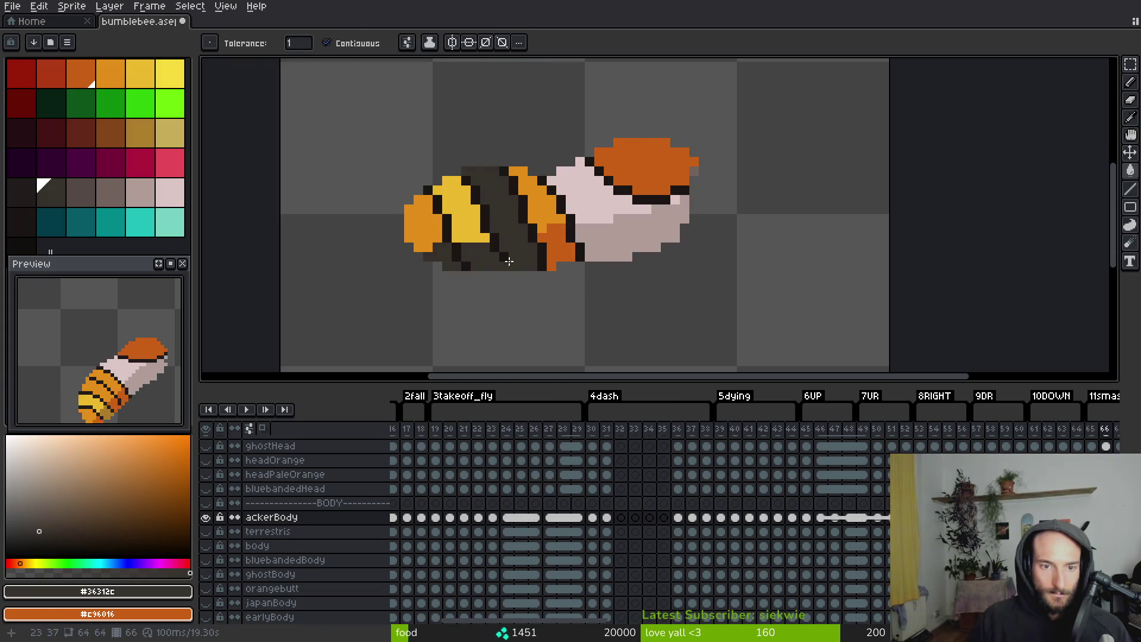
# Fill the stripe band dark grey in each of frames 67 to 71
pyautogui.press('Right')
pyautogui.press('Right')
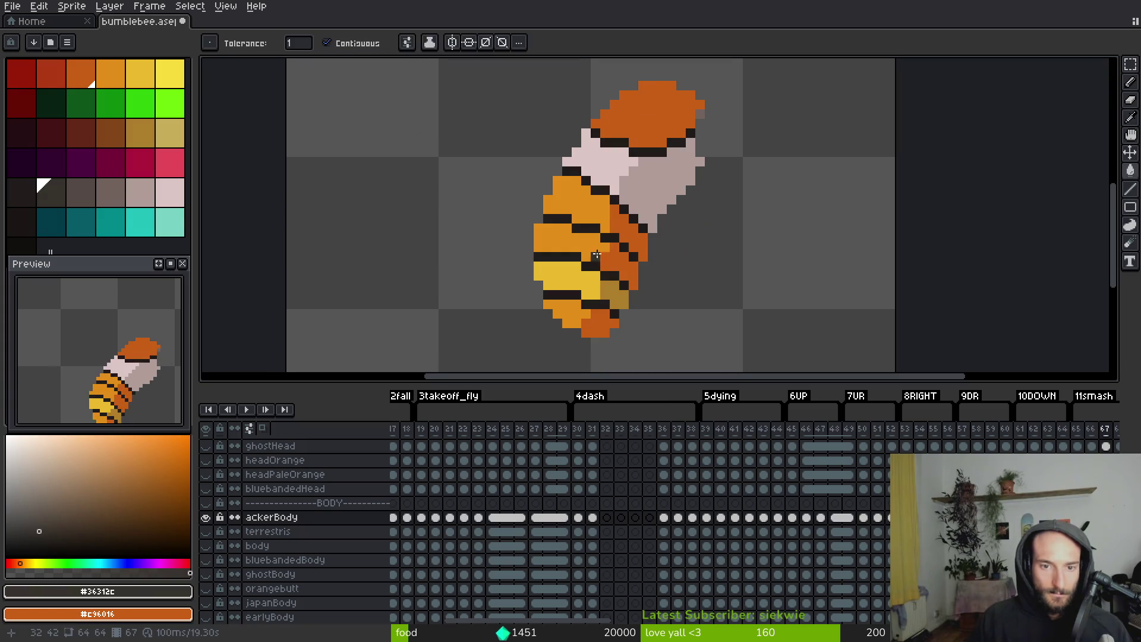
pyautogui.click(597, 256)
pyautogui.press('Right')
pyautogui.click(597, 257)
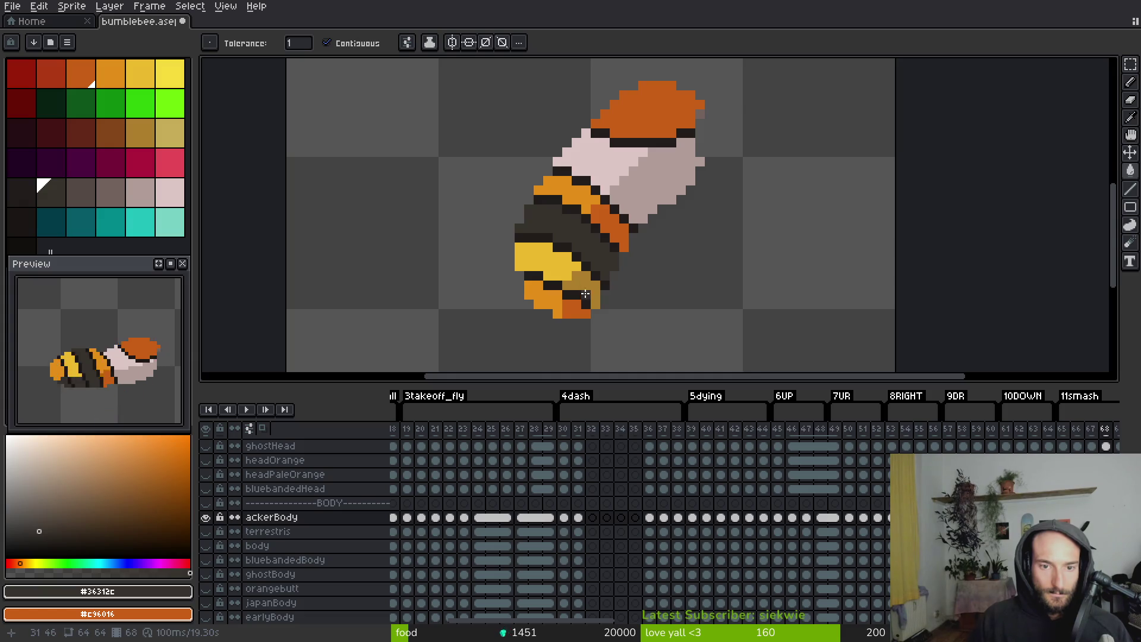
pyautogui.press('Right')
pyautogui.click(571, 244)
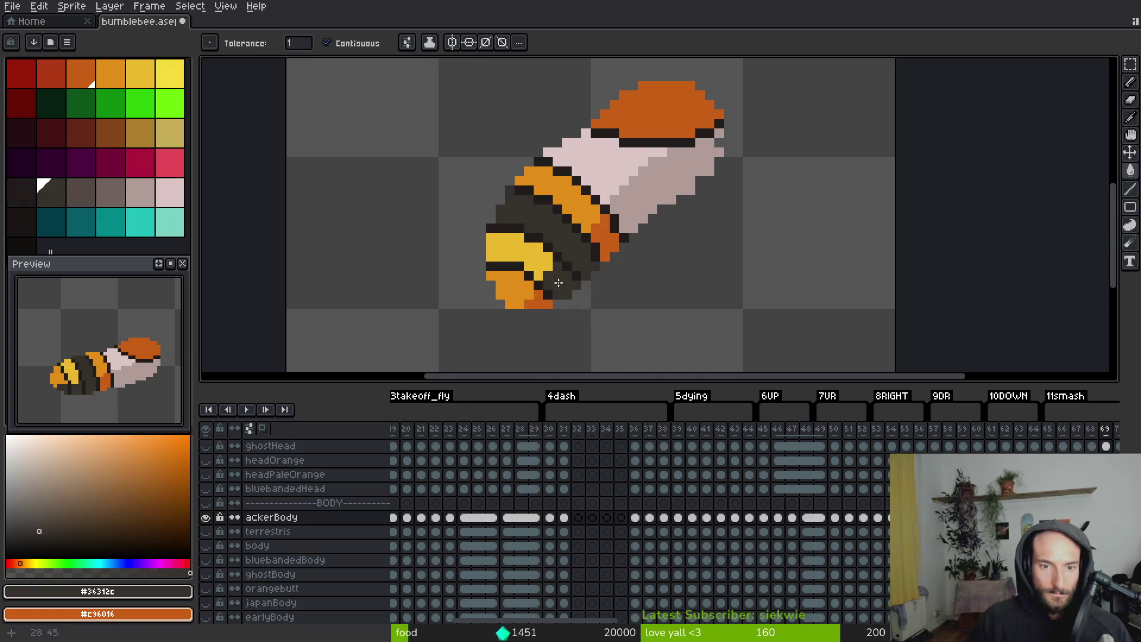
pyautogui.press('Right')
pyautogui.click(554, 254)
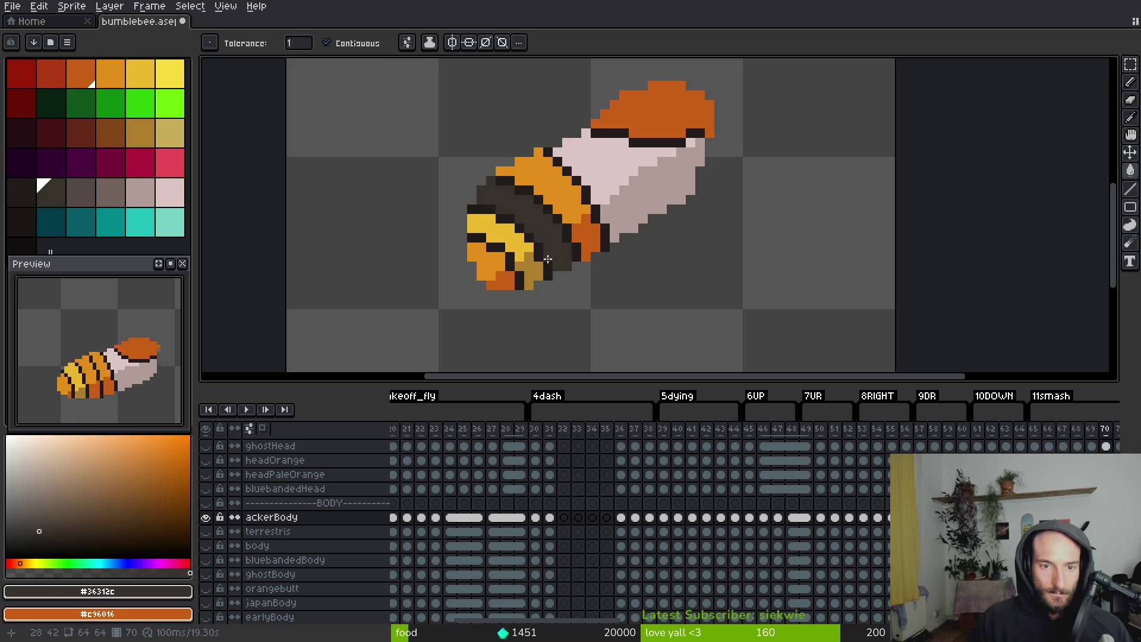
pyautogui.press('Right')
pyautogui.click(522, 203)
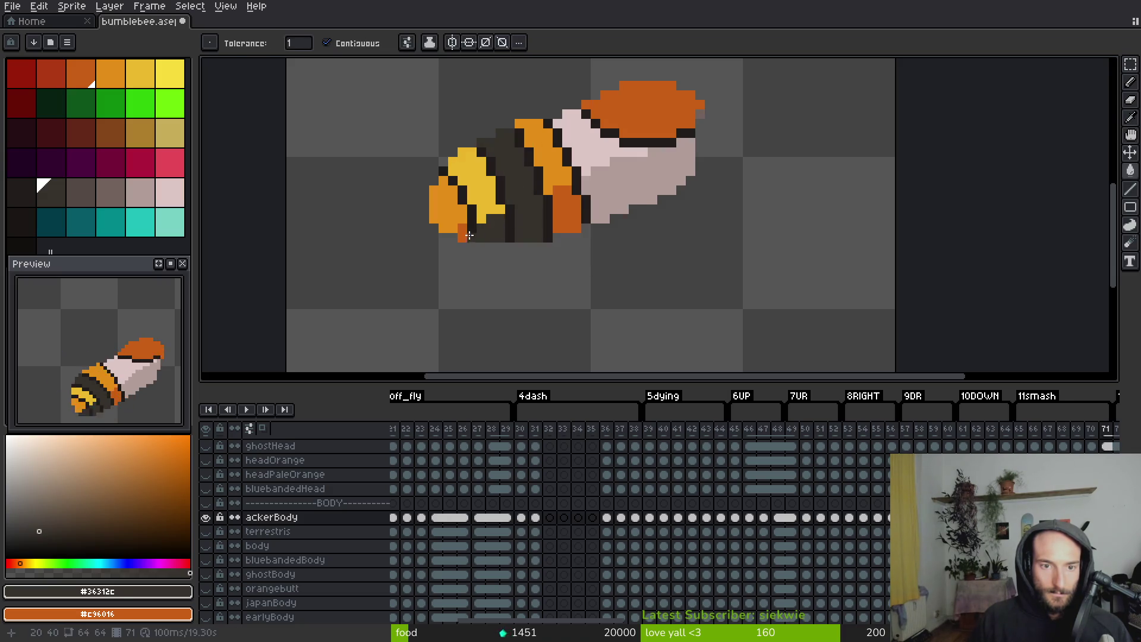
# Go to frame 72 and switch to the Pencil tool
pyautogui.press('Right')
pyautogui.press('b')
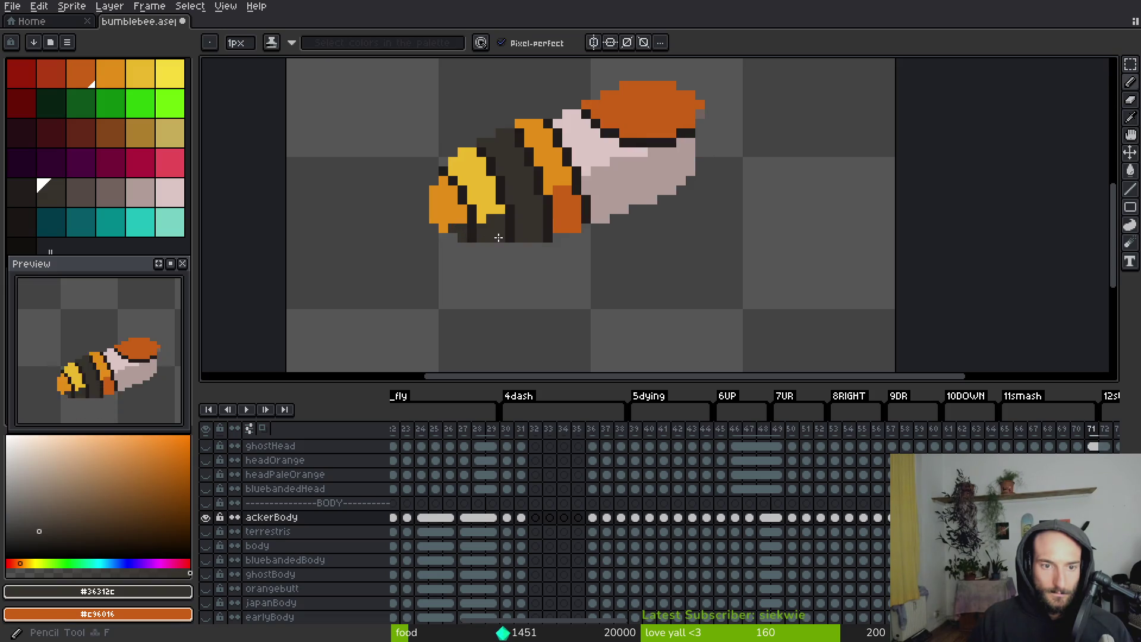
pyautogui.press('Right')
pyautogui.press('g')
pyautogui.press('Left')
# Advance through the frames to the bee's upright stinging pose
pyautogui.press('b')
pyautogui.scroll(4, 526, 196)
pyautogui.scroll(-6, 535, 222)
pyautogui.scroll(4, 535, 222)
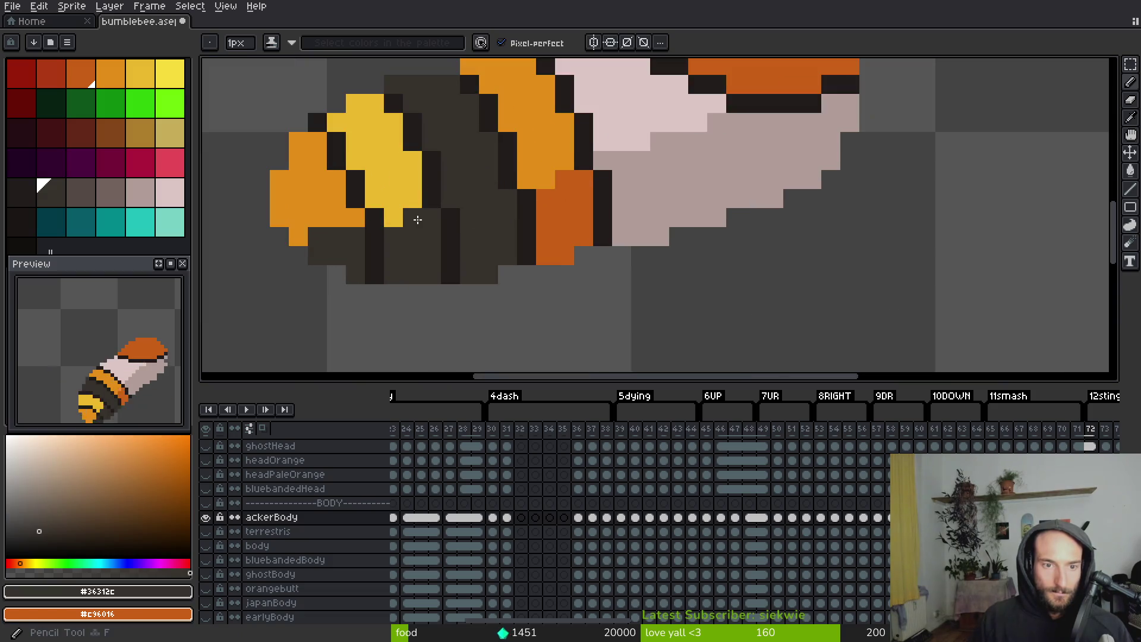
pyautogui.scroll(-3, 471, 259)
pyautogui.press('Right')
pyautogui.press('g')
pyautogui.press('b')
pyautogui.scroll(2, 461, 230)
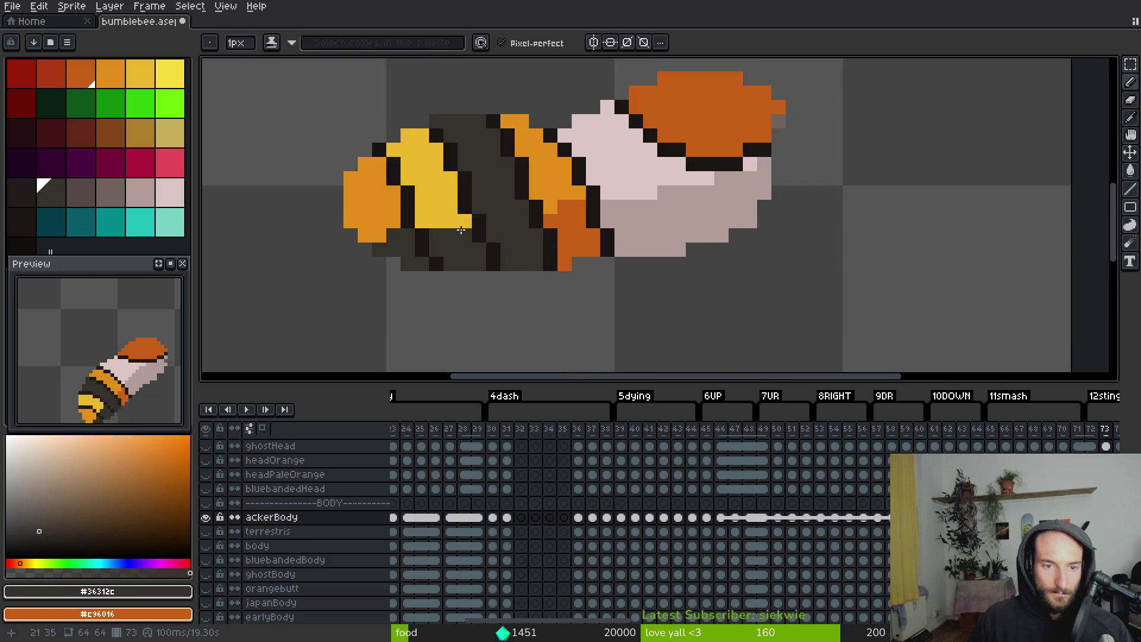
pyautogui.press('Right')
pyautogui.press('Right')
pyautogui.press('Right')
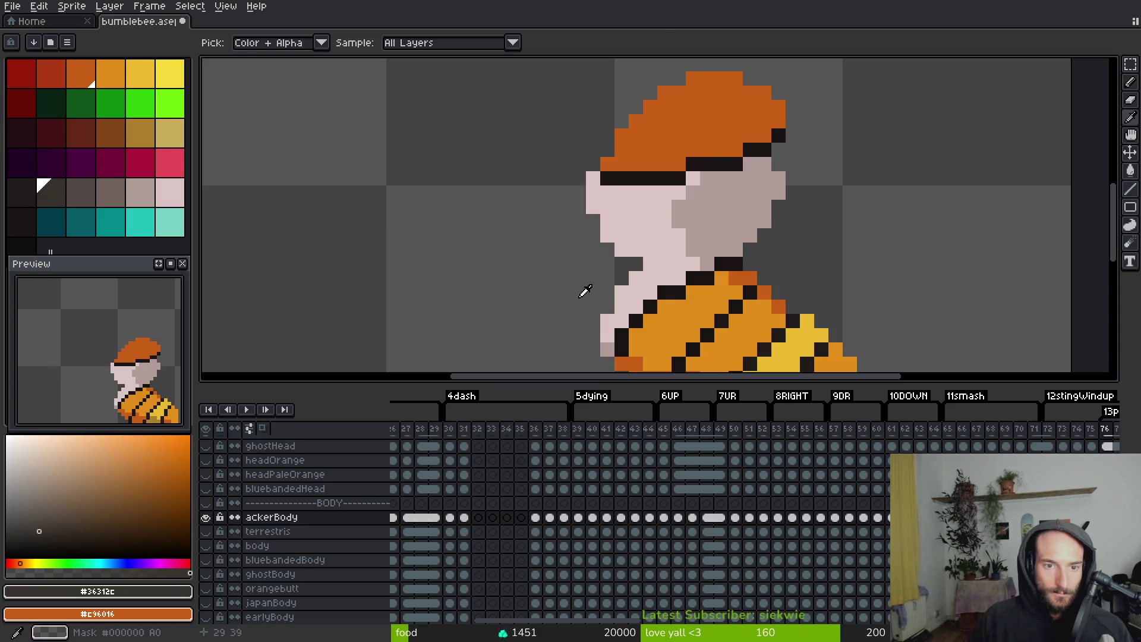
# Bucket-fill the orange, yellow and lower dark-orange stripe bands dark brown on the stinging pose
pyautogui.moveTo(644, 201); pyautogui.dragTo(568, 145)
pyautogui.press('g')
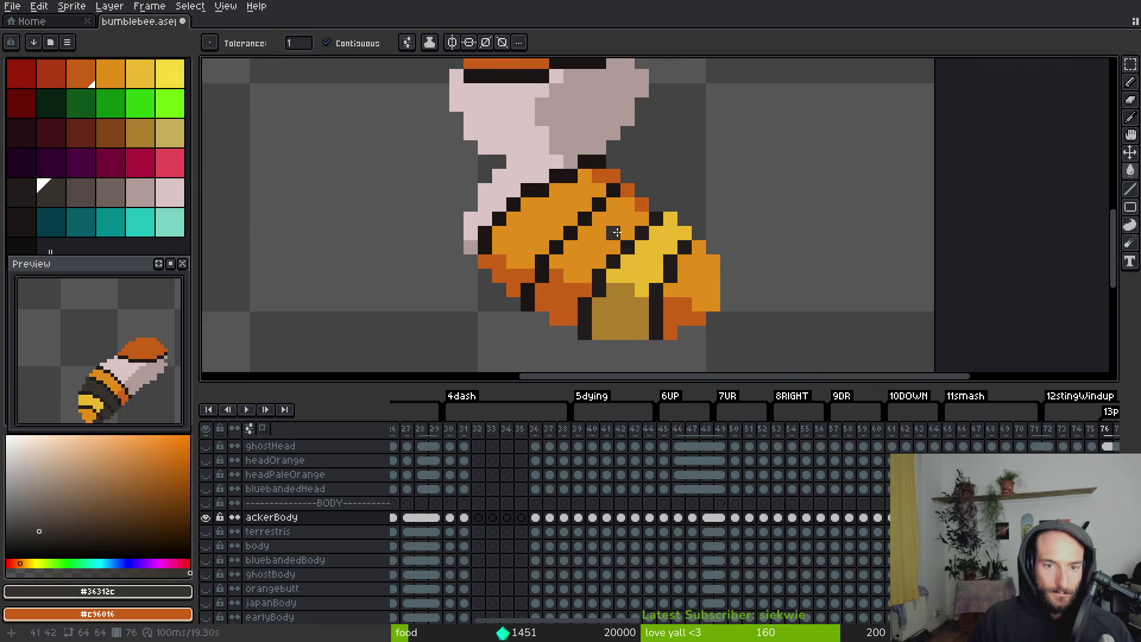
pyautogui.click(617, 233)
pyautogui.click(585, 295)
pyautogui.click(658, 255)
pyautogui.click(696, 273)
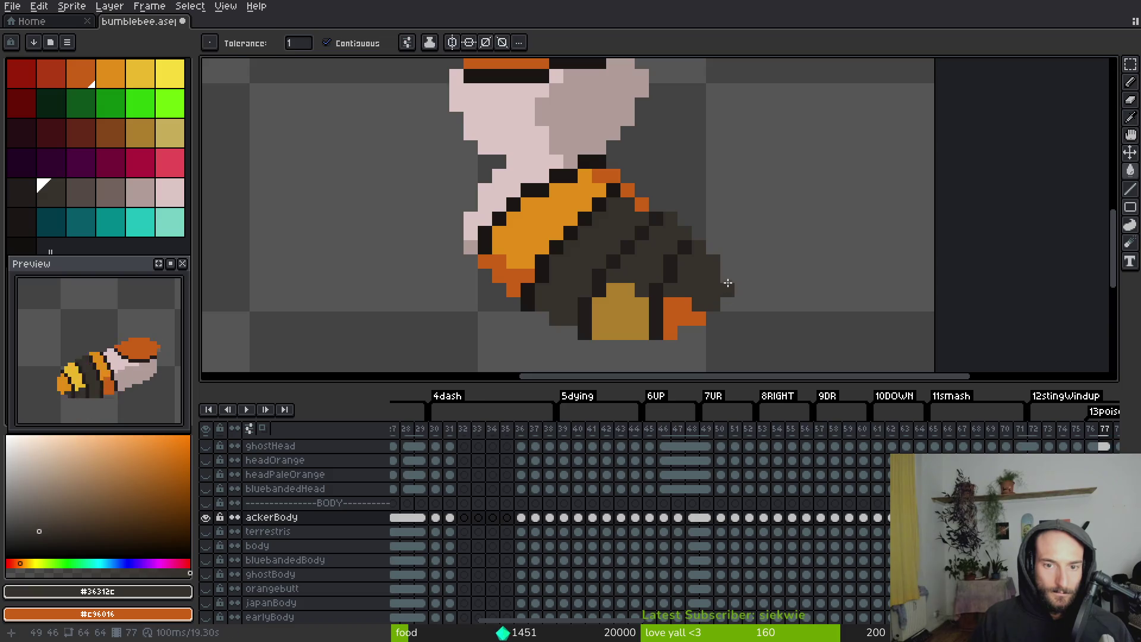
# On the next frame, pencil over a leftover orange stripe pixel in dark brown
pyautogui.press('Right')
pyautogui.press('alt')
pyautogui.press('b')
pyautogui.click(556, 158)
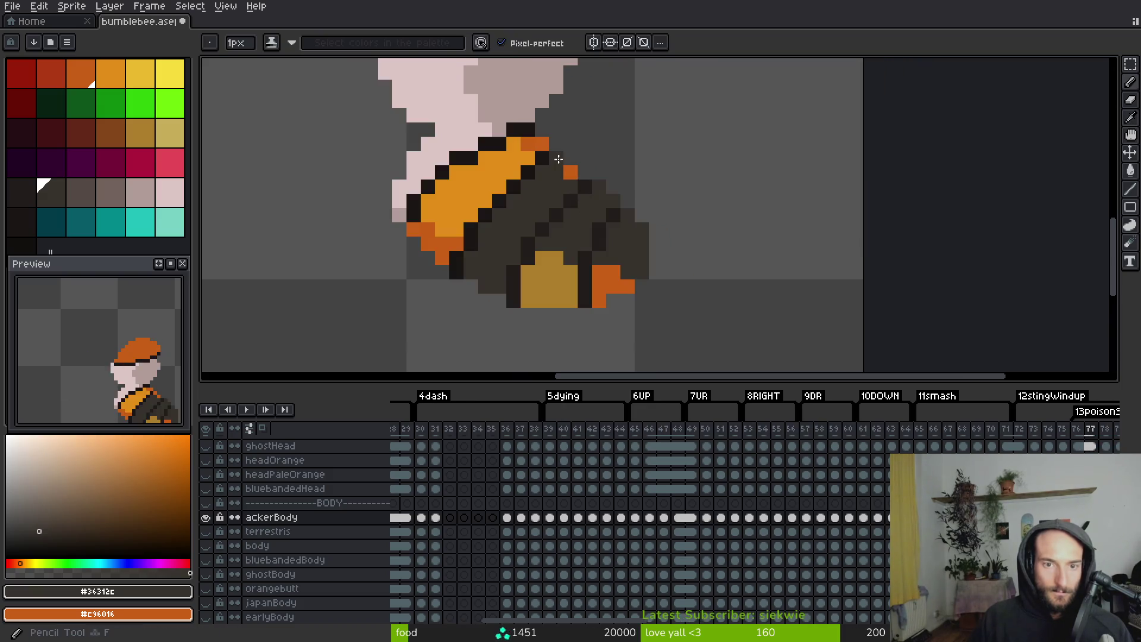
# Check the stripe colours over the following frames, then return one frame to the bee
pyautogui.press('Right')
pyautogui.press('Right')
pyautogui.press('Right')
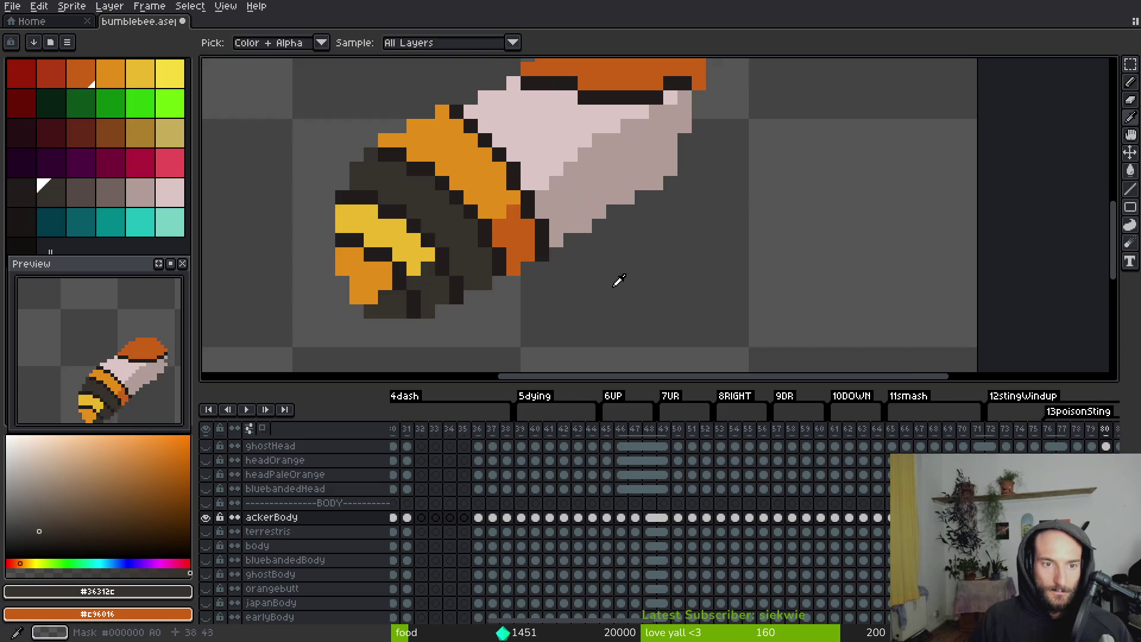
pyautogui.scroll(-2, 617, 283)
pyautogui.press('alt')
pyautogui.press('Right')
pyautogui.press('Right')
pyautogui.press('Right')
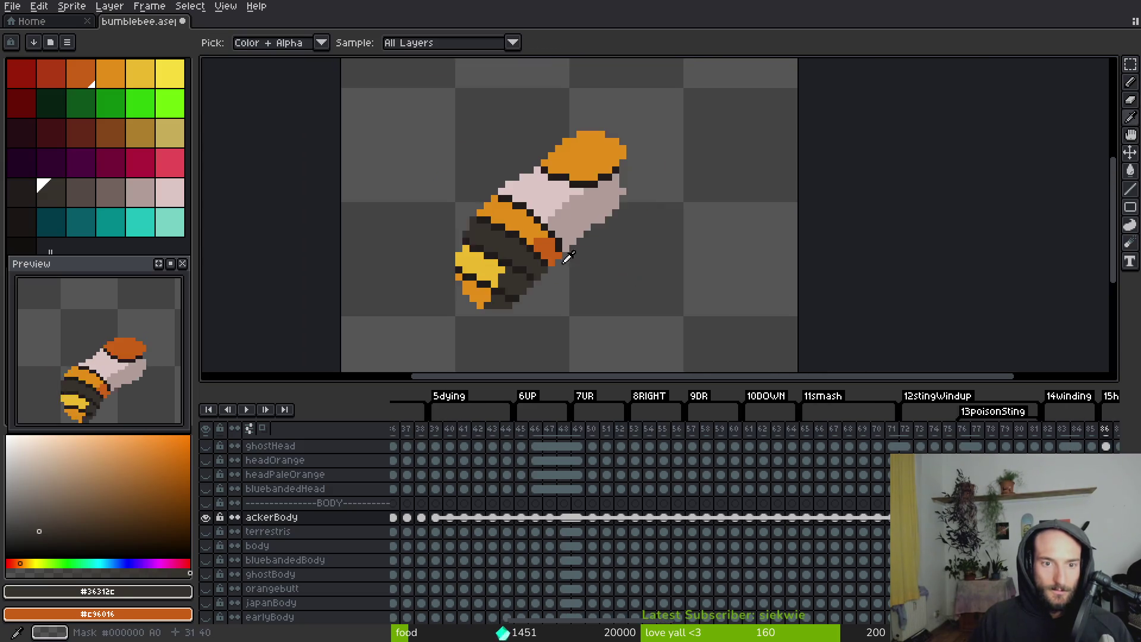
pyautogui.press('Right')
pyautogui.press('Right')
pyautogui.press('Right')
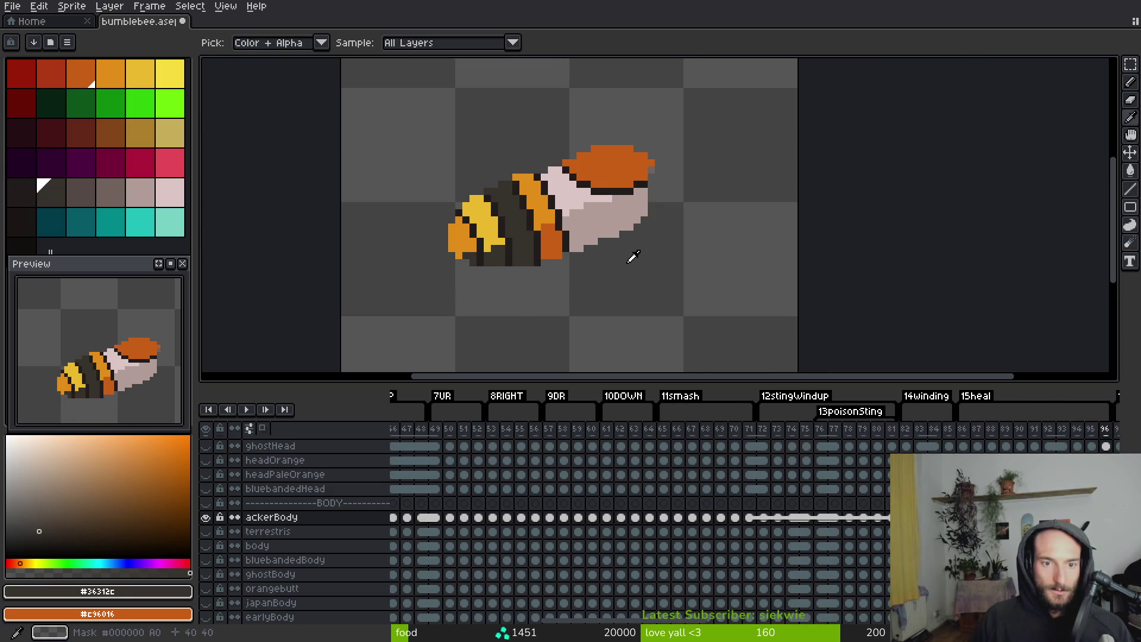
pyautogui.press('Right')
pyautogui.press('Right')
pyautogui.press('Right')
pyautogui.press('Right')
pyautogui.press('Right')
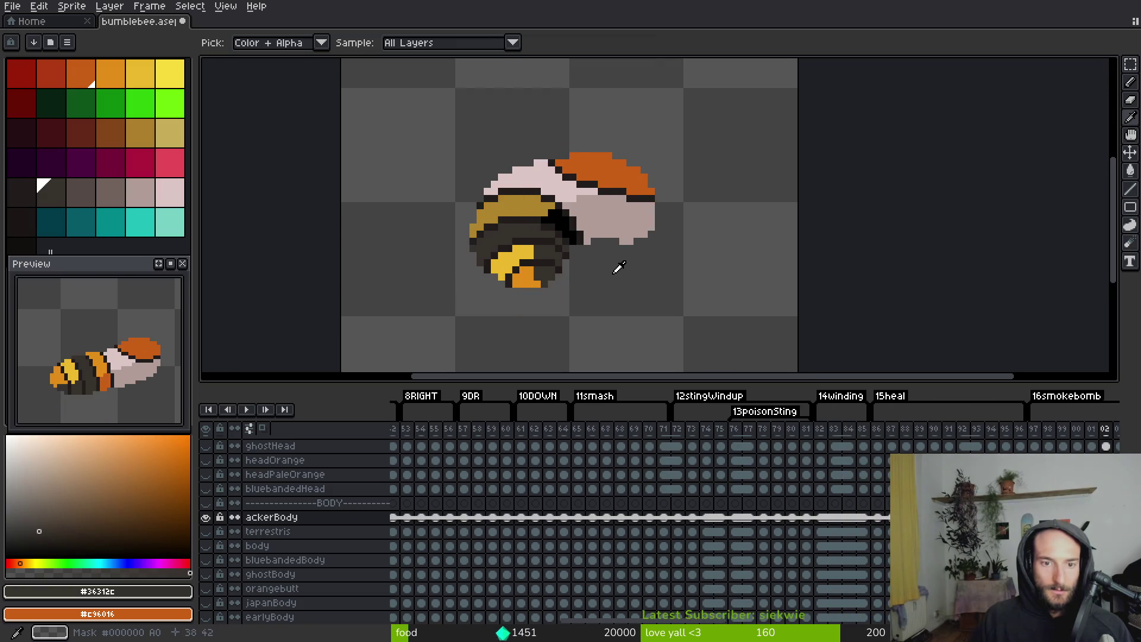
pyautogui.press('Right')
pyautogui.press('Right')
pyautogui.press('Right')
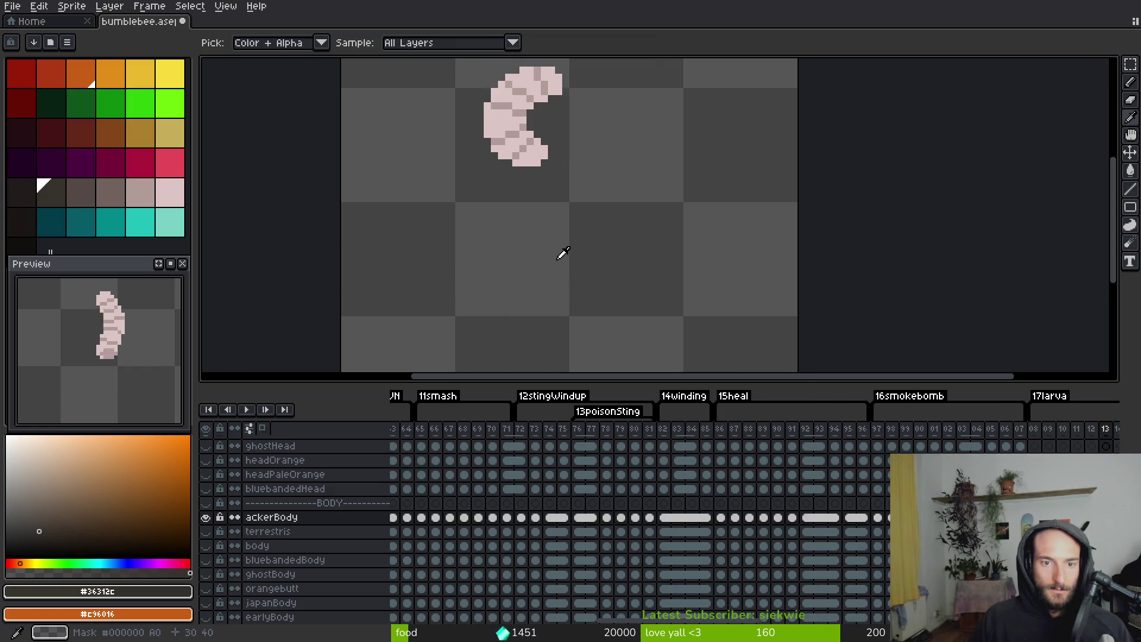
pyautogui.press('Right')
pyautogui.press('Right')
pyautogui.press('Right')
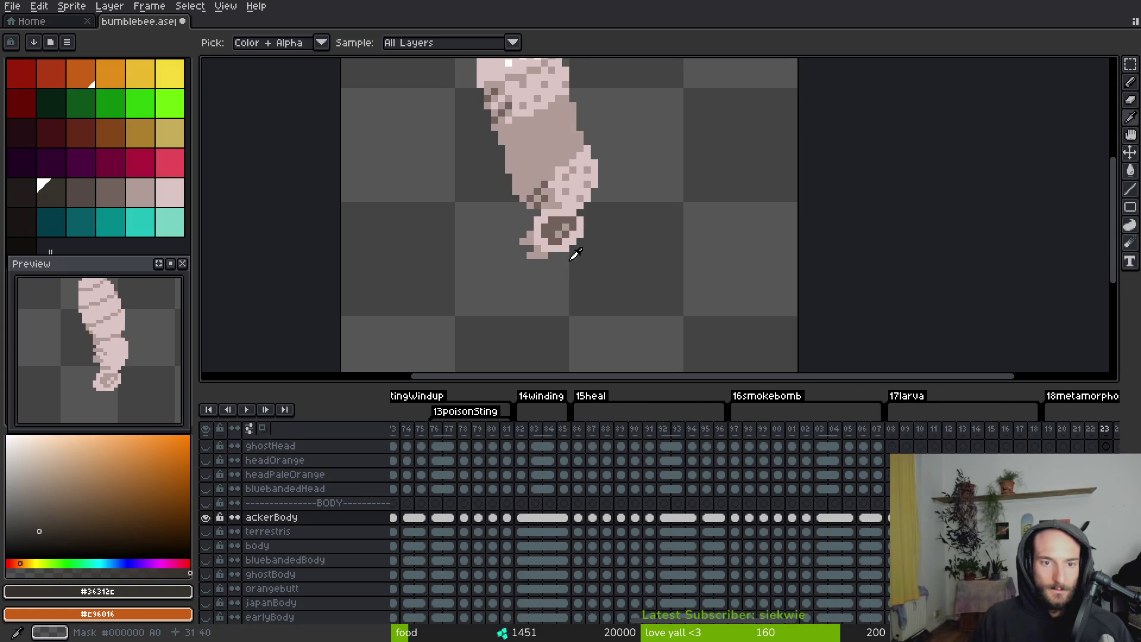
pyautogui.press('Left')
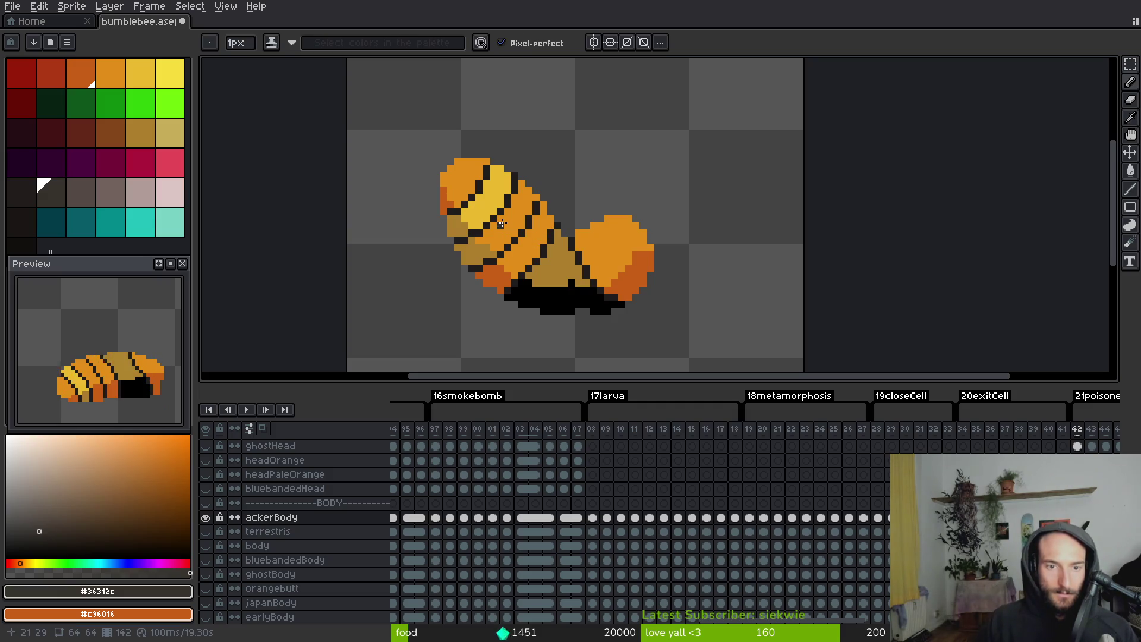
# Bucket-fill three orange body bands dark brown on this frame
pyautogui.press('g')
pyautogui.click(503, 223)
pyautogui.click(475, 250)
pyautogui.click(456, 230)
pyautogui.scroll(2, 476, 223)
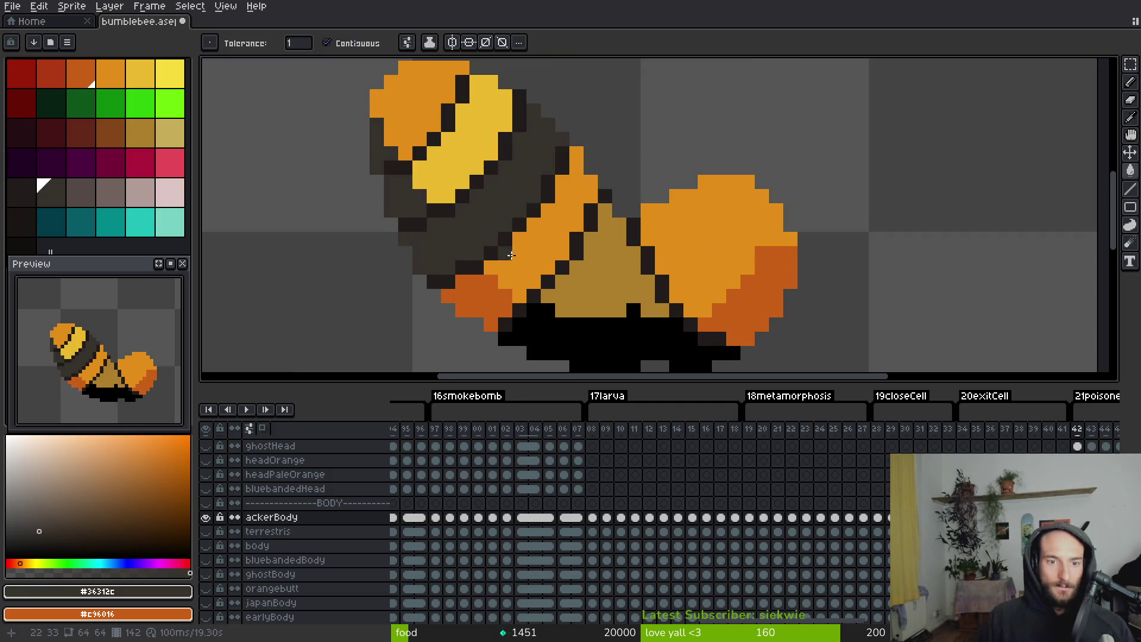
# Fill the orange body bands dark brown on the next two frames
pyautogui.press('Right')
pyautogui.press('Right')
pyautogui.press('Right')
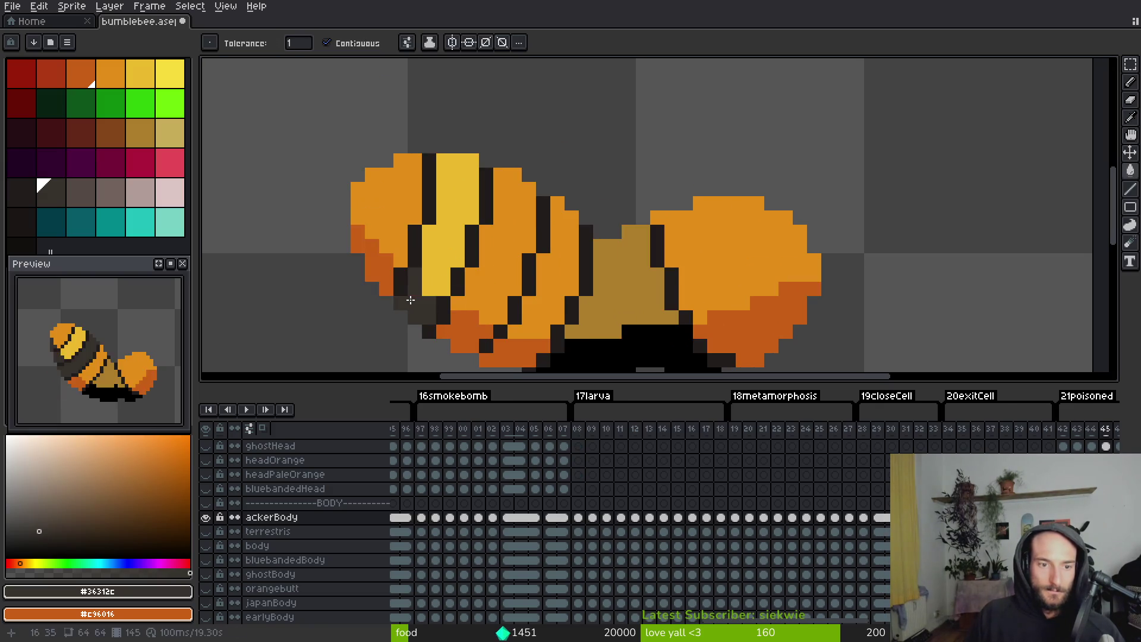
pyautogui.click(467, 347)
pyautogui.click(492, 288)
pyautogui.press('Right')
pyautogui.click(546, 196)
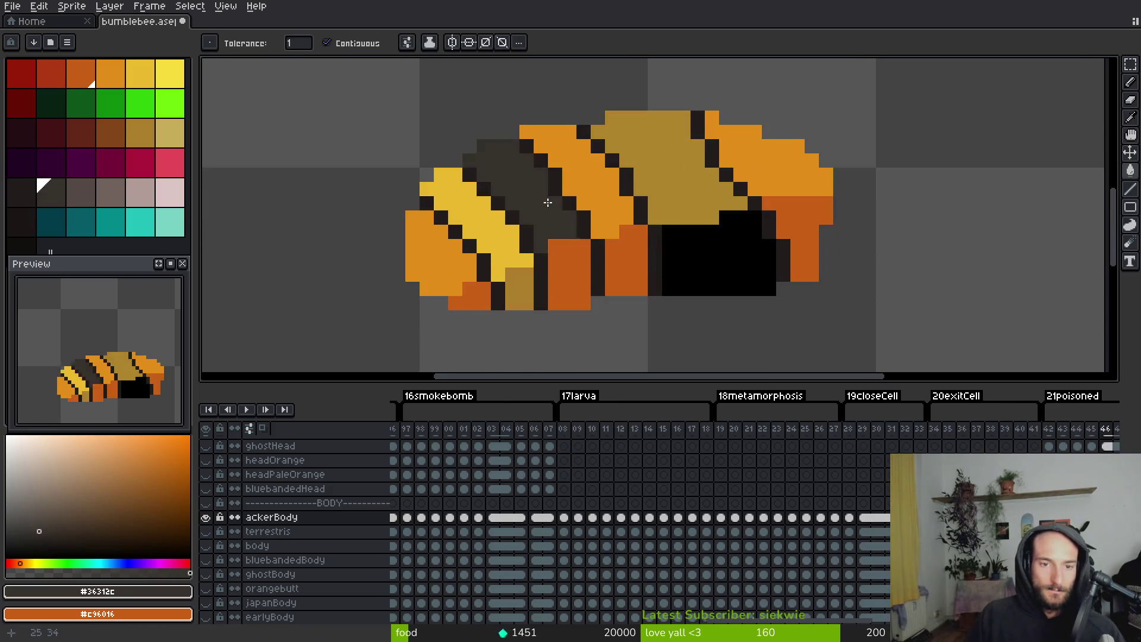
pyautogui.click(567, 273)
pyautogui.click(520, 293)
# Skip ahead several frames to the fire-breath poses and centre the bee's body
pyautogui.press('Right')
pyautogui.press('Right')
pyautogui.press('Right')
pyautogui.press('i')
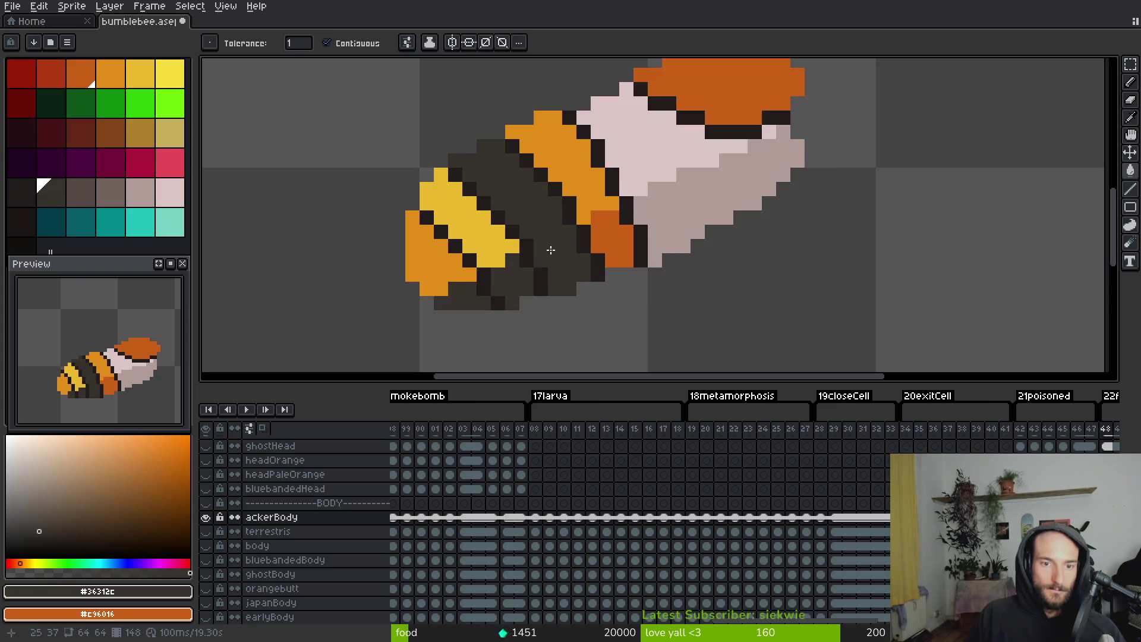
pyautogui.press('Right')
pyautogui.press('Right')
pyautogui.press('Right')
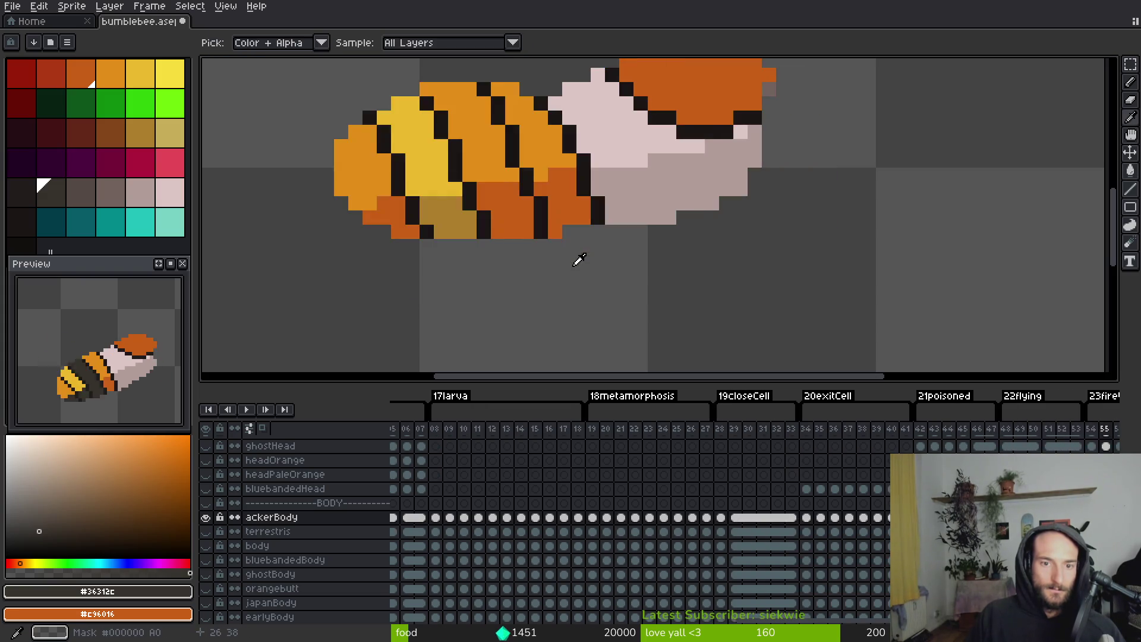
pyautogui.press('g')
pyautogui.moveTo(543, 237); pyautogui.dragTo(604, 296)
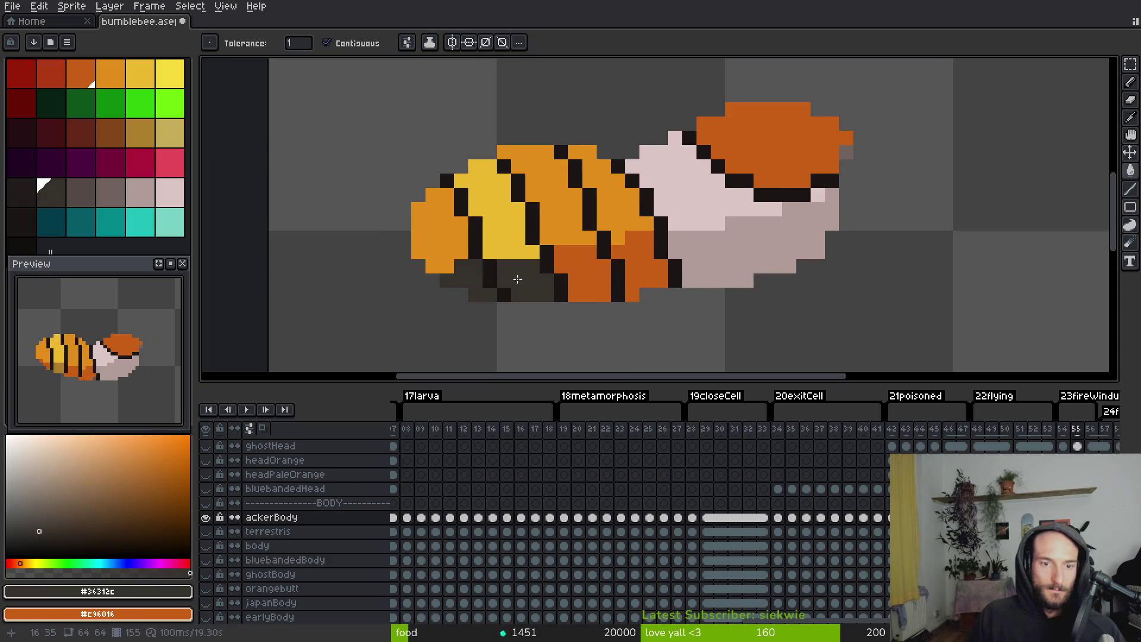
# Fill the middle body stripe dark brown (#36312c) on five consecutive fire-breath frames
pyautogui.press('Right')
pyautogui.click(535, 233)
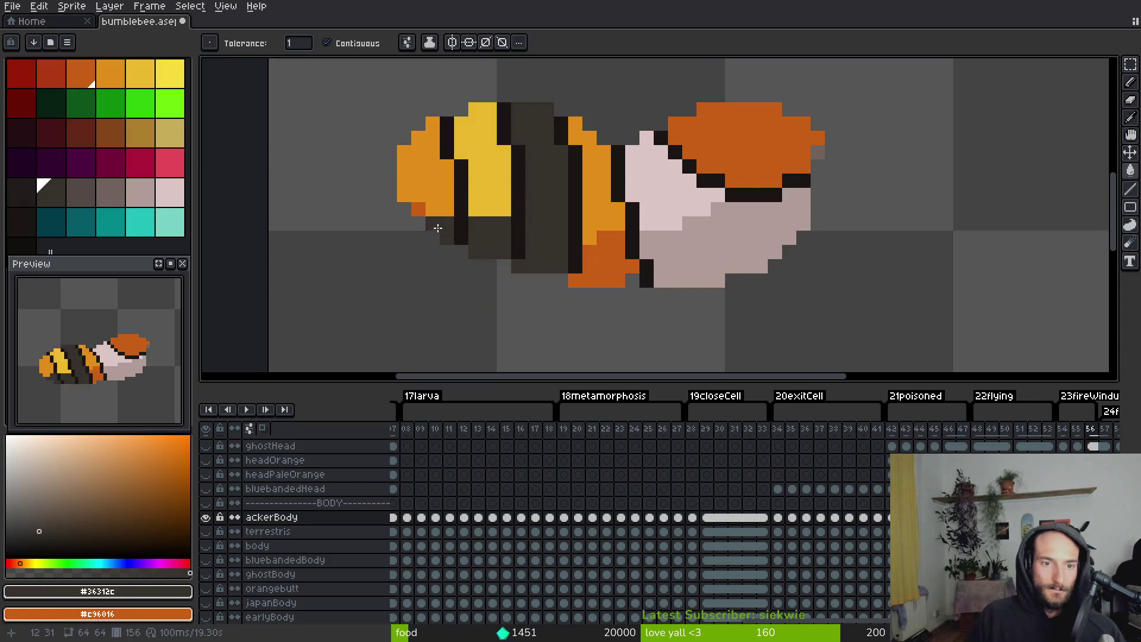
pyautogui.press('Right')
pyautogui.click(537, 173)
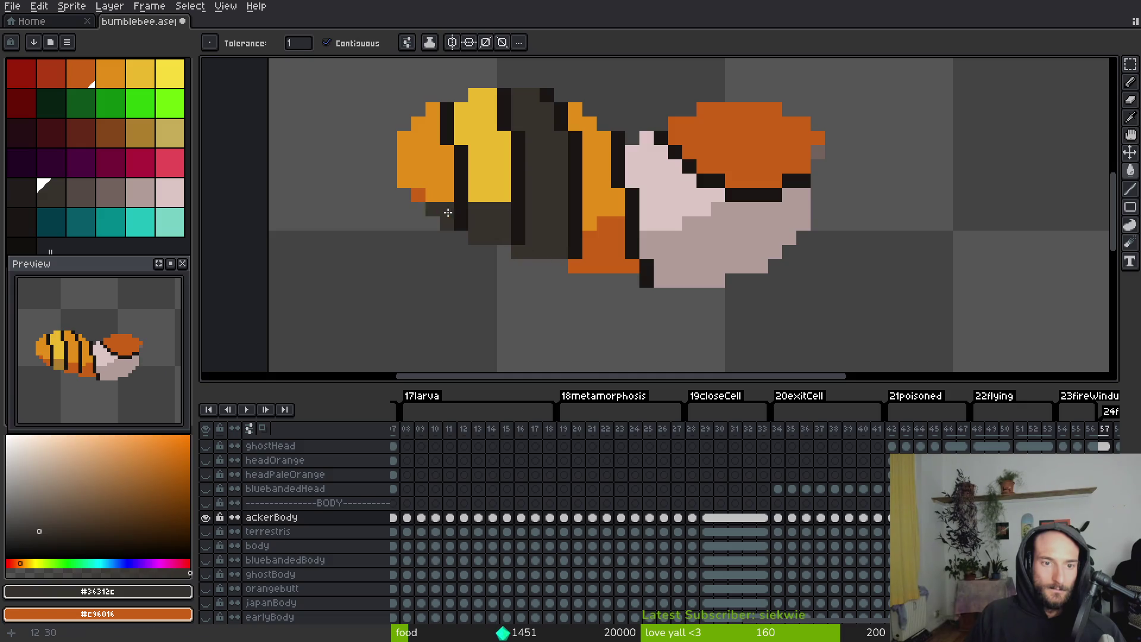
pyautogui.press('Right')
pyautogui.click(524, 231)
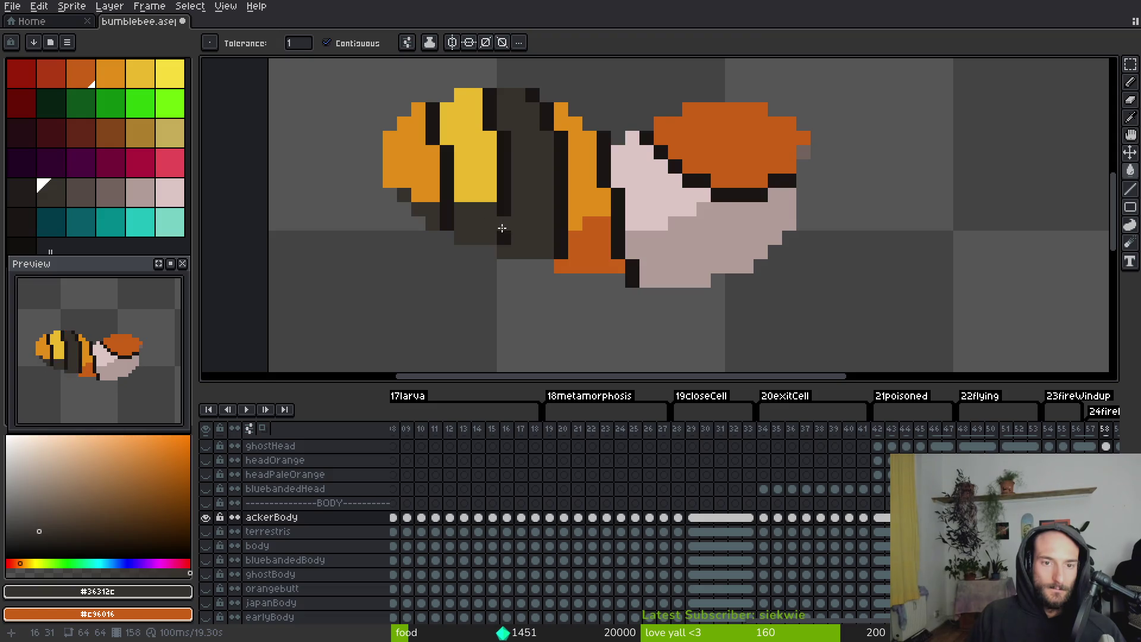
pyautogui.press('Right')
pyautogui.click(541, 231)
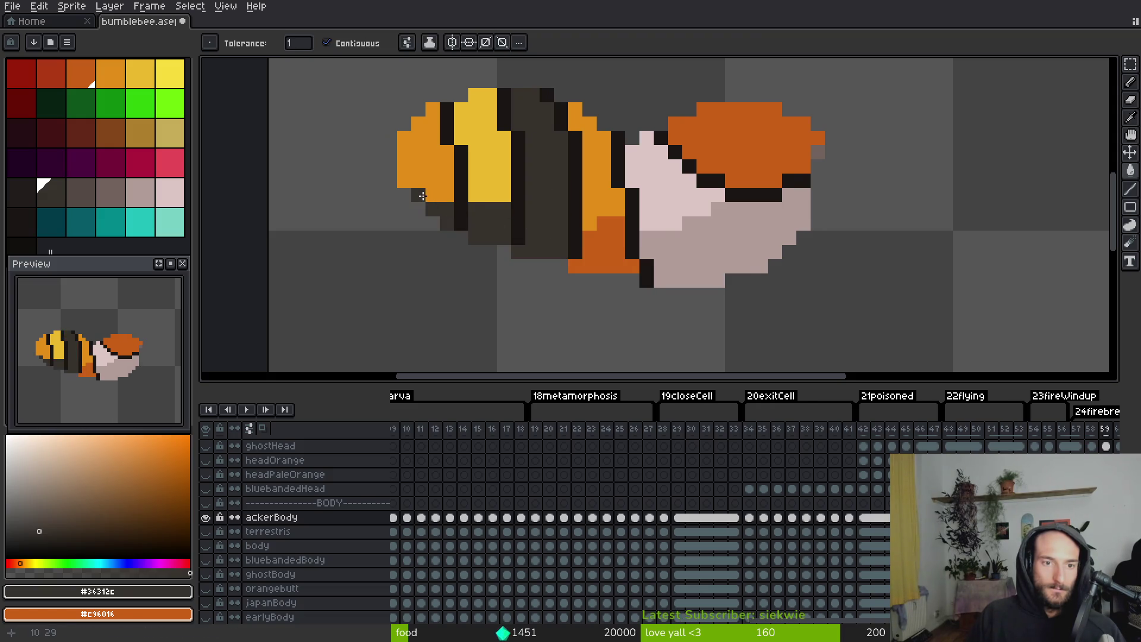
pyautogui.press('Right')
pyautogui.press('Right')
pyautogui.click(497, 236)
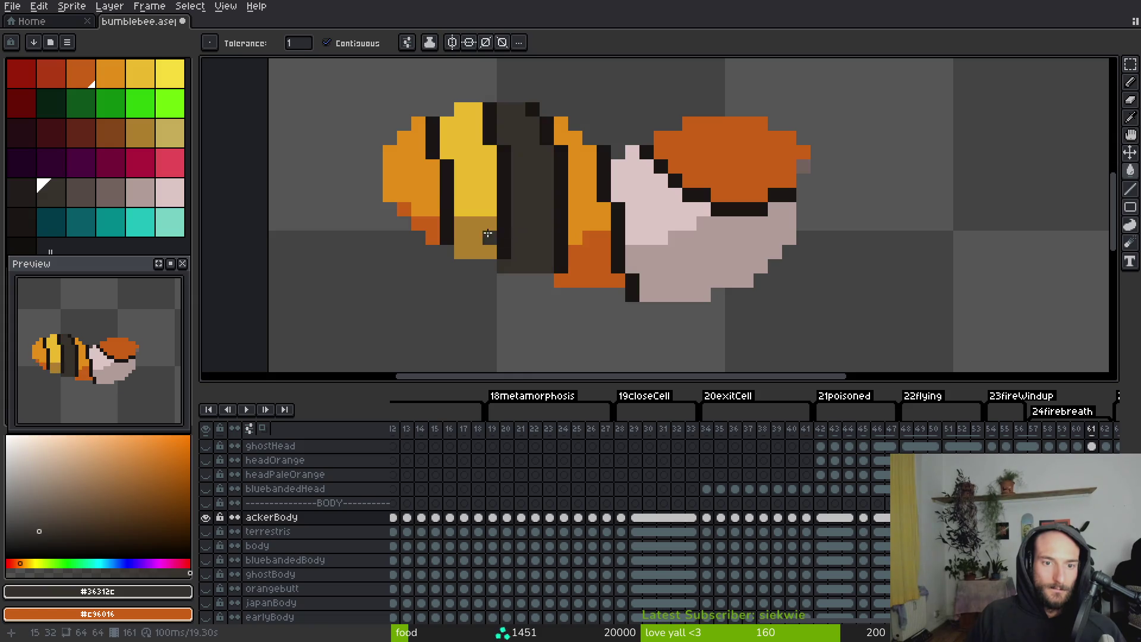
pyautogui.press('Right')
pyautogui.press('Right')
pyautogui.press('Right')
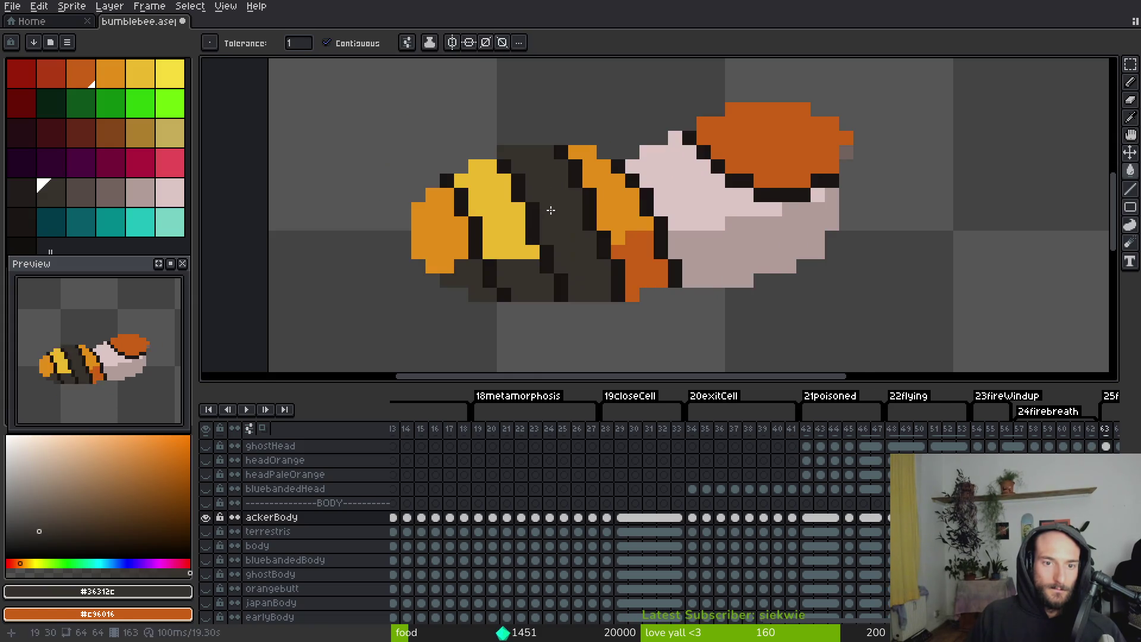
pyautogui.scroll(-3, 785, 261)
pyautogui.press('Left')
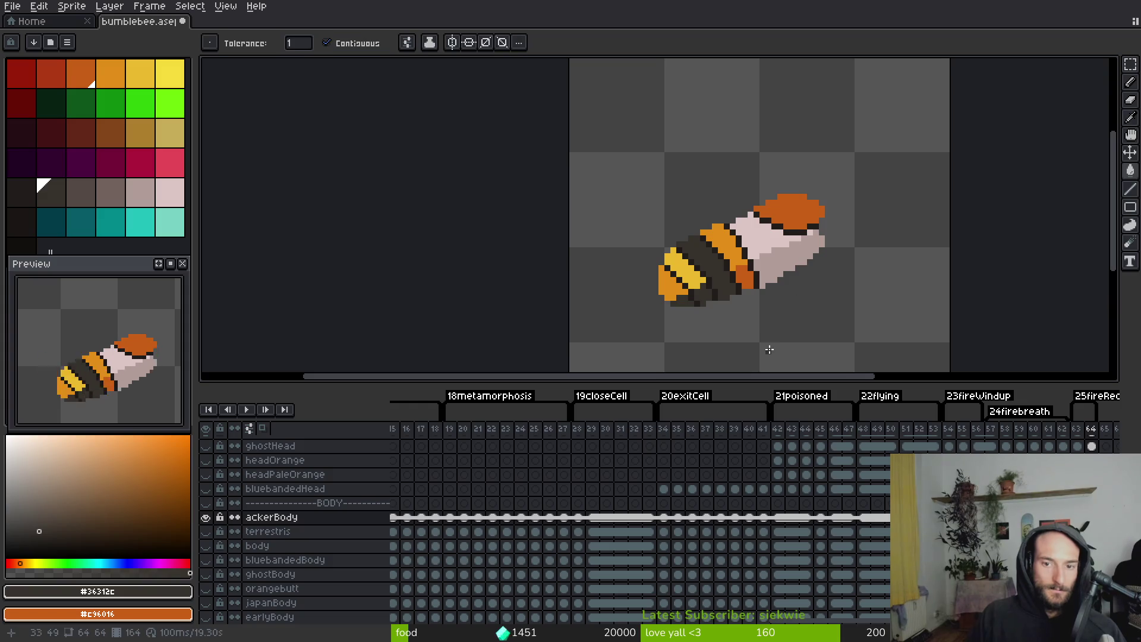
# Return to the first frame and sample the orange stripe colour from the bee
pyautogui.press('Home')
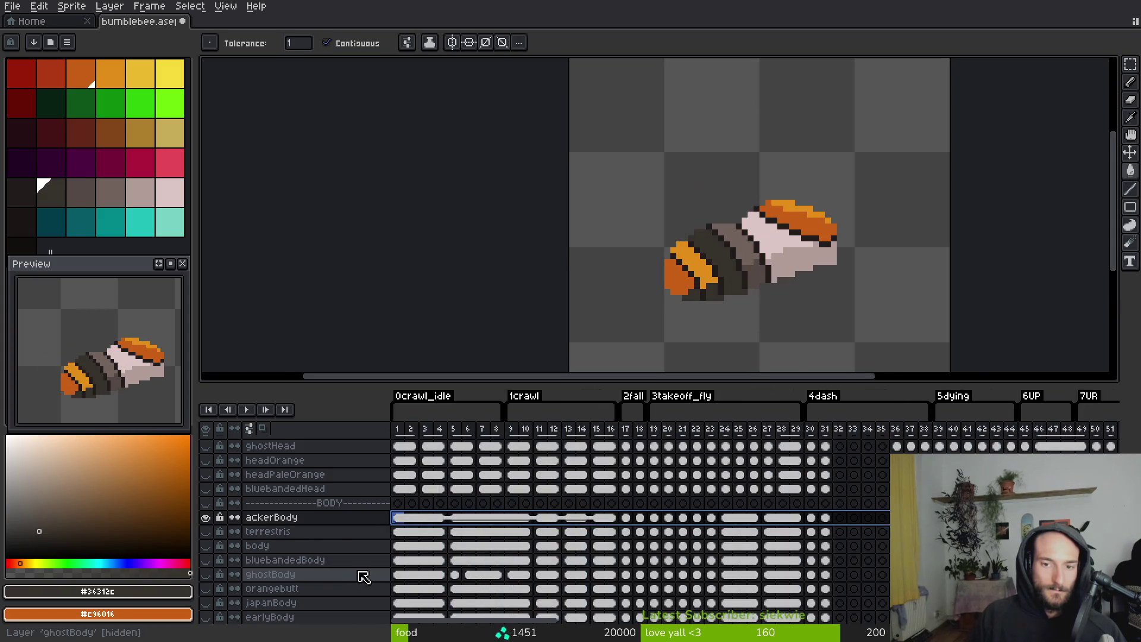
pyautogui.scroll(2, 794, 242)
pyautogui.press('i')
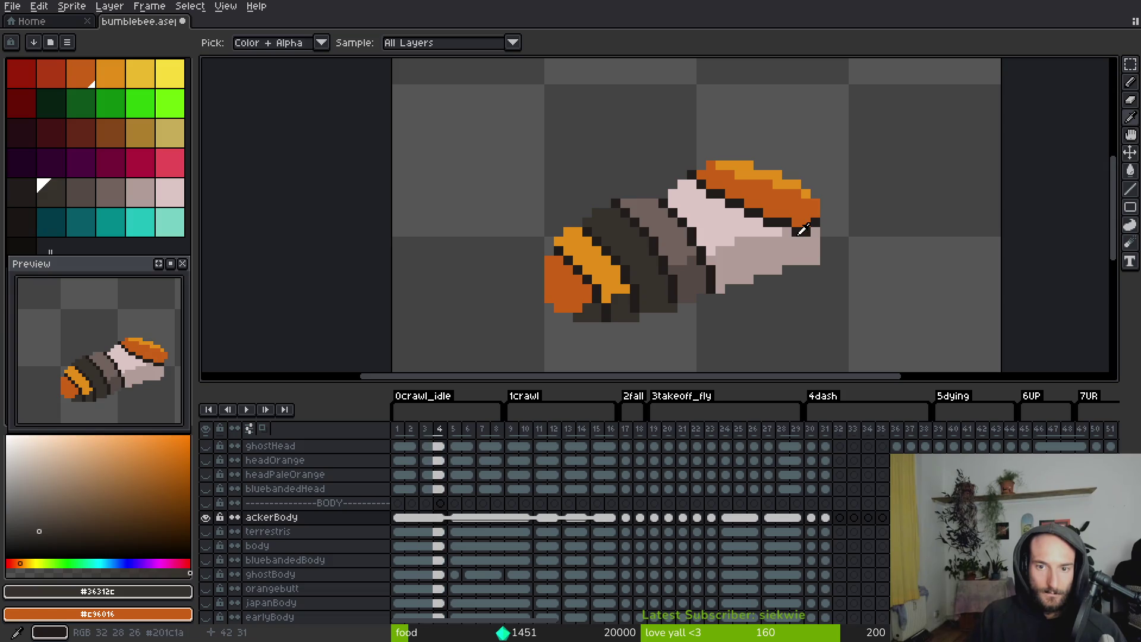
pyautogui.press('Right')
pyautogui.press('Right')
pyautogui.press('Right')
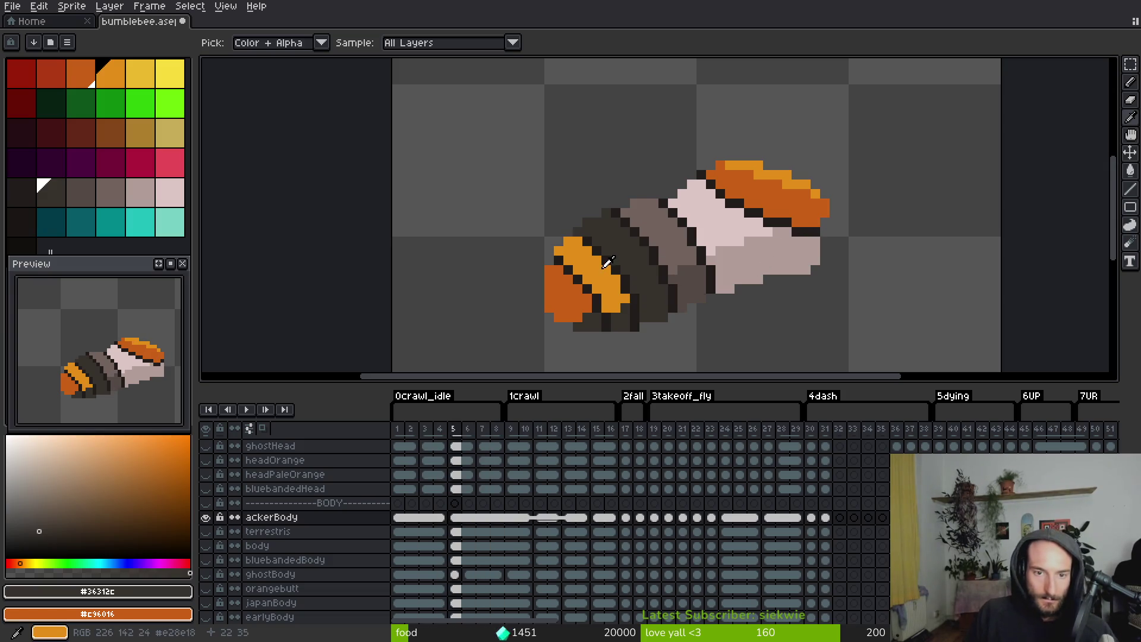
pyautogui.click(592, 277)
# Advance through the takeoff_fly and dash frames to the next frame needing colour
pyautogui.press('Left')
pyautogui.press('Right')
pyautogui.press('Right')
pyautogui.press('Right')
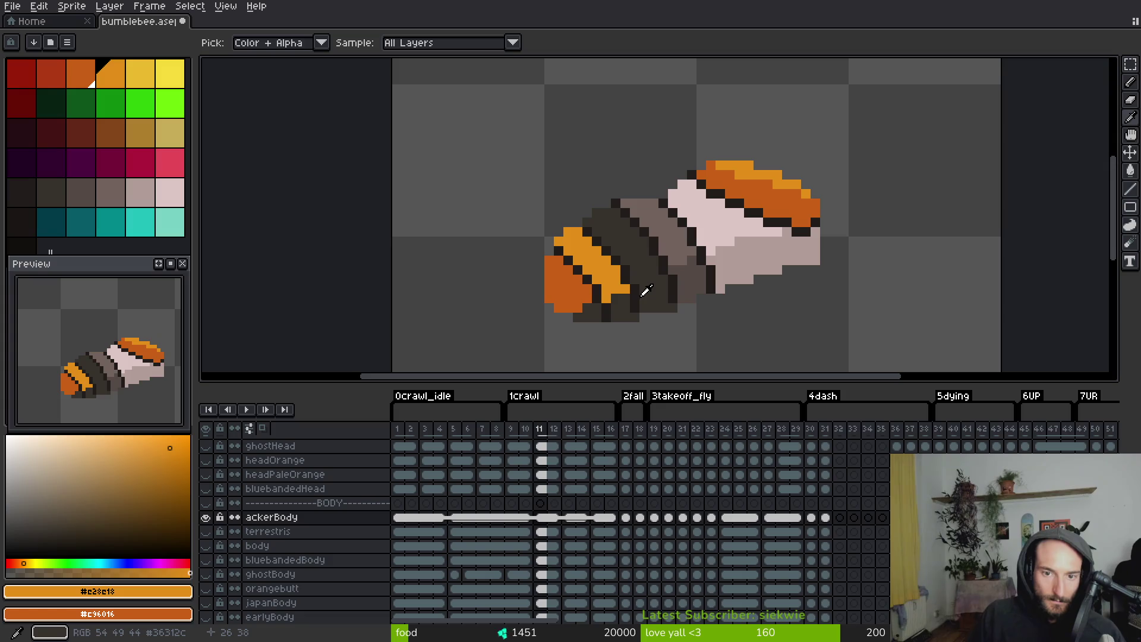
pyautogui.press('Right')
pyautogui.press('Right')
pyautogui.press('Right')
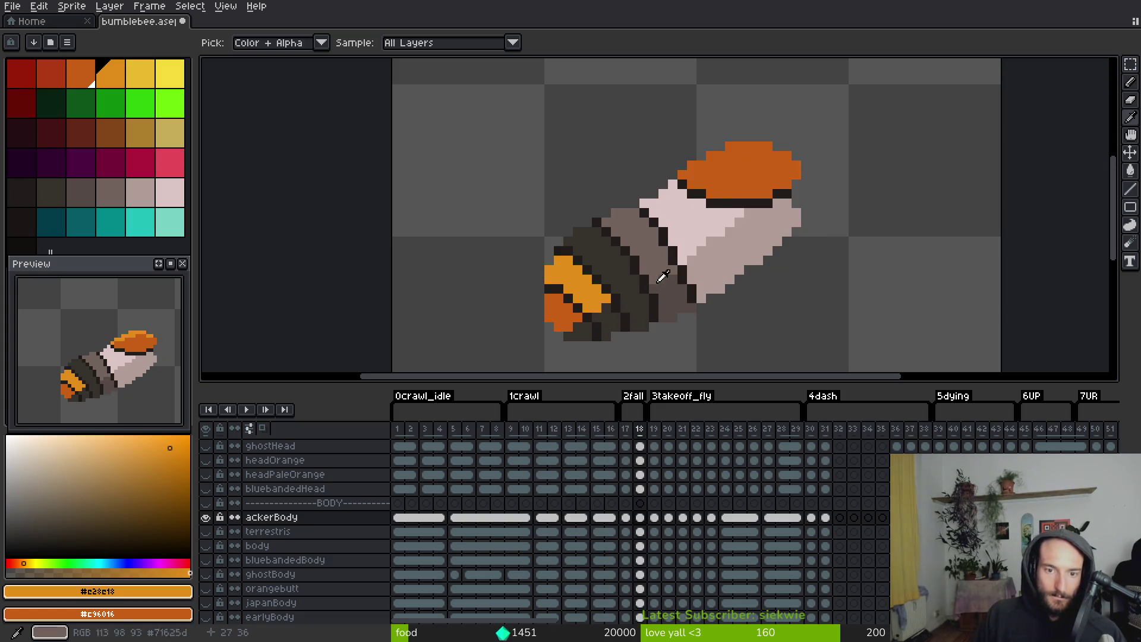
pyautogui.press('g')
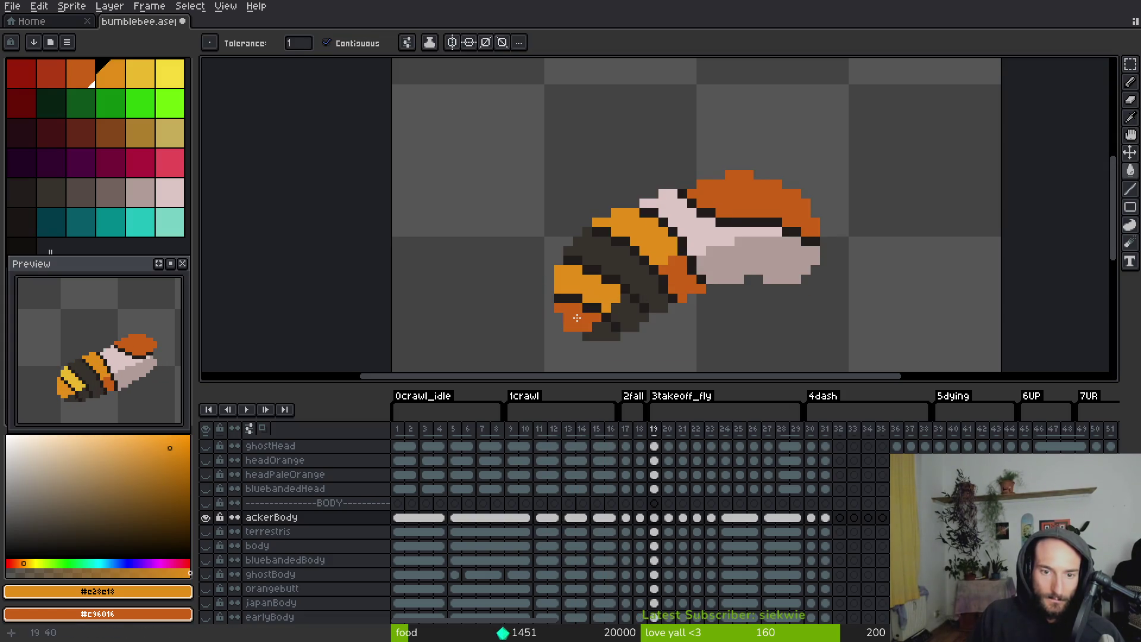
pyautogui.press('Right')
pyautogui.press('Right')
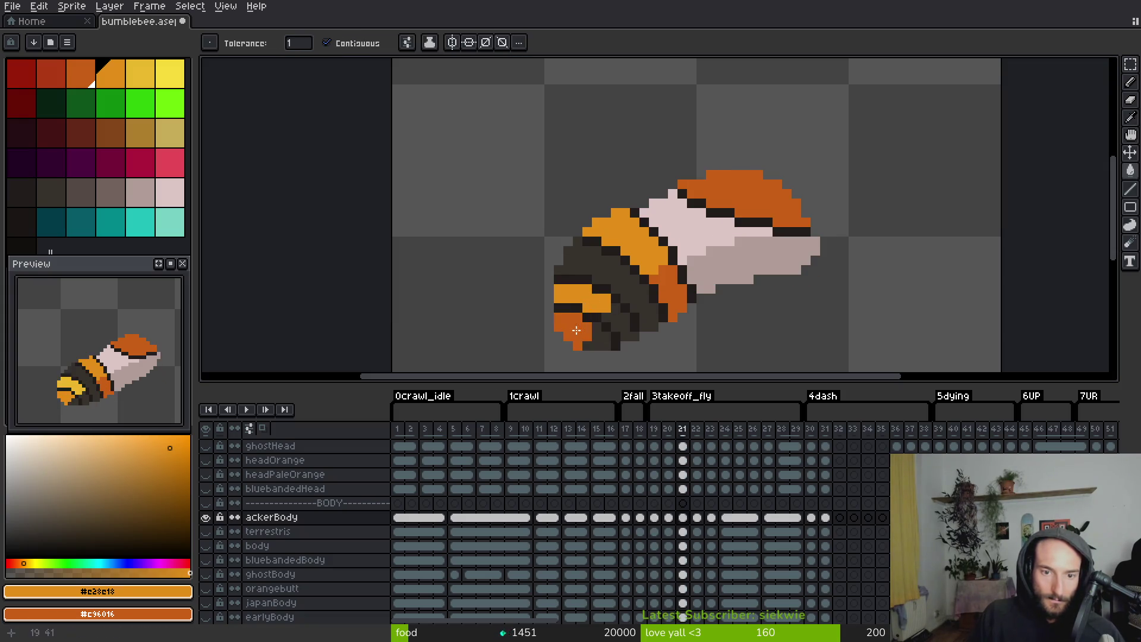
pyautogui.press('Right')
pyautogui.press('Right')
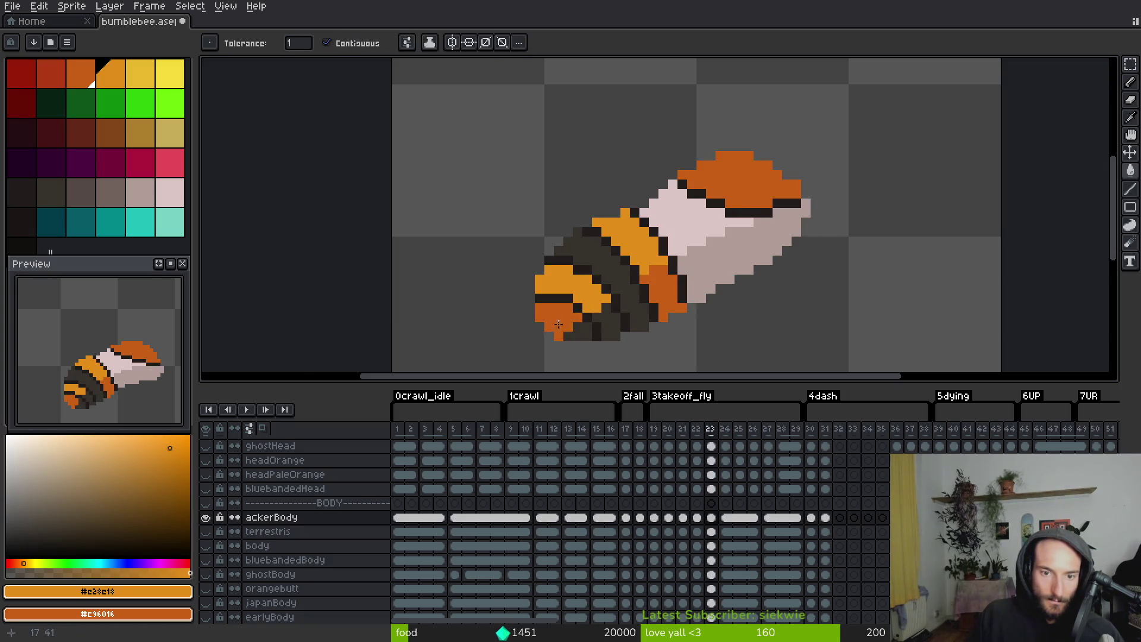
pyautogui.press('Right')
pyautogui.press('Right')
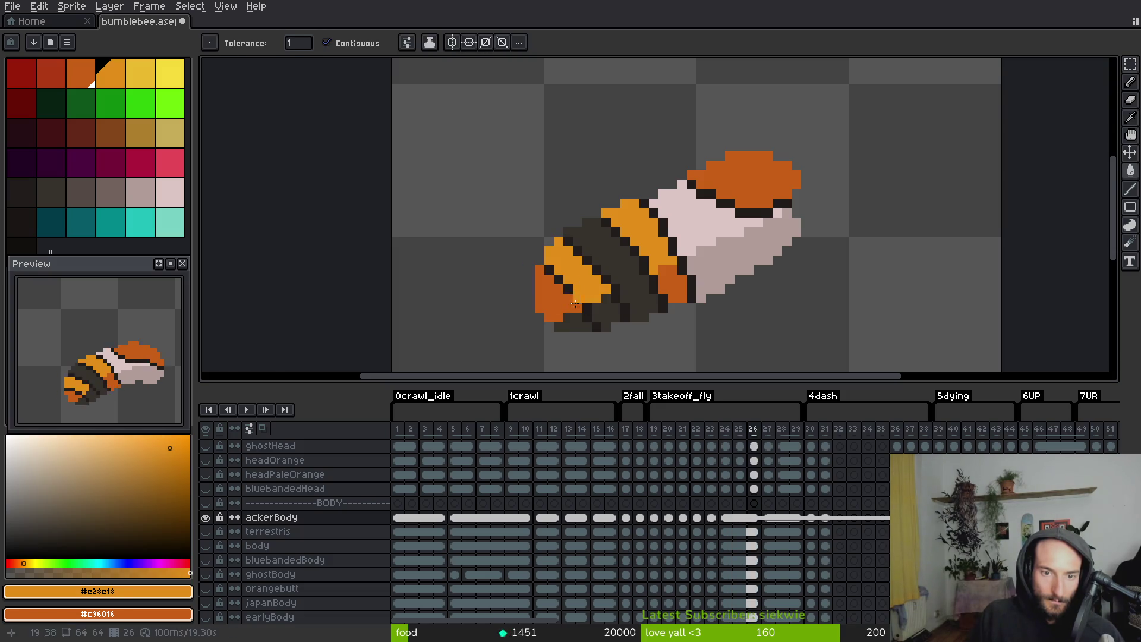
pyautogui.press('Right')
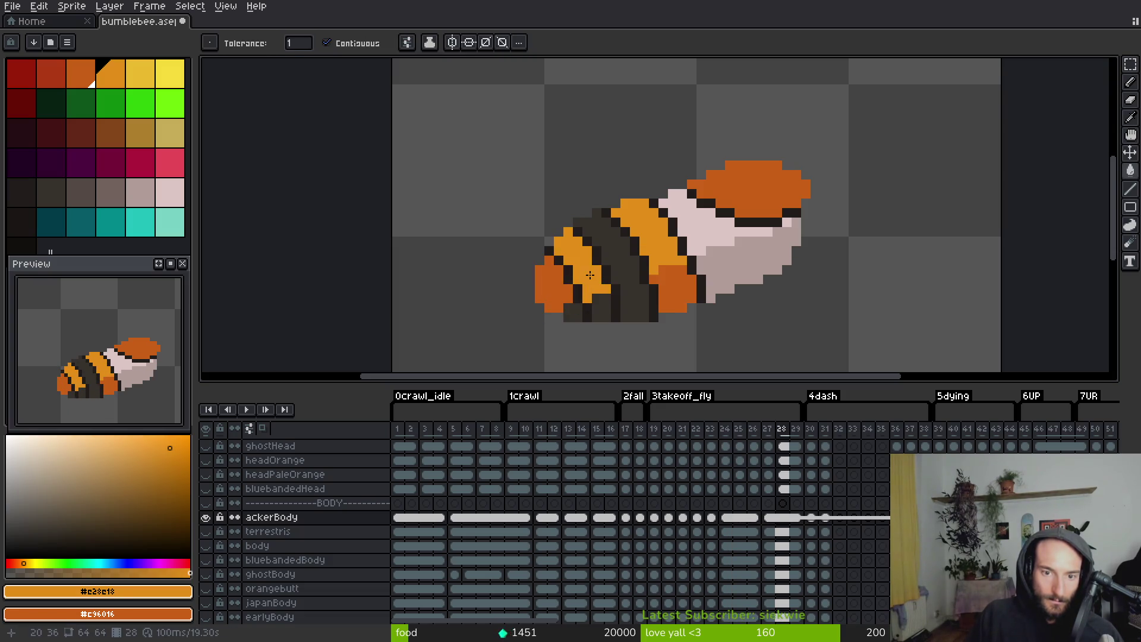
pyautogui.press('Right')
pyautogui.press('Right')
pyautogui.press('Right')
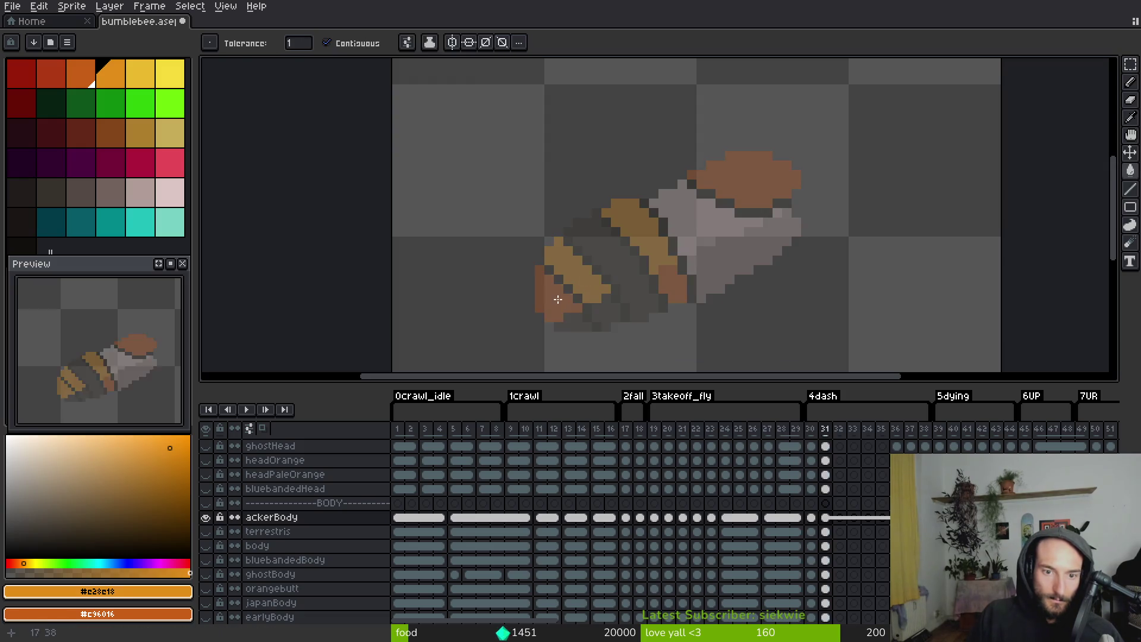
pyautogui.press('Right')
pyautogui.press('Right')
pyautogui.press('Right')
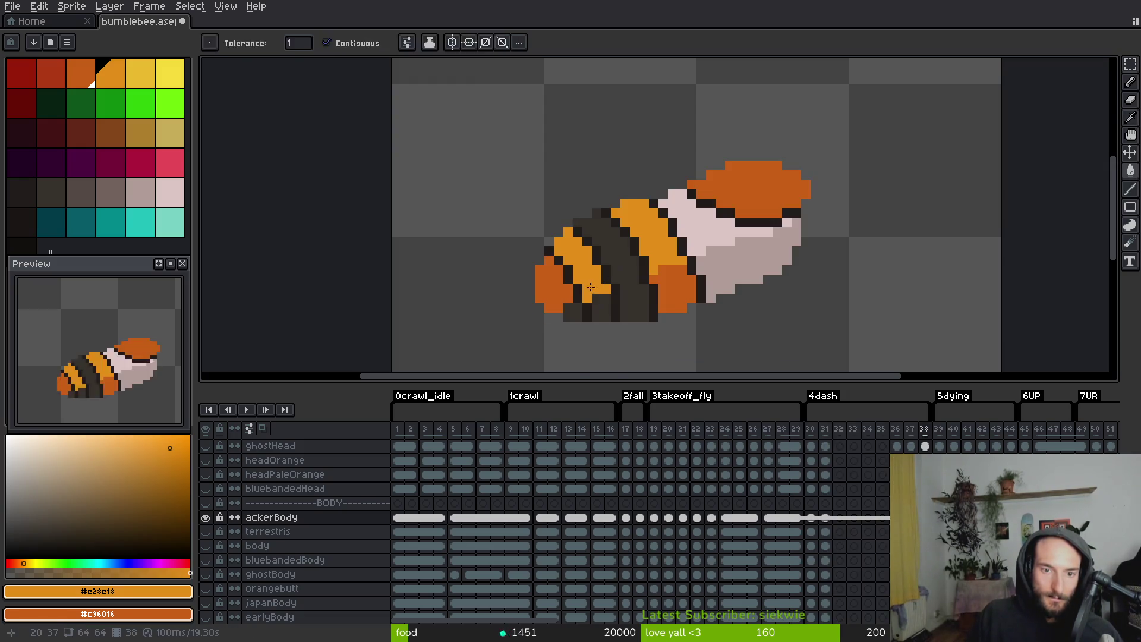
pyautogui.press('Right')
# Fill the lower stripe and tail tip dark orange on the next frame
pyautogui.scroll(1, 569, 346)
pyautogui.moveTo(570, 346); pyautogui.dragTo(570, 256)
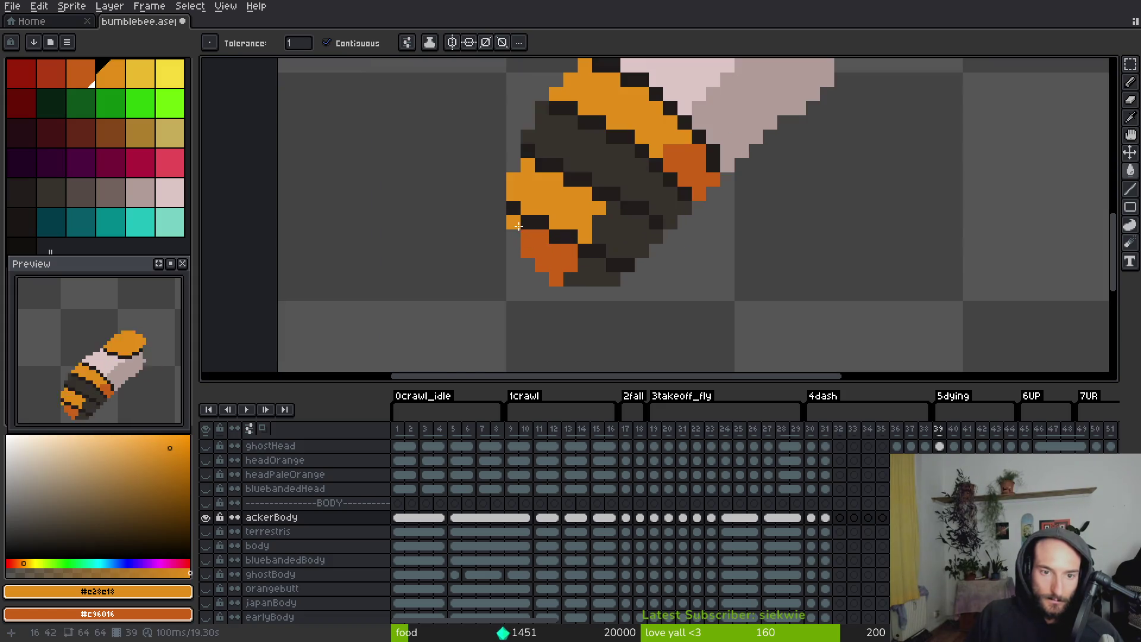
pyautogui.press('Right')
pyautogui.press('Right')
pyautogui.rightClick(636, 273)
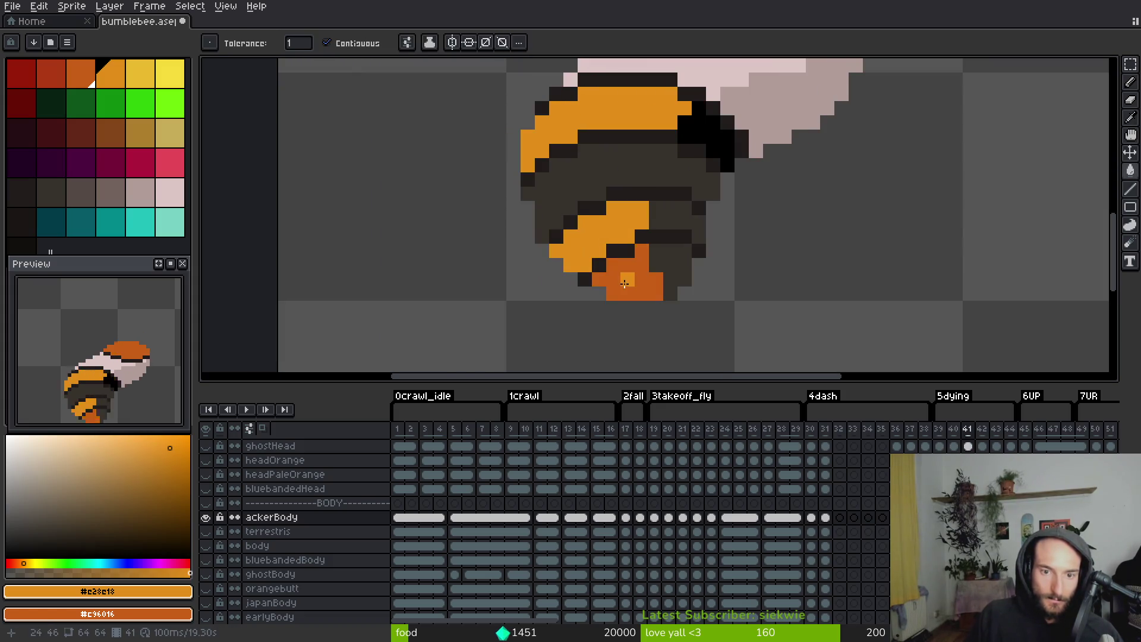
pyautogui.press('Right')
pyautogui.rightClick(666, 270)
# Fill the stripes orange and the rear end dark orange on the following frames
pyautogui.press('Right')
pyautogui.press('Right')
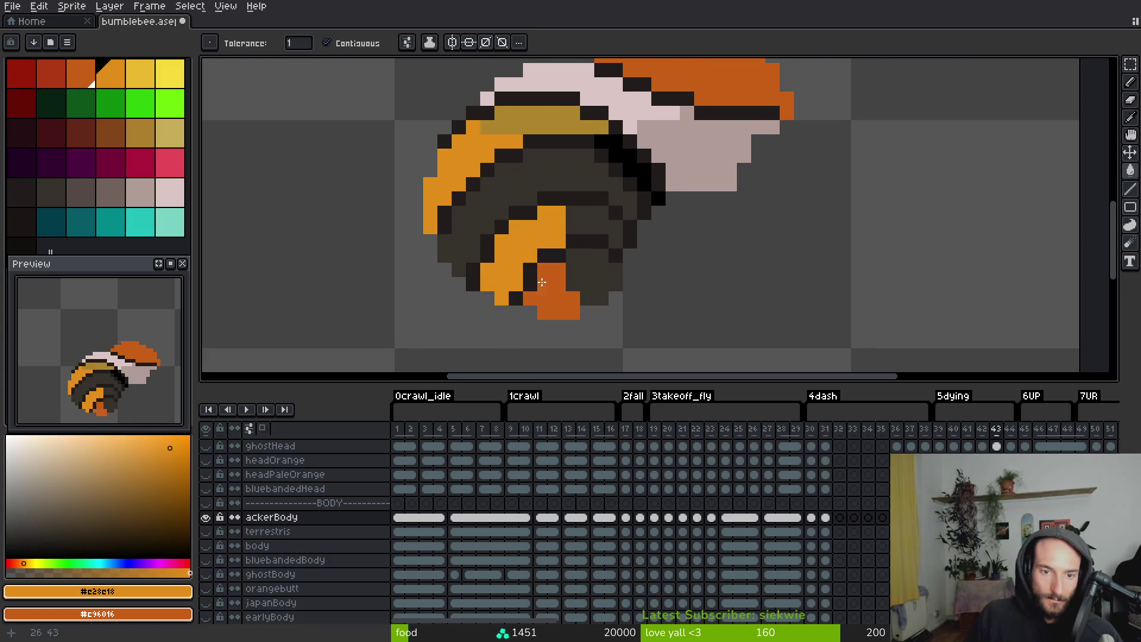
pyautogui.click(524, 236)
pyautogui.press('Right')
pyautogui.press('Right')
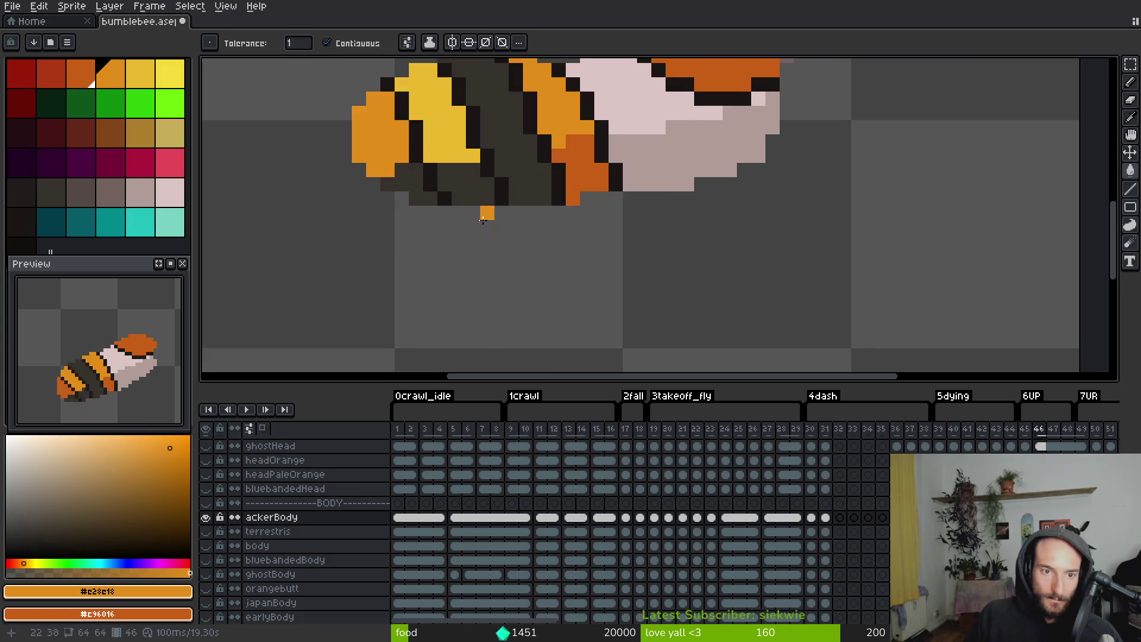
pyautogui.moveTo(452, 178); pyautogui.dragTo(480, 266)
pyautogui.click(464, 196)
pyautogui.rightClick(413, 224)
pyautogui.press('Right')
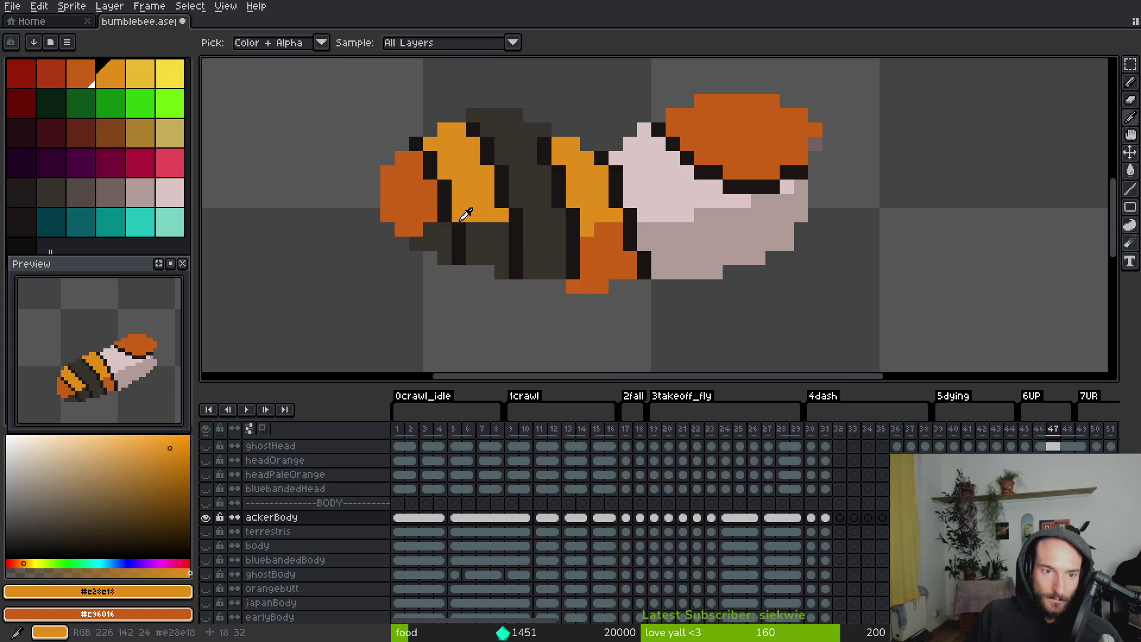
pyautogui.press('Right')
# Fill the stripe orange and the tail end dark orange on the current frame
pyautogui.press('Right')
pyautogui.press('Right')
pyautogui.click(482, 262)
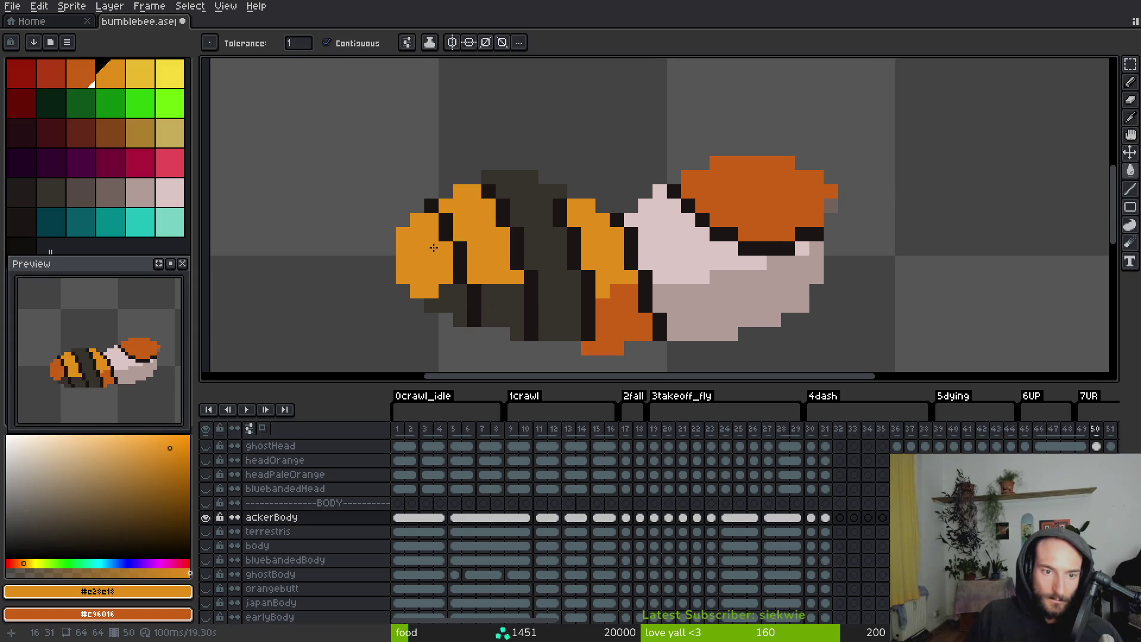
pyautogui.rightClick(445, 257)
pyautogui.press('Right')
pyautogui.press('Right')
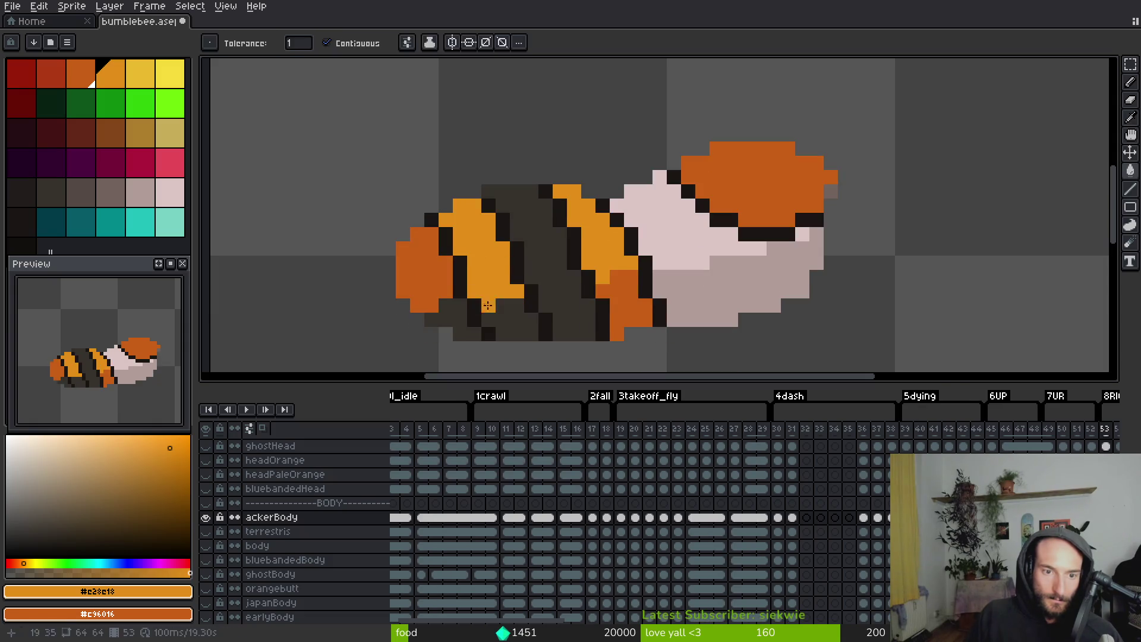
pyautogui.press('i')
pyautogui.press('Right')
pyautogui.press('Right')
pyautogui.press('Right')
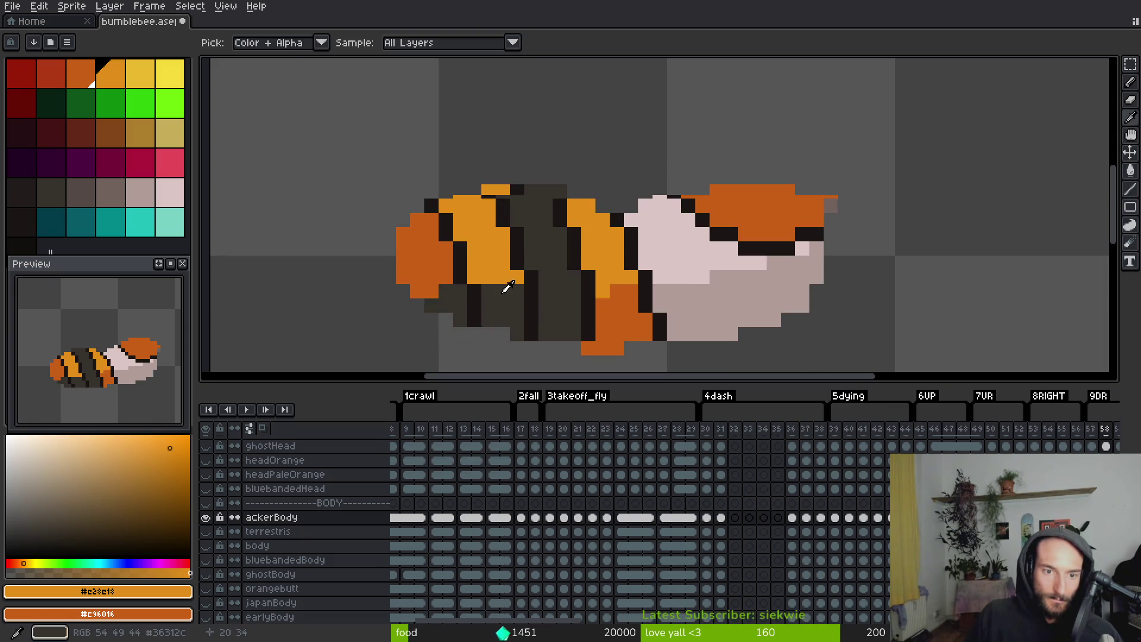
pyautogui.press('Right')
pyautogui.press('g')
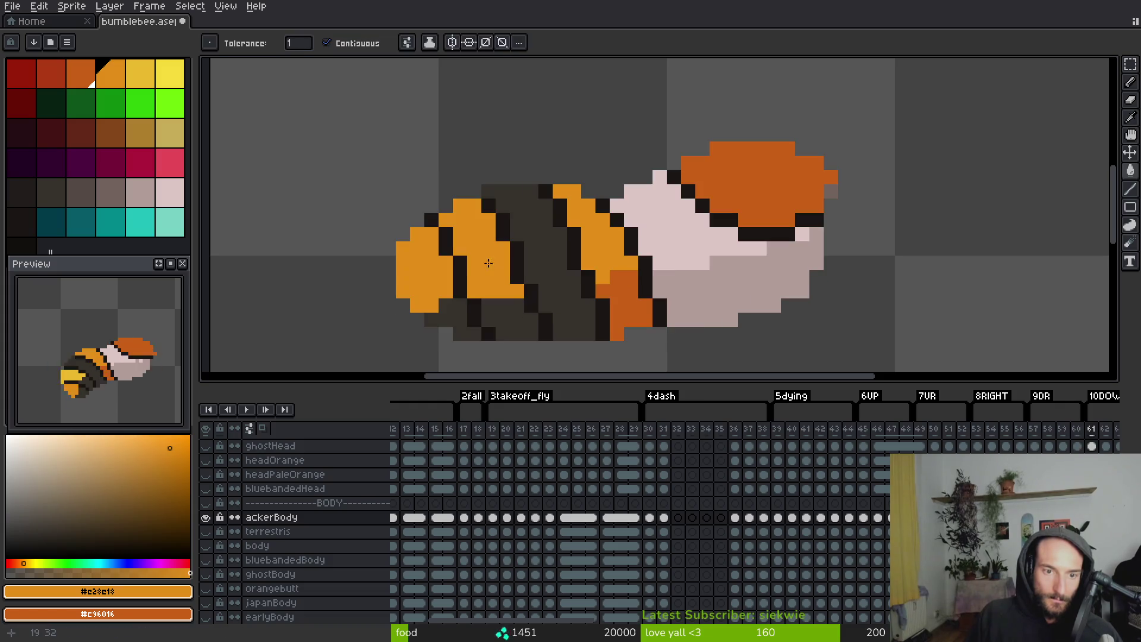
# Advance through the following UR frames, bringing the bee's rear end into view
pyautogui.press('Right')
pyautogui.press('Right')
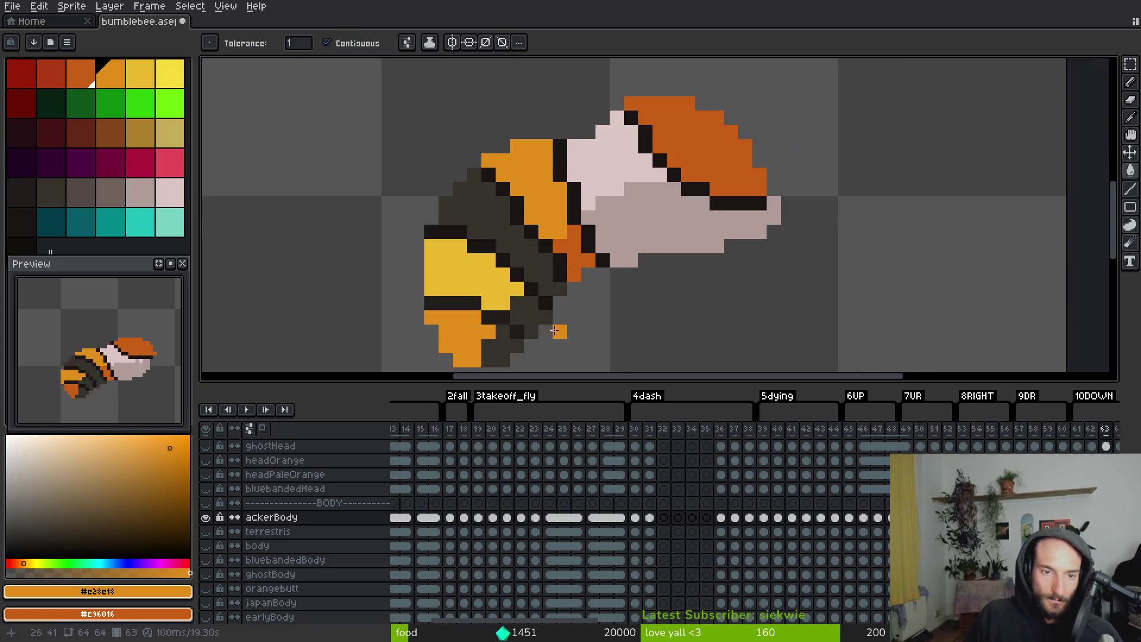
pyautogui.press('Right')
pyautogui.press('Right')
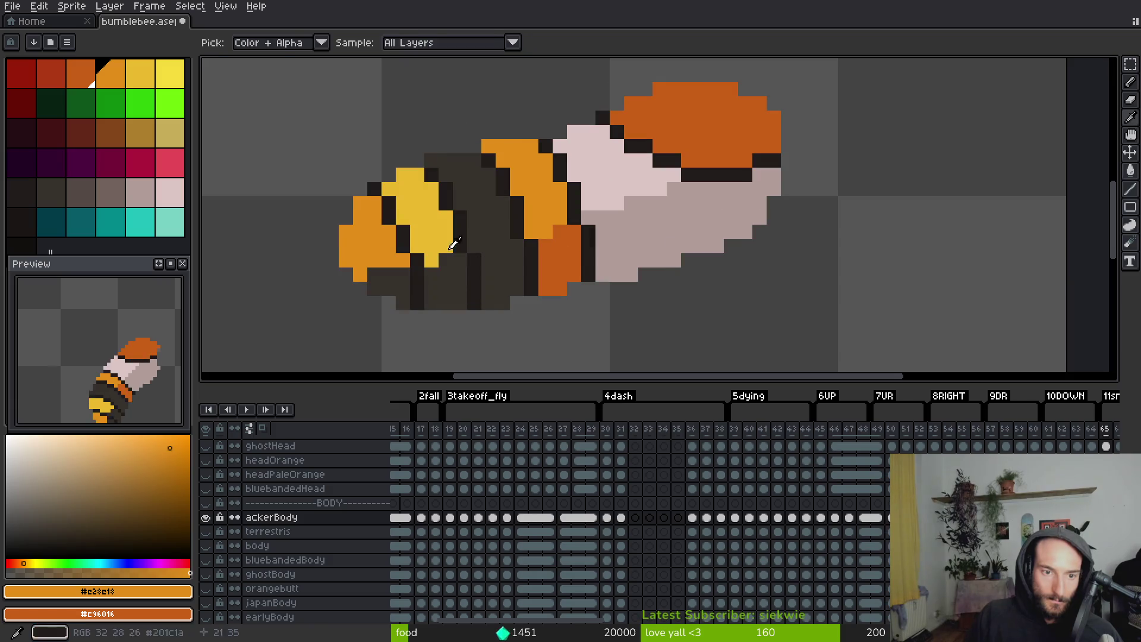
pyautogui.press('Right')
pyautogui.press('Right')
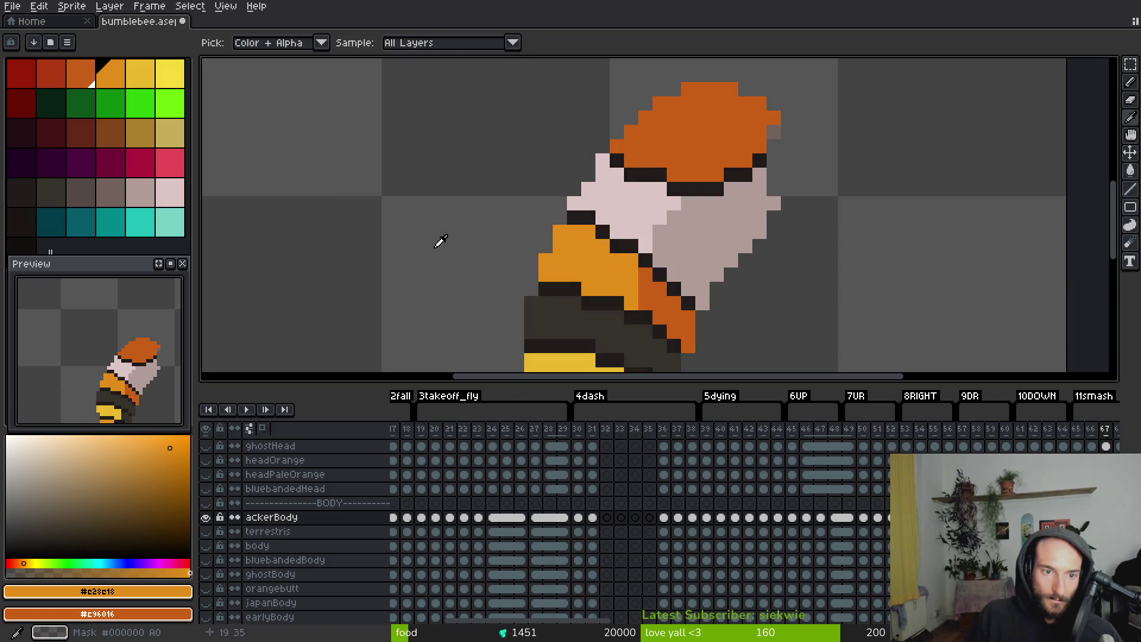
pyautogui.press('Right')
pyautogui.moveTo(604, 293)
pyautogui.mouseDown()
pyautogui.moveTo(523, 301)
pyautogui.moveTo(455, 219)
pyautogui.mouseUp()
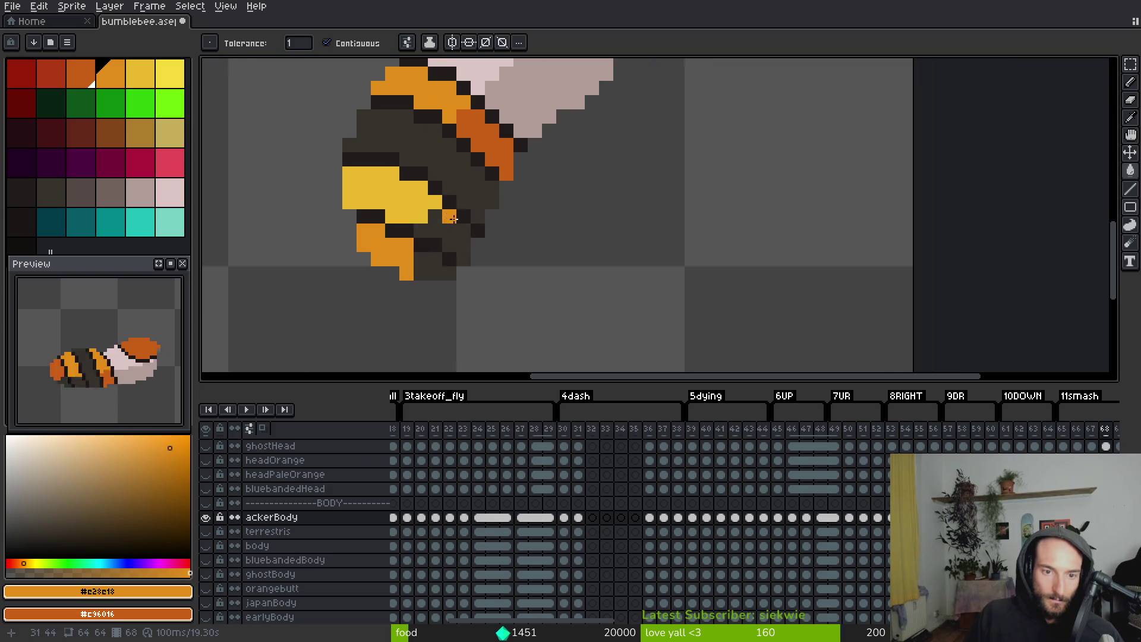
pyautogui.press('Right')
pyautogui.press('Right')
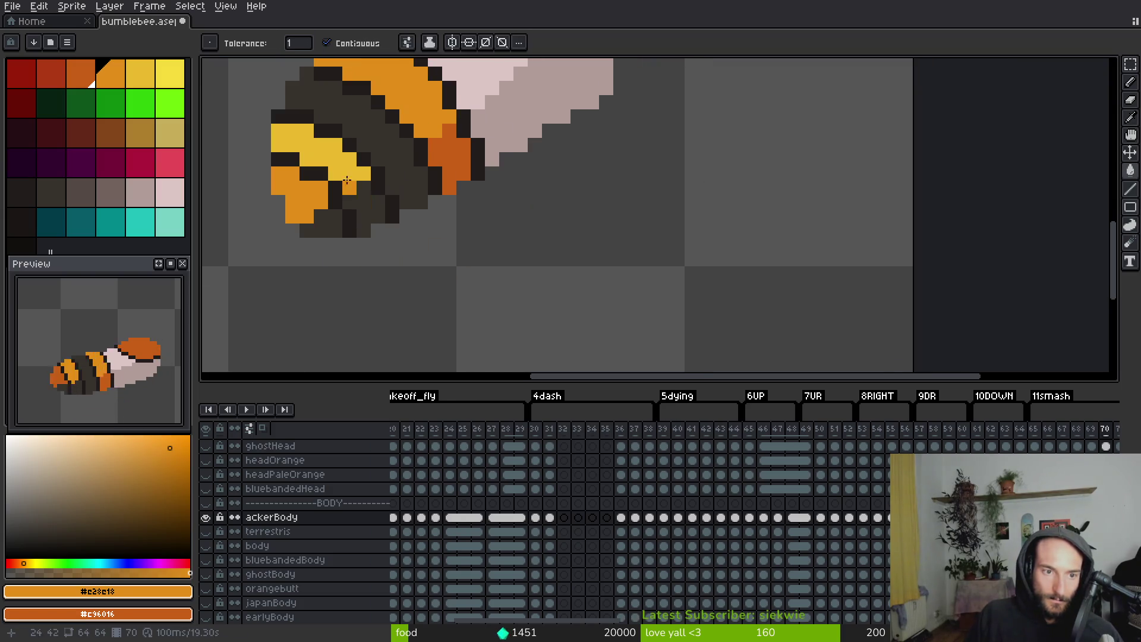
# Advance to the stingWindup frames
pyautogui.press('Right')
pyautogui.press('i')
pyautogui.press('Right')
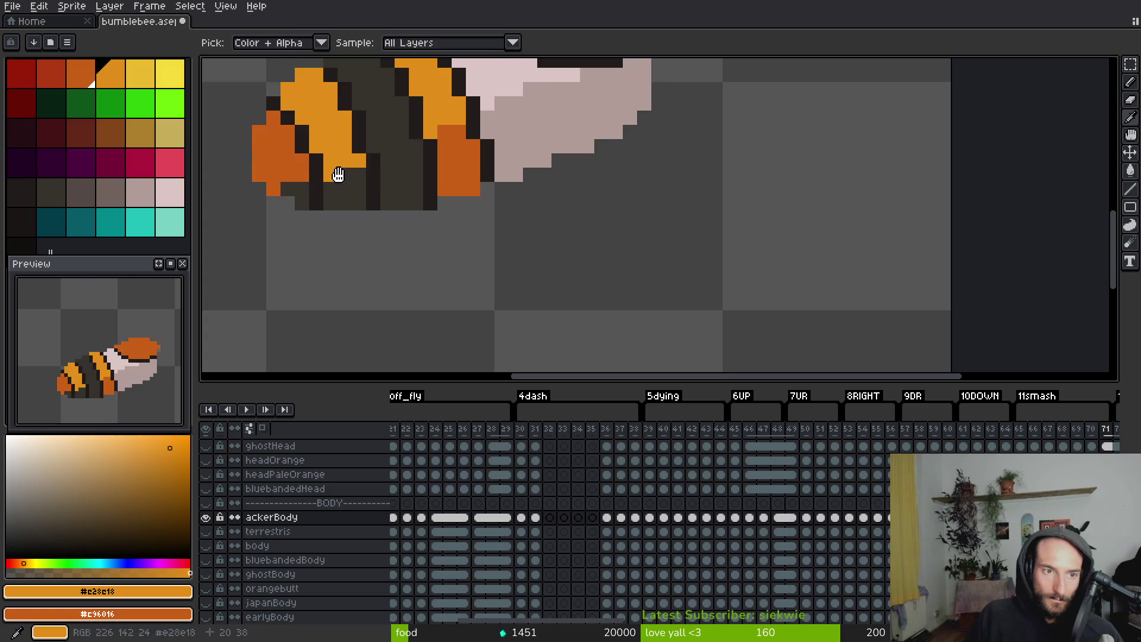
pyautogui.press('Right')
pyautogui.scroll(-2, 470, 268)
pyautogui.press('Right')
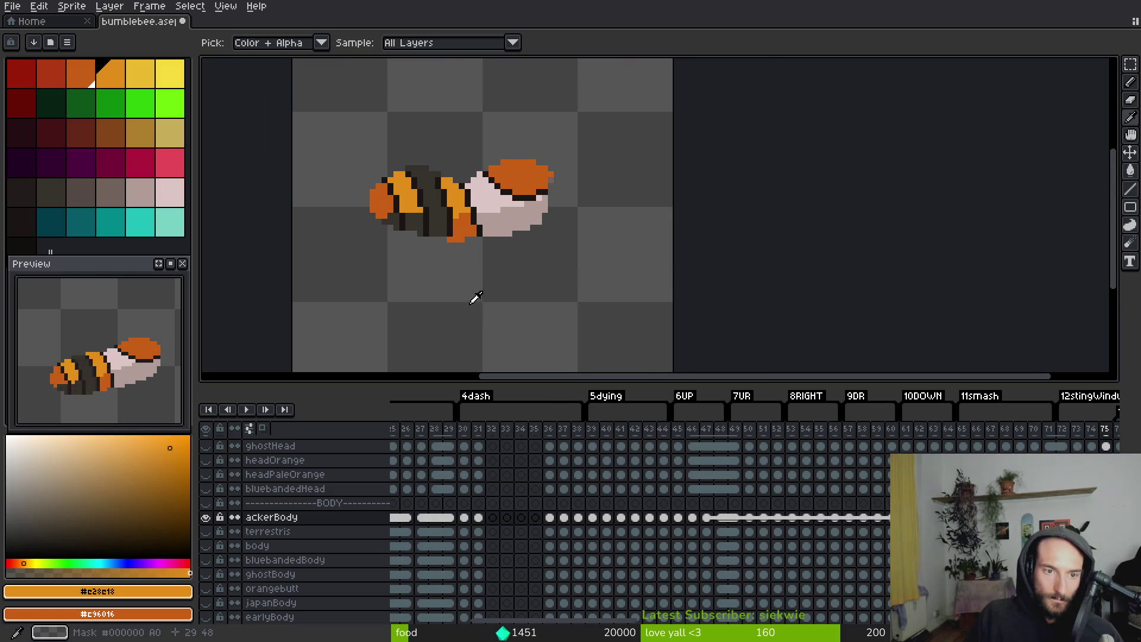
pyautogui.press('g')
pyautogui.press('Right')
pyautogui.press('Right')
pyautogui.scroll(2, 558, 295)
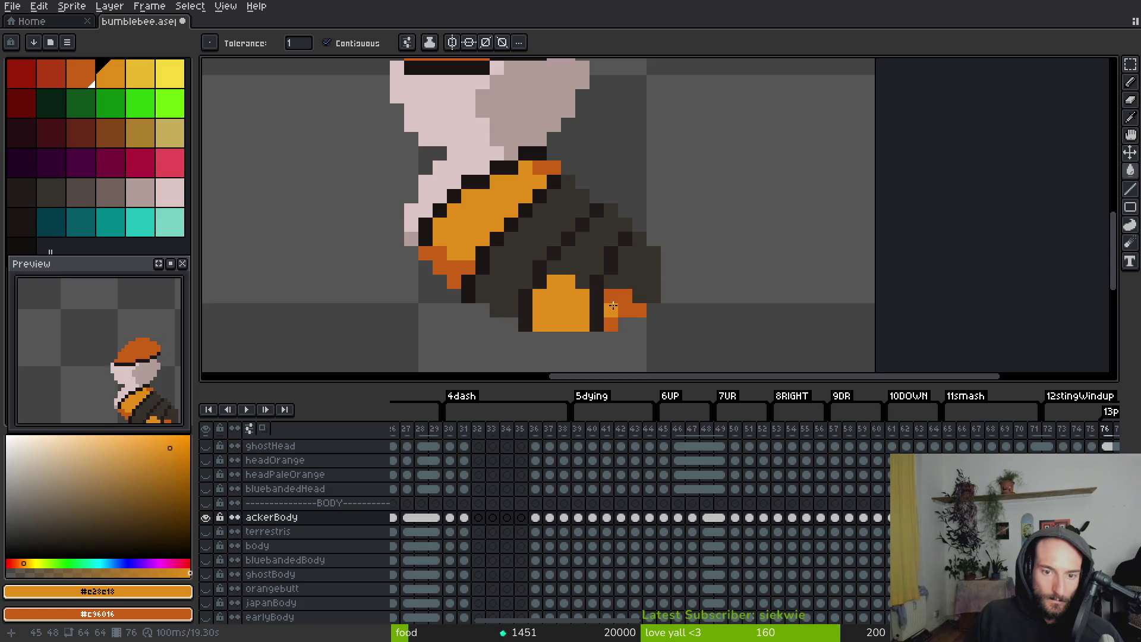
# On frame 76, pick palette dark red and fill the tail's orange edge with it
pyautogui.press('Right')
pyautogui.moveTo(612, 306); pyautogui.dragTo(498, 265)
pyautogui.press('Left')
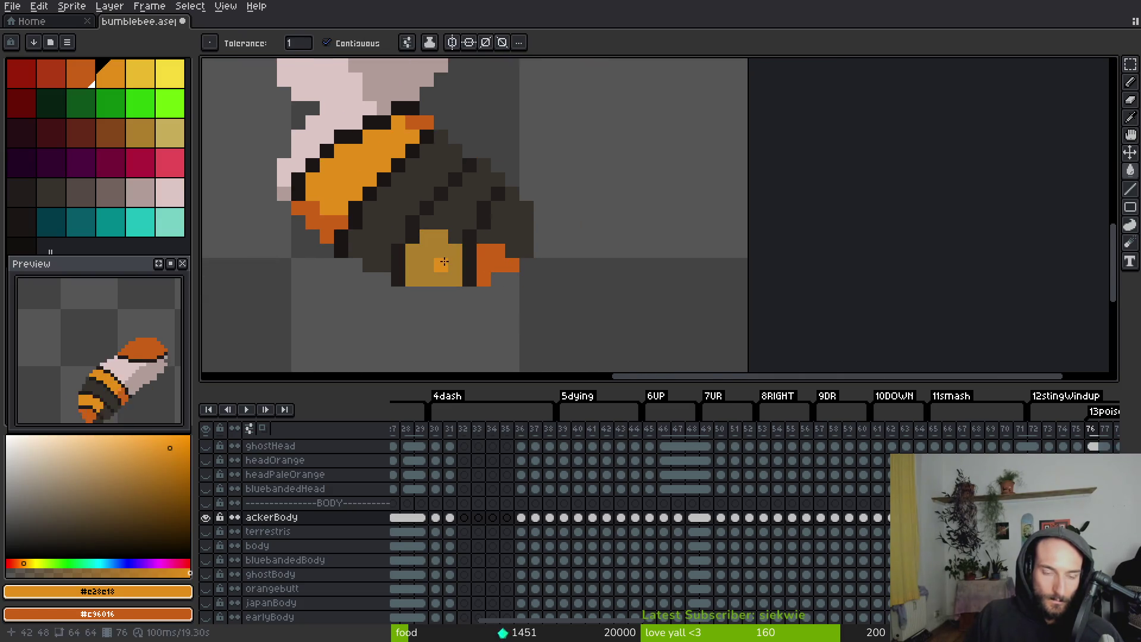
pyautogui.press('Left')
pyautogui.press('Right')
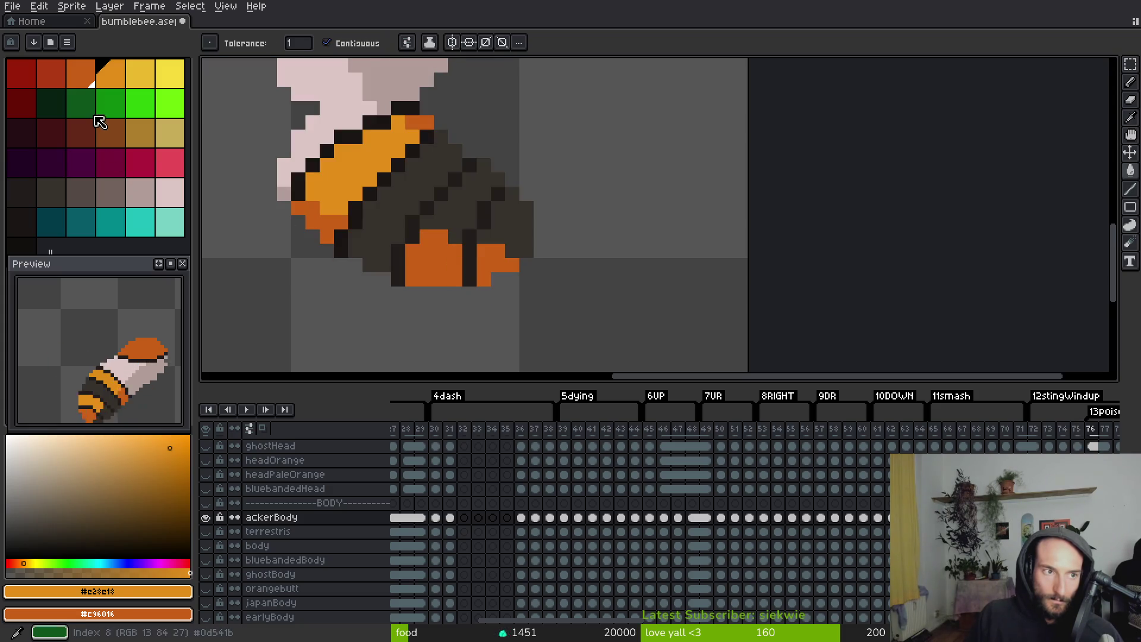
pyautogui.click(60, 82)
pyautogui.click(383, 251)
pyautogui.click(485, 263)
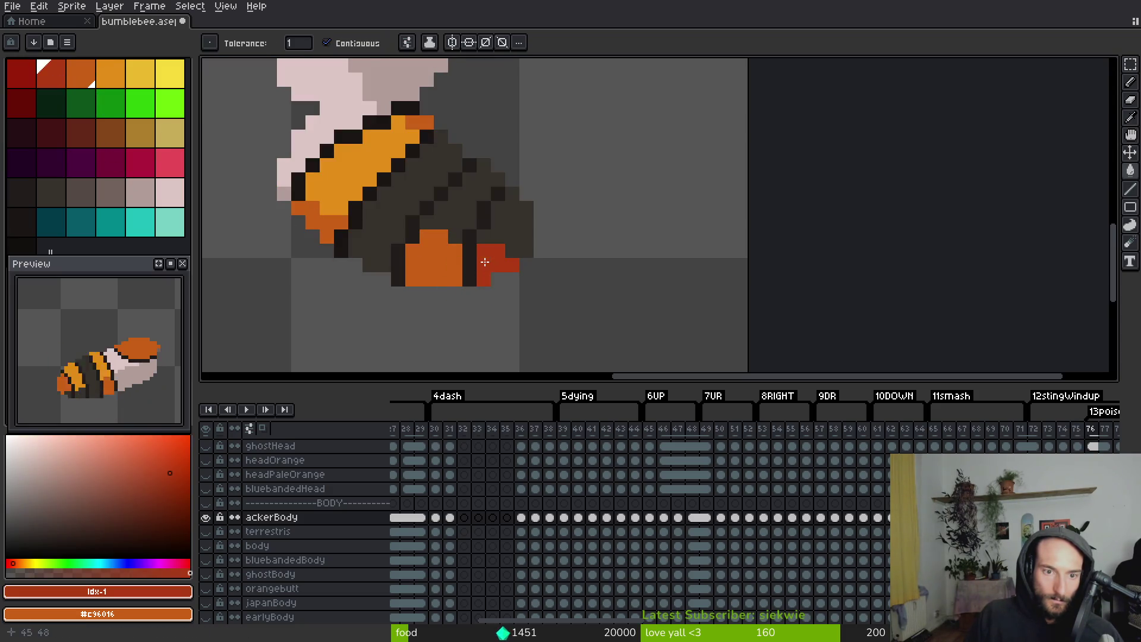
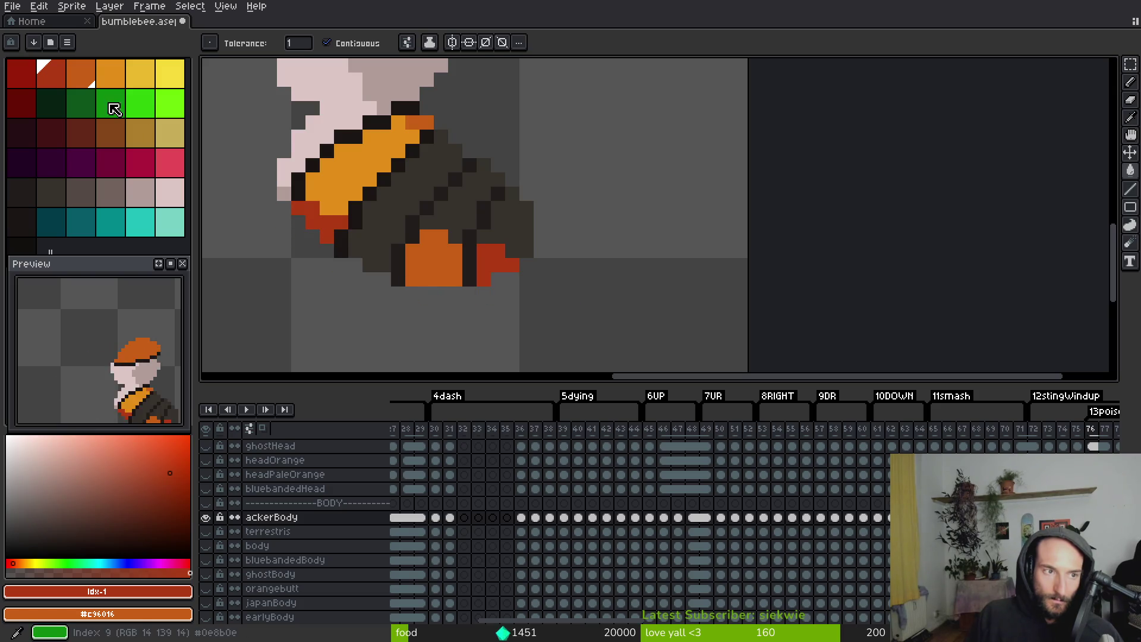
# Eyedropper the bright orange #e28e18 from a bee stripe as the fill colour
pyautogui.scroll(2, 385, 223)
pyautogui.press(']')
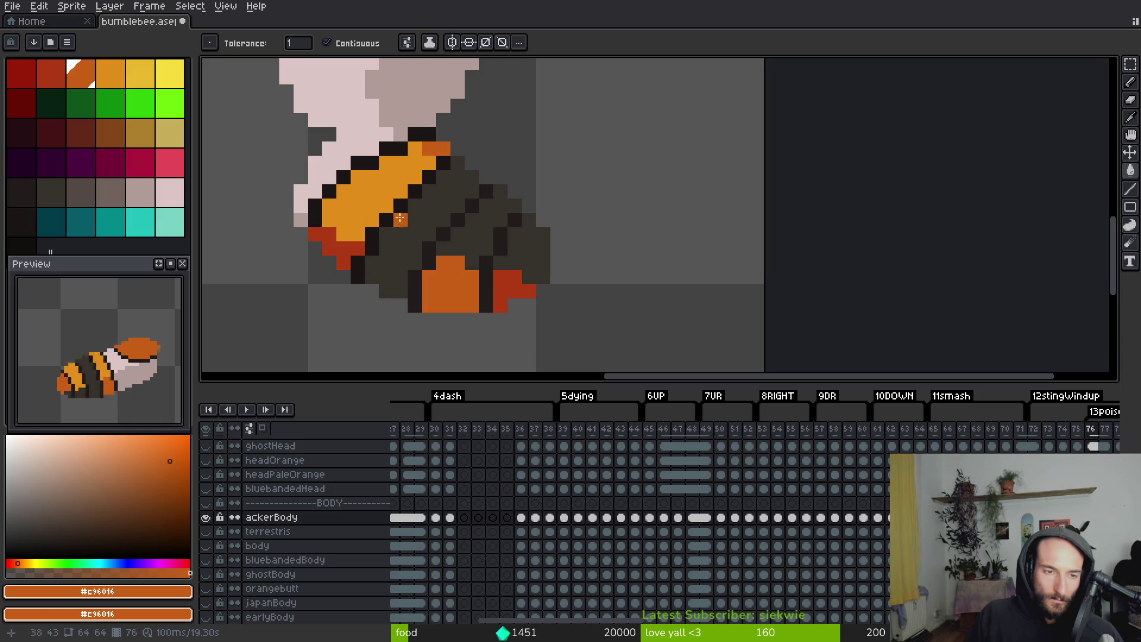
pyautogui.scroll(-3, 459, 286)
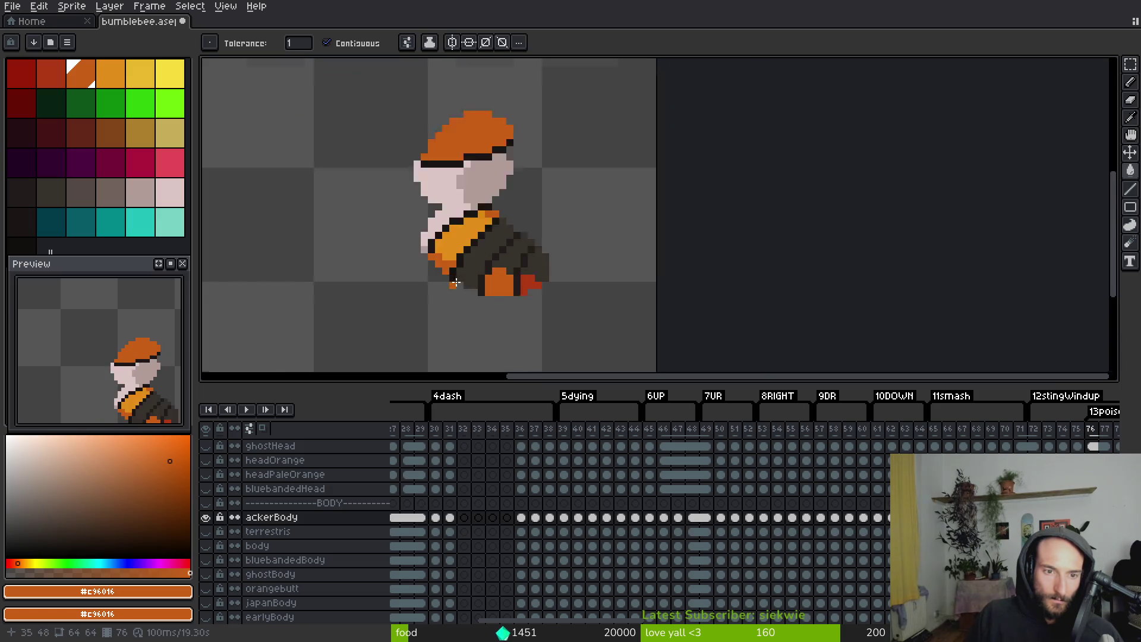
pyautogui.press('Left')
pyautogui.press('i')
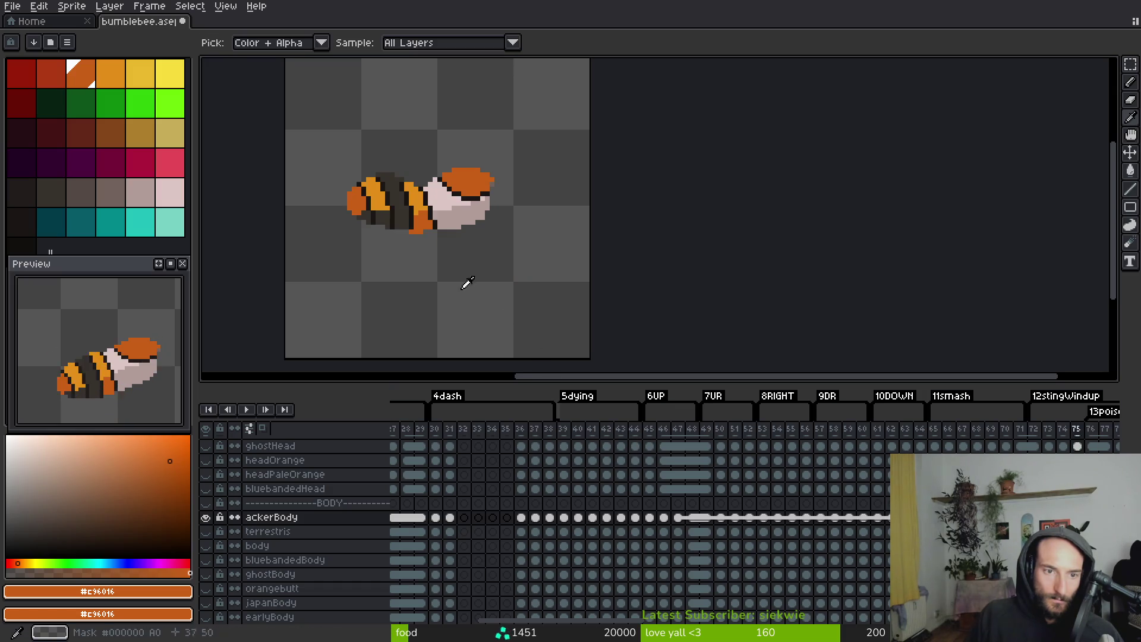
pyautogui.click(373, 191)
pyautogui.press('Right')
pyautogui.press('Right')
pyautogui.press('Right')
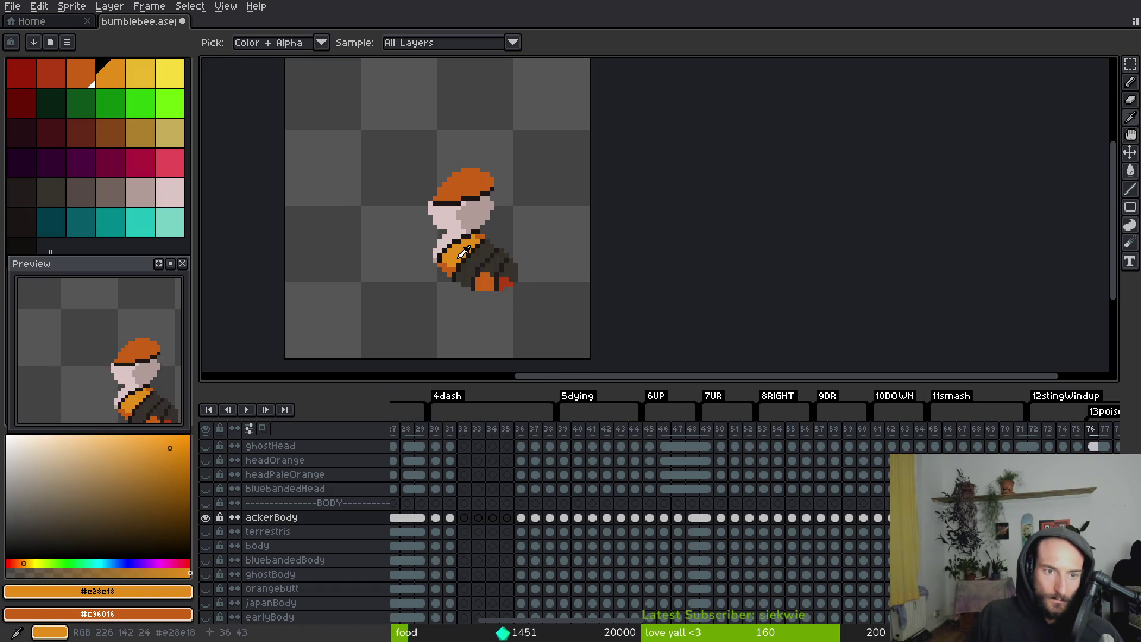
pyautogui.press('g')
# Paint Bucket-fill the body stripes orange while stepping through the frames up to 87
pyautogui.press('Left')
pyautogui.scroll(2, 495, 283)
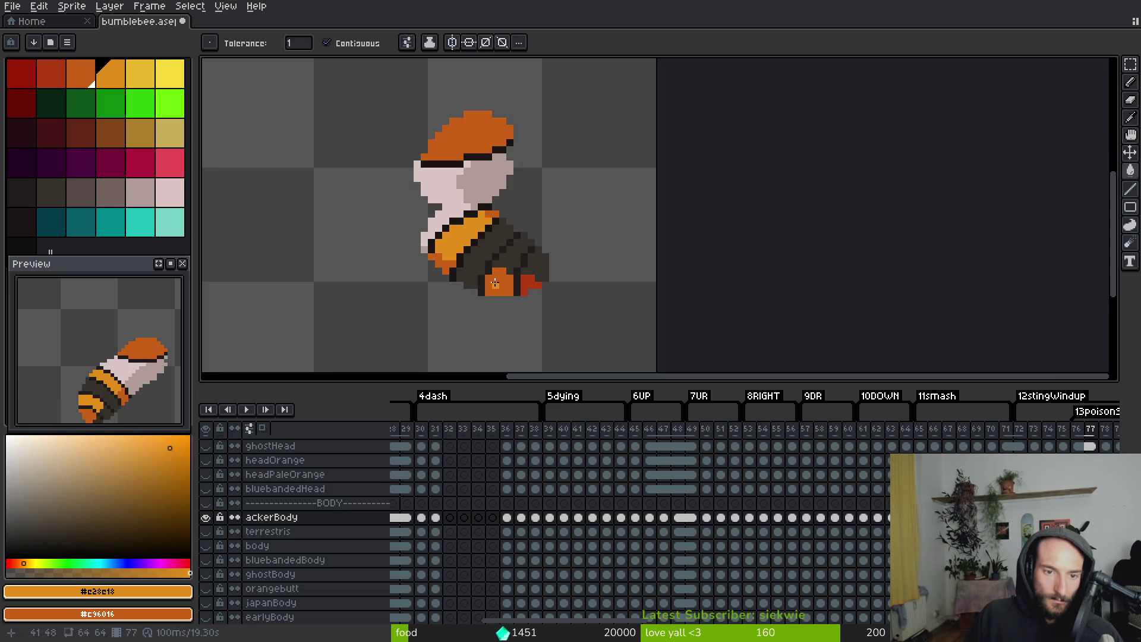
pyautogui.scroll(-3, 561, 295)
pyautogui.press('i')
pyautogui.press('Left')
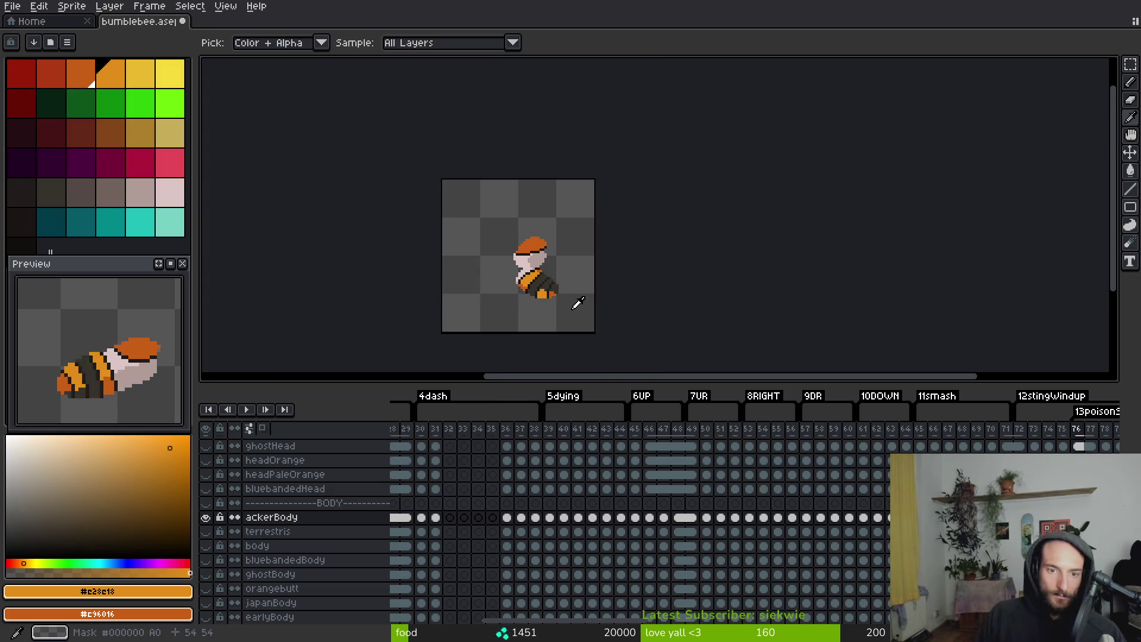
pyautogui.press('g')
pyautogui.scroll(5, 594, 301)
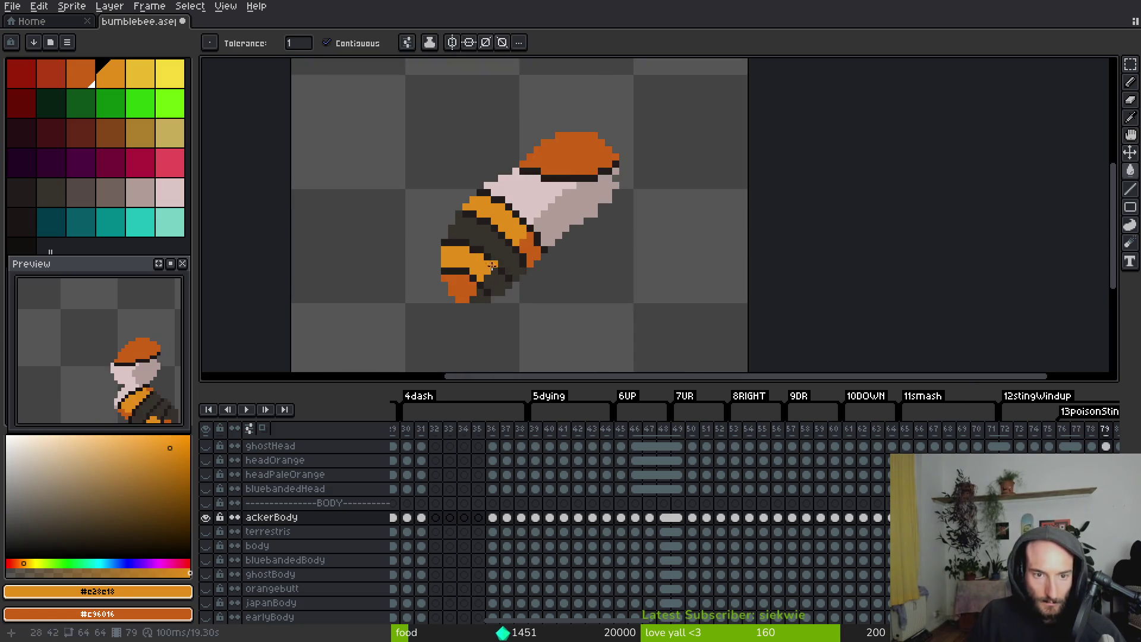
pyautogui.press('Right')
pyautogui.press('Right')
pyautogui.press('Right')
pyautogui.press('Right')
pyautogui.press('Right')
pyautogui.press('i')
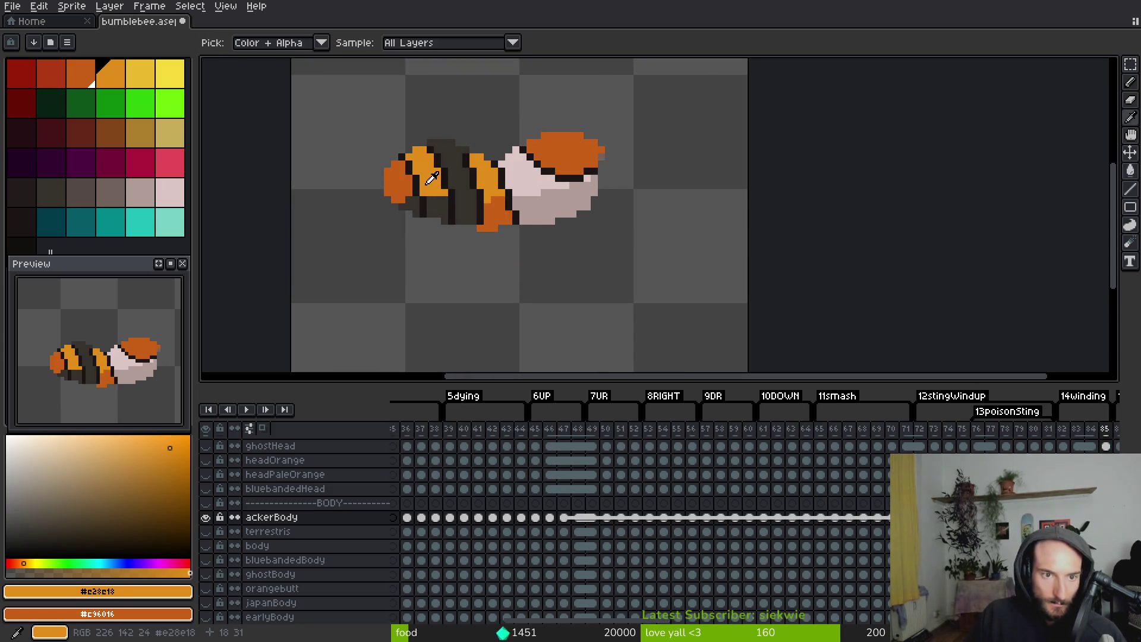
pyautogui.press('Right')
# Finish the orange stripe fills on frames 88 and 89 of the body layer
pyautogui.press('Right')
pyautogui.press('Left')
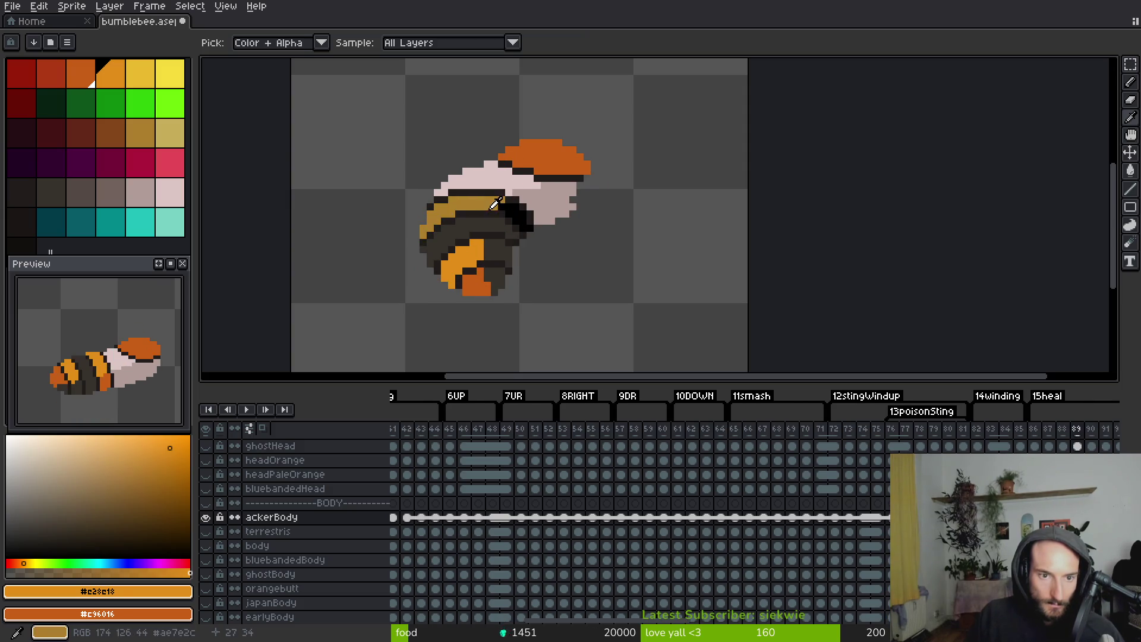
pyautogui.press('Left')
pyautogui.press('Right')
pyautogui.press('Left')
pyautogui.press('Right')
pyautogui.press('g')
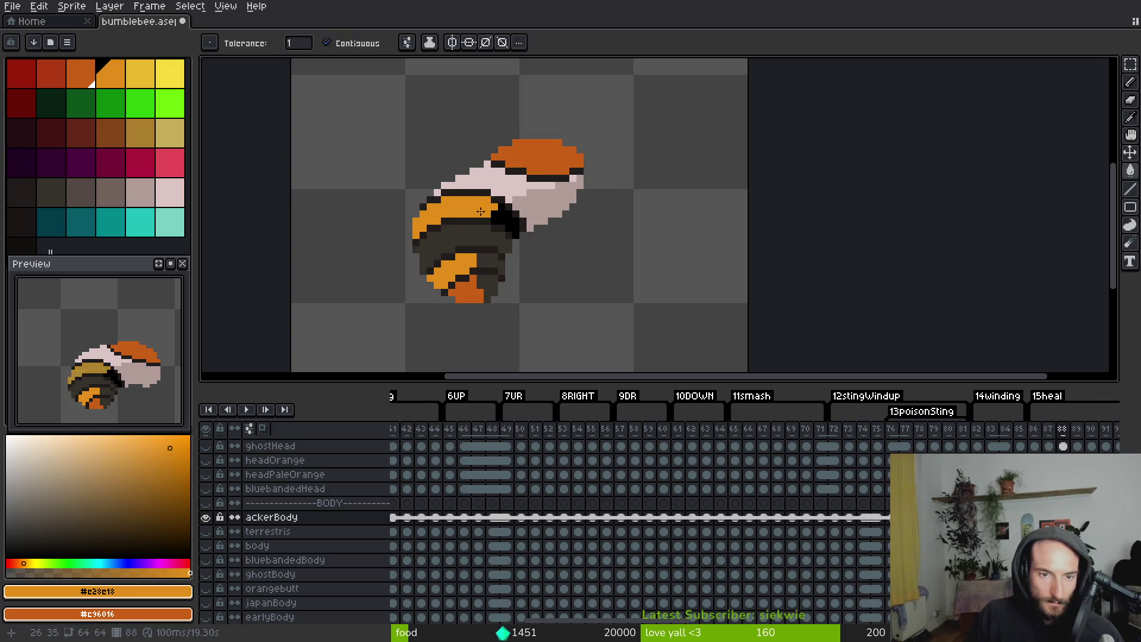
pyautogui.press('Right')
pyautogui.press('i')
pyautogui.press('g')
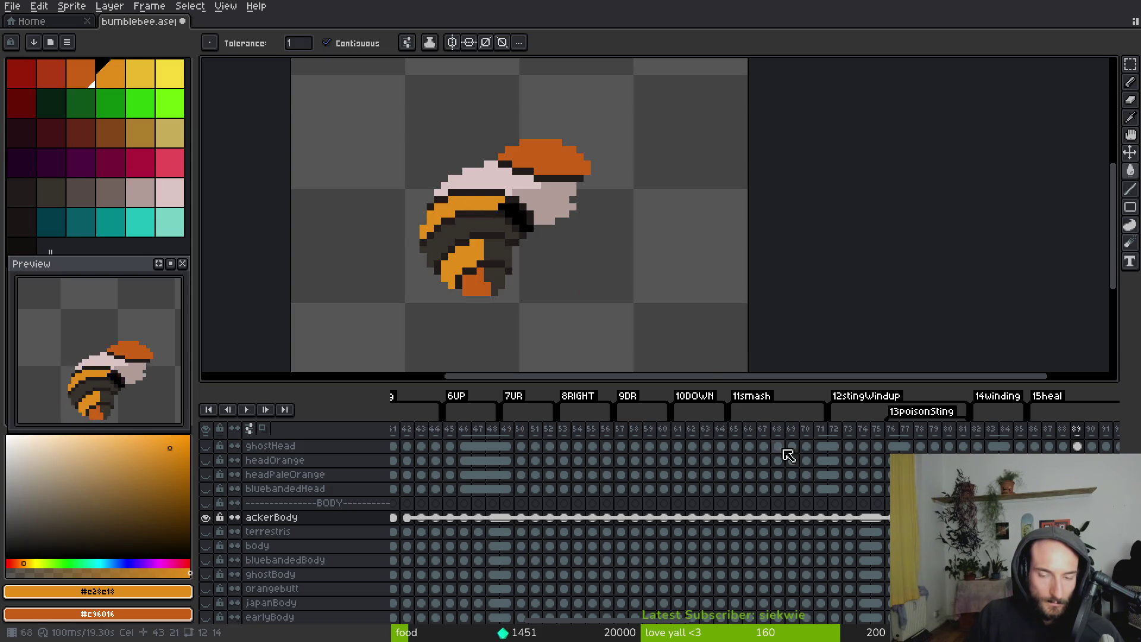
pyautogui.hscroll(-10, 437, 522)
pyautogui.scroll(1, 437, 522)
pyautogui.click(432, 534)
# Sample the body's light grey as main colour and the darker grey as second colour
pyautogui.press('i')
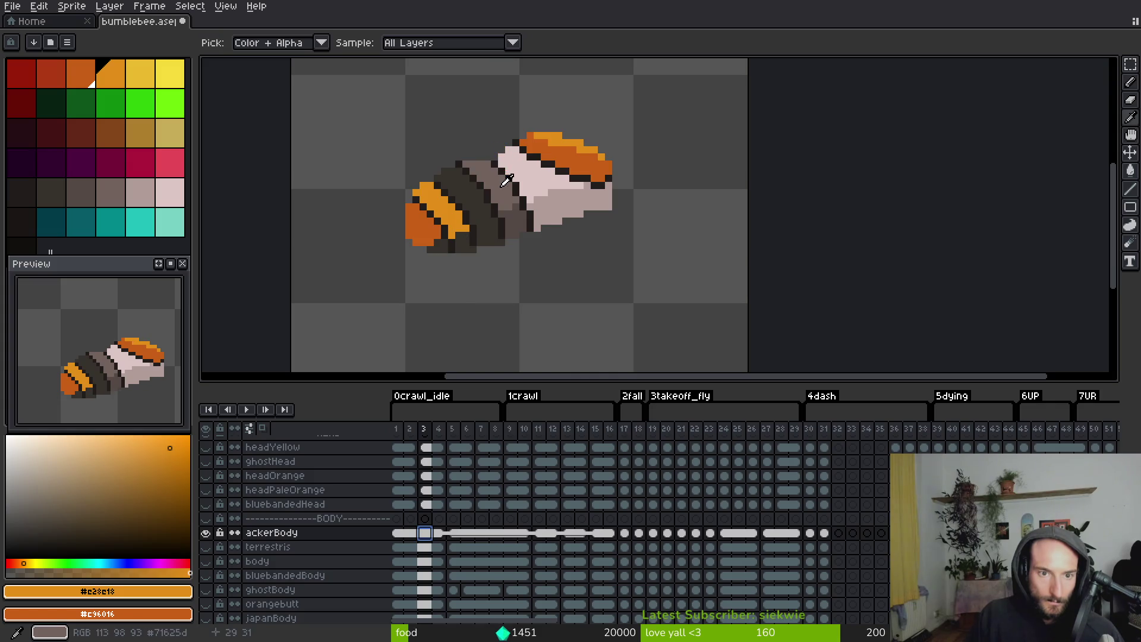
pyautogui.click(523, 224)
pyautogui.rightClick(526, 223)
pyautogui.press('Right')
pyautogui.press('Right')
pyautogui.press('Right')
pyautogui.press('Right')
pyautogui.press('Right')
pyautogui.press('Right')
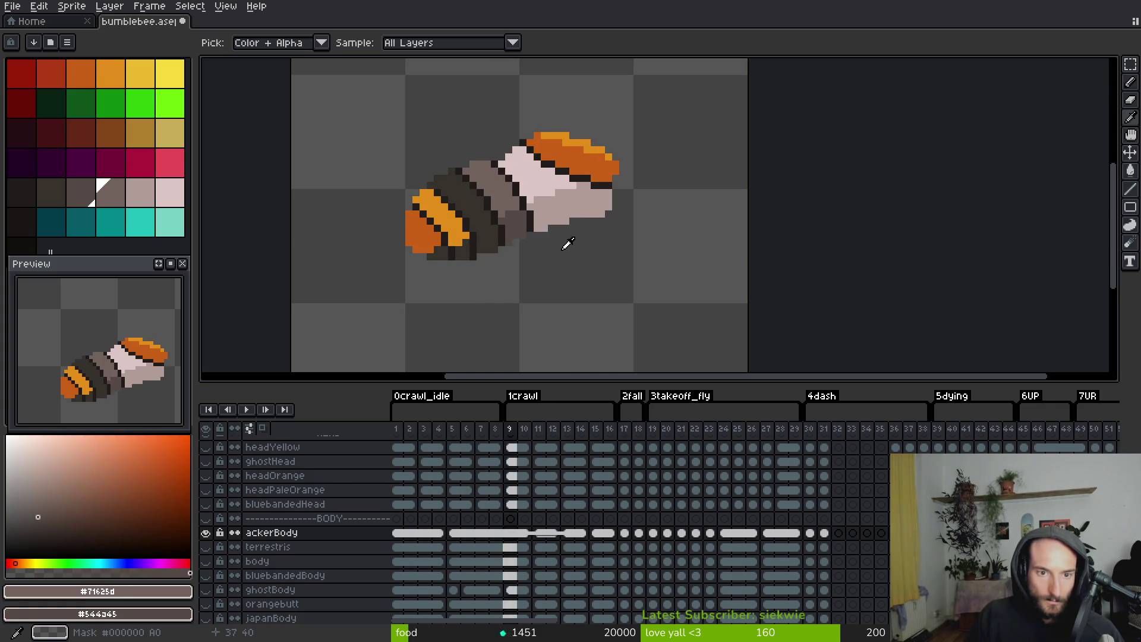
# Fill the stray orange stripe patches grey on frames 19 through 29
pyautogui.press('Right')
pyautogui.press('Right')
pyautogui.press('Right')
pyautogui.press('Right')
pyautogui.press('Left')
pyautogui.press('Left')
pyautogui.press('g')
pyautogui.press('Right')
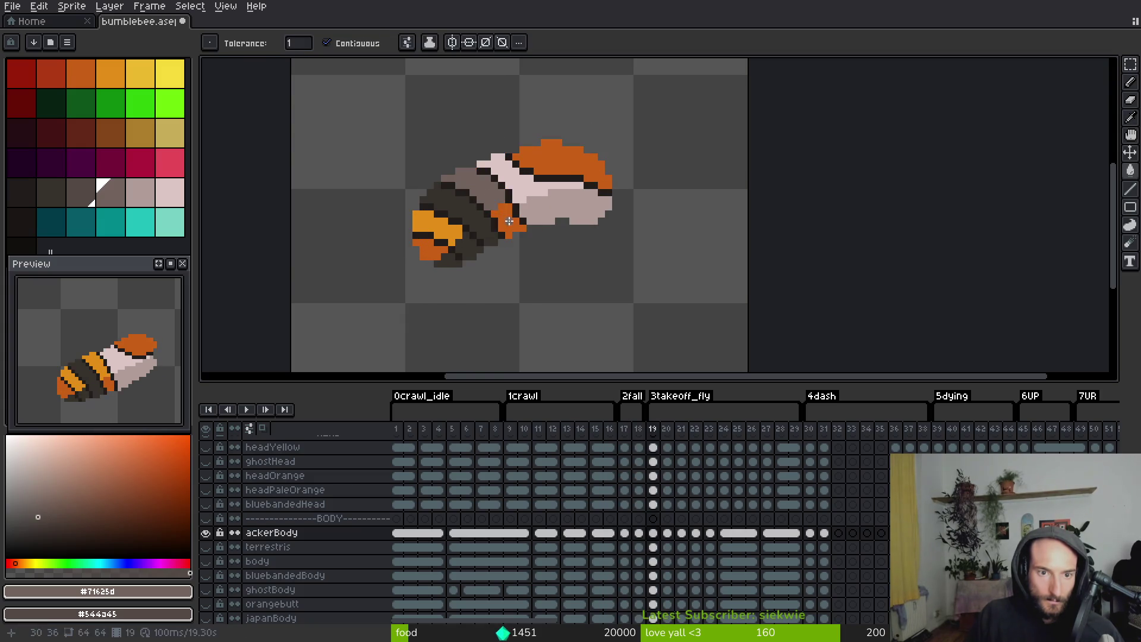
pyautogui.press('Right')
pyautogui.press('Right')
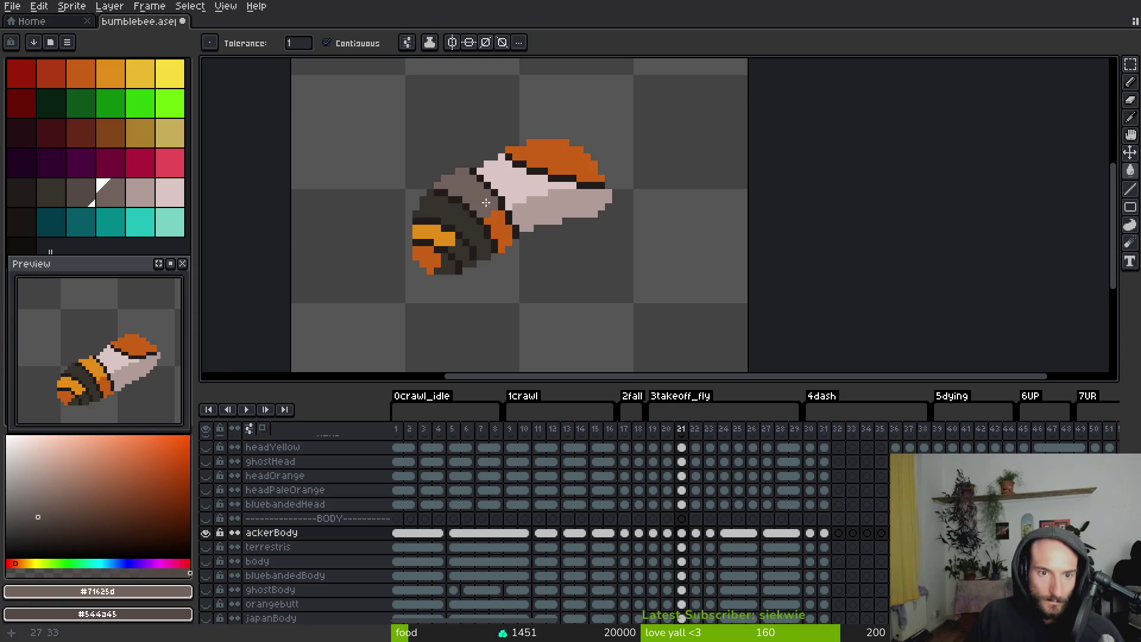
pyautogui.press('Right')
pyautogui.press('Right')
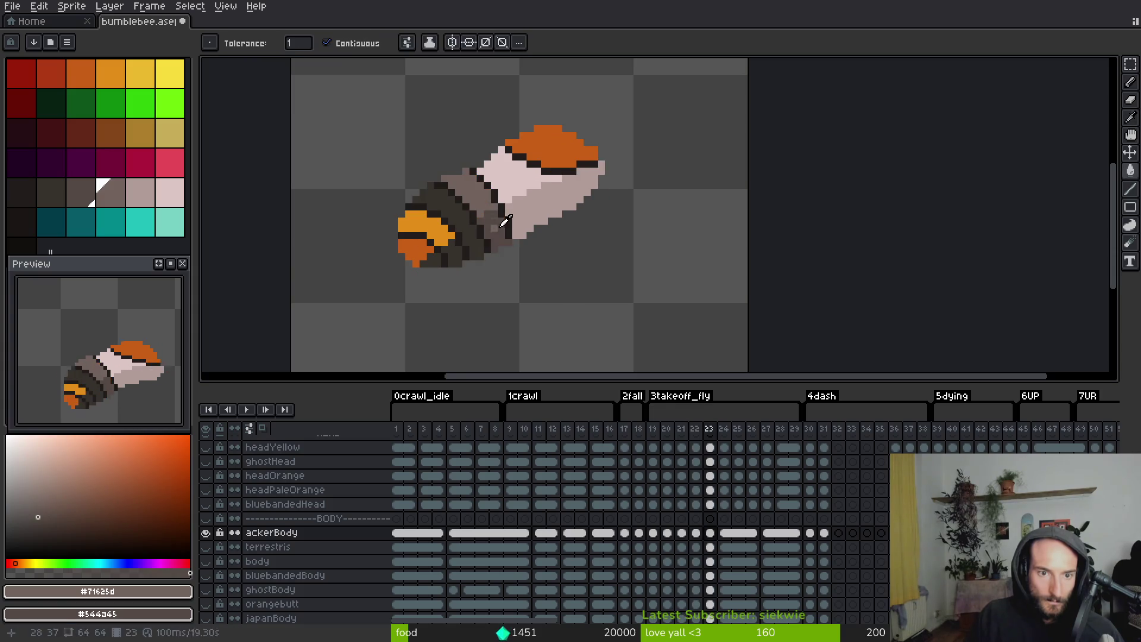
pyautogui.press('Right')
pyautogui.press('Right')
pyautogui.press('i')
pyautogui.press('Right')
pyautogui.press('Right')
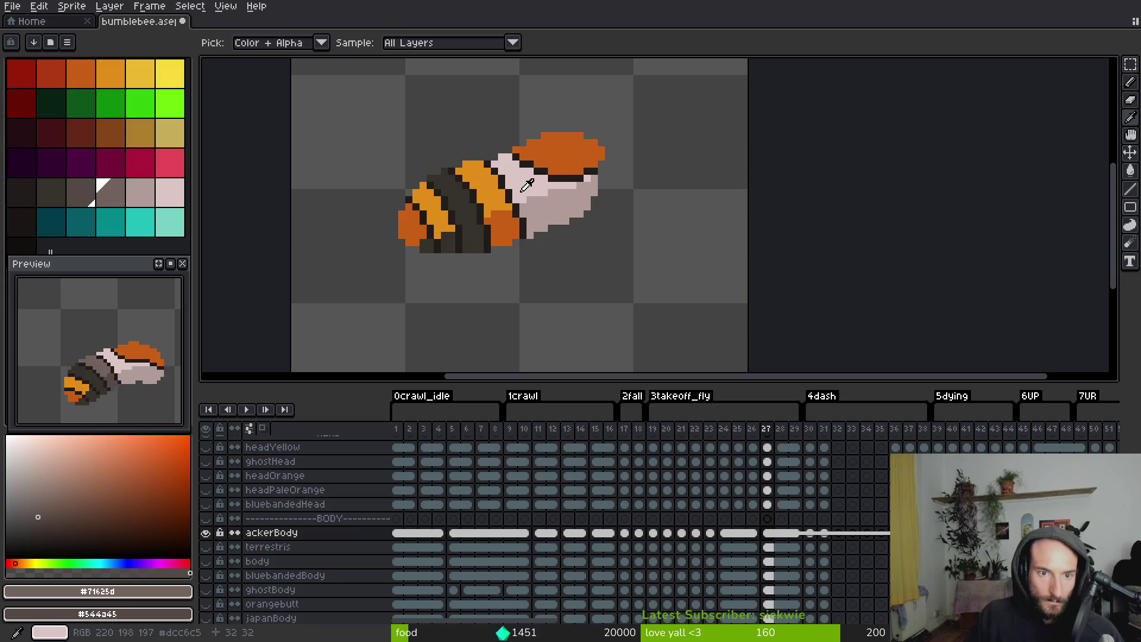
pyautogui.press('g')
pyautogui.press('Right')
pyautogui.click(507, 226)
pyautogui.scroll(-4, 526, 244)
pyautogui.press('i')
# Grey-fill the orange patches on frames 30 through 38
pyautogui.press('Right')
pyautogui.press('g')
pyautogui.press('i')
pyautogui.press('g')
pyautogui.press('Right')
pyautogui.press('i')
pyautogui.press('g')
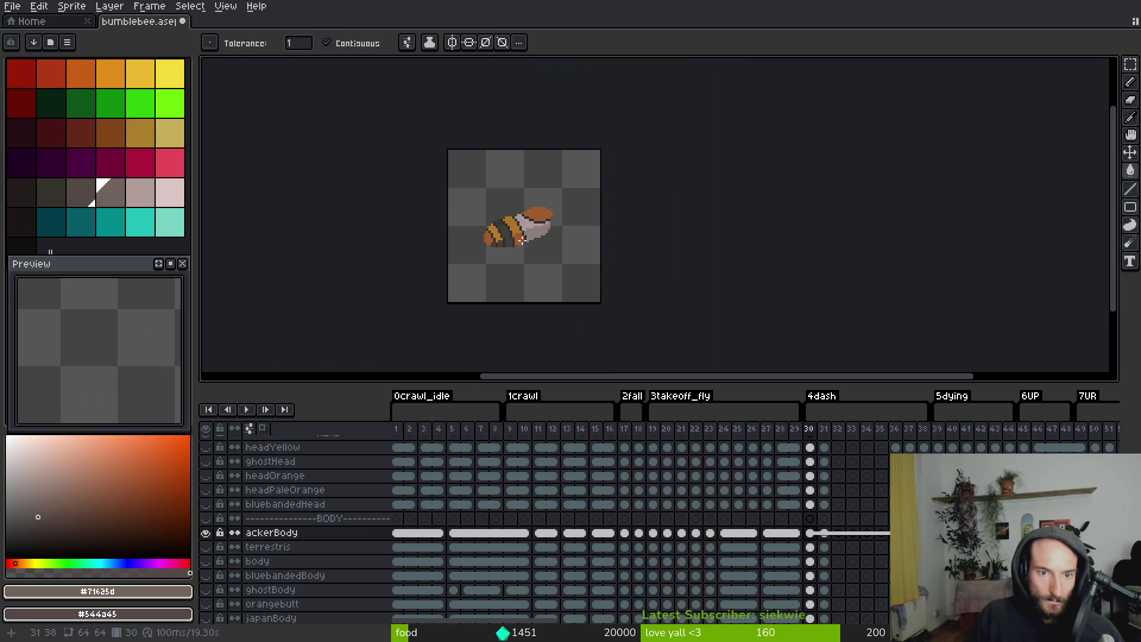
pyautogui.scroll(4, 510, 221)
pyautogui.scroll(1, 601, 207)
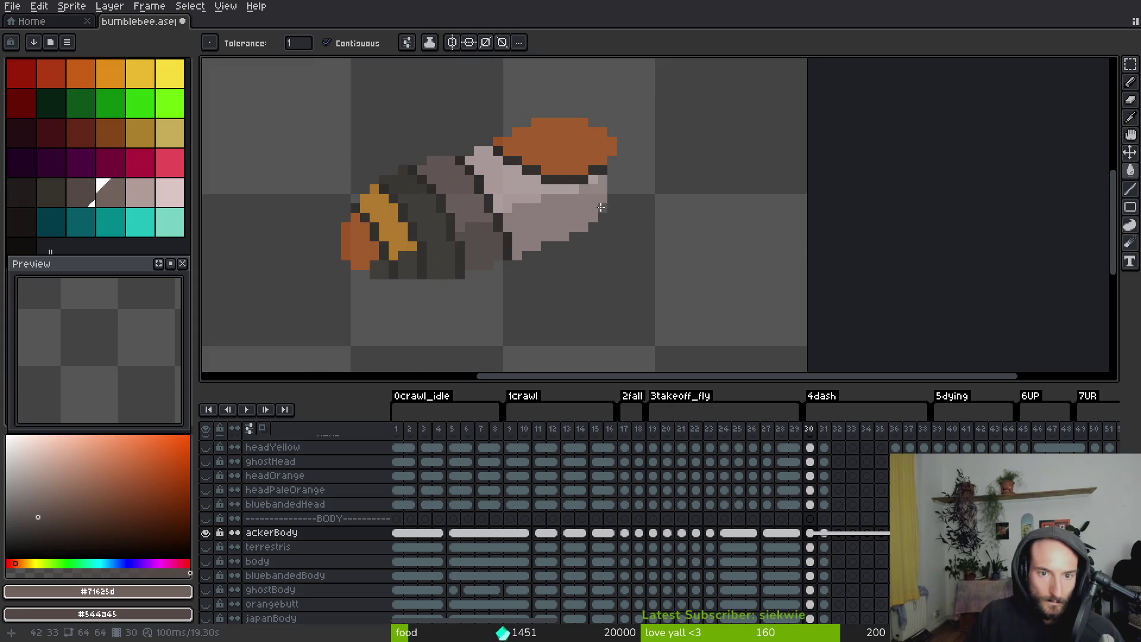
pyautogui.press('i')
pyautogui.press('g')
pyautogui.press('Right')
pyautogui.press('Right')
pyautogui.click(460, 198)
pyautogui.press('i')
pyautogui.press('Right')
pyautogui.press('Right')
pyautogui.press('Right')
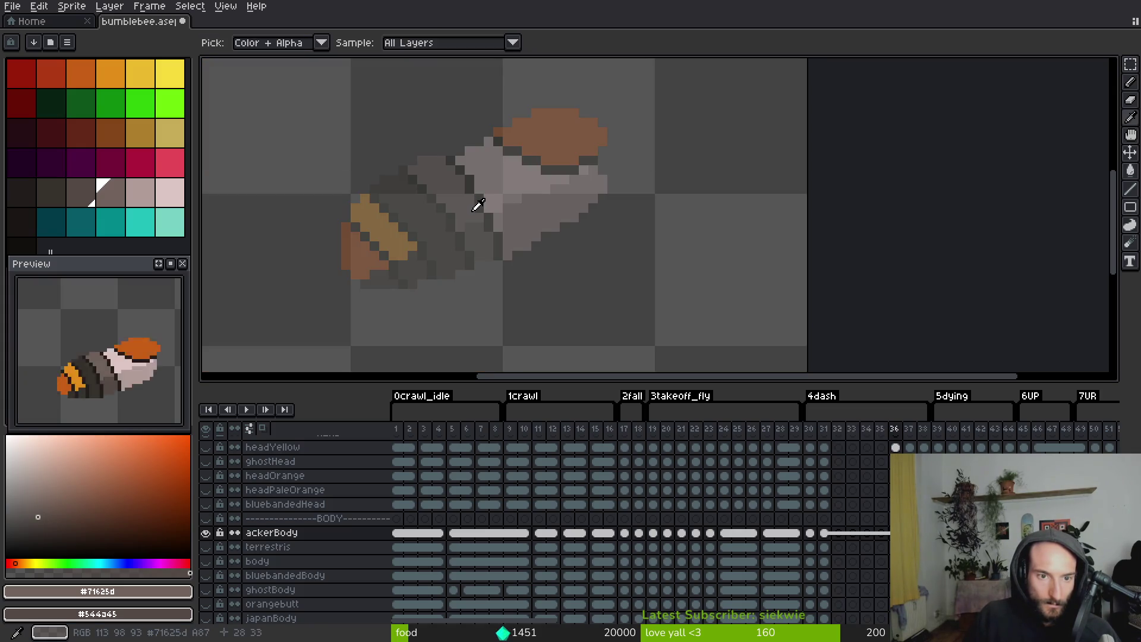
# Continue the grey fills on frames 39 through 42
pyautogui.press('Right')
pyautogui.press('g')
pyautogui.press('i')
pyautogui.press('Right')
pyautogui.press('g')
pyautogui.press('Right')
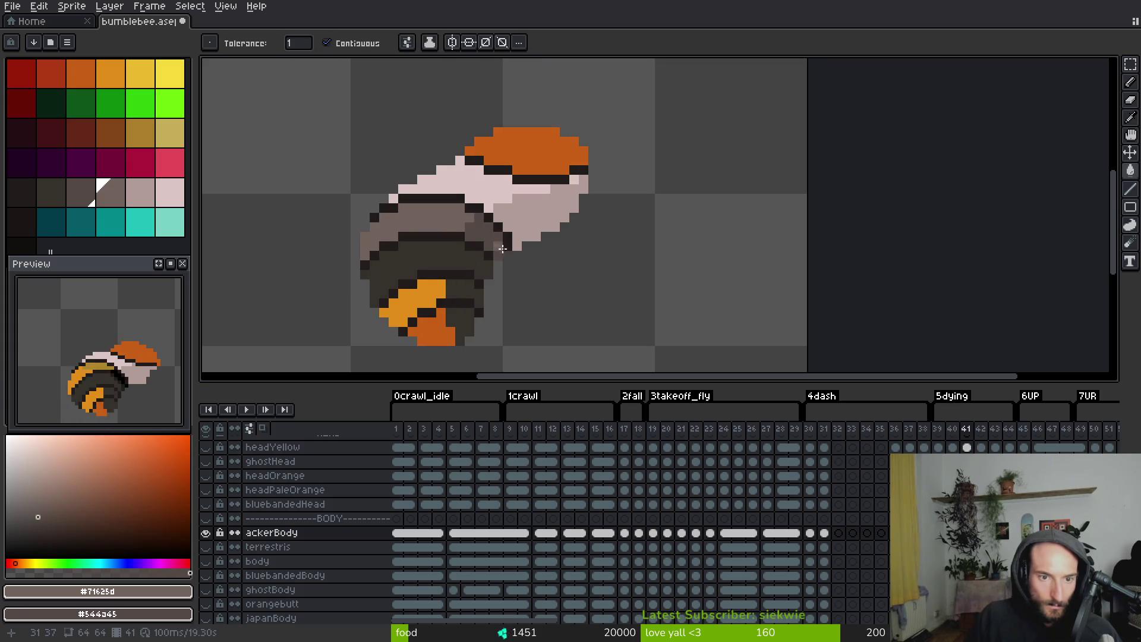
pyautogui.scroll(-3, 502, 247)
pyautogui.scroll(2, 497, 264)
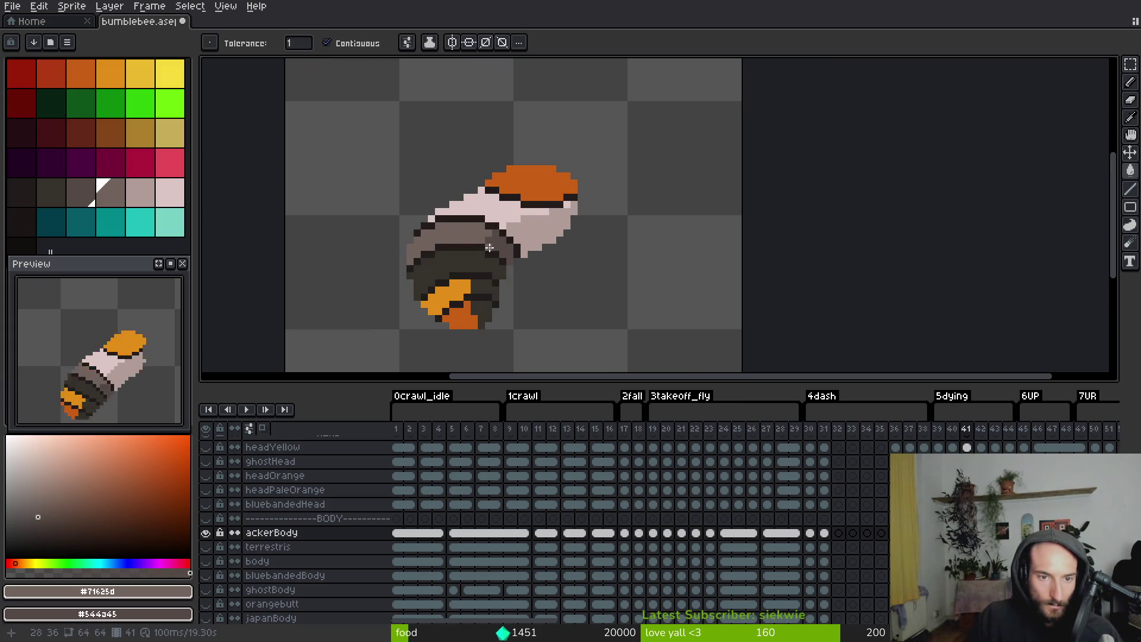
pyautogui.press('Right')
# Step through frames 43 to 50, checking the remaining orange stripes
pyautogui.press('Right')
pyautogui.press('i')
pyautogui.press('g')
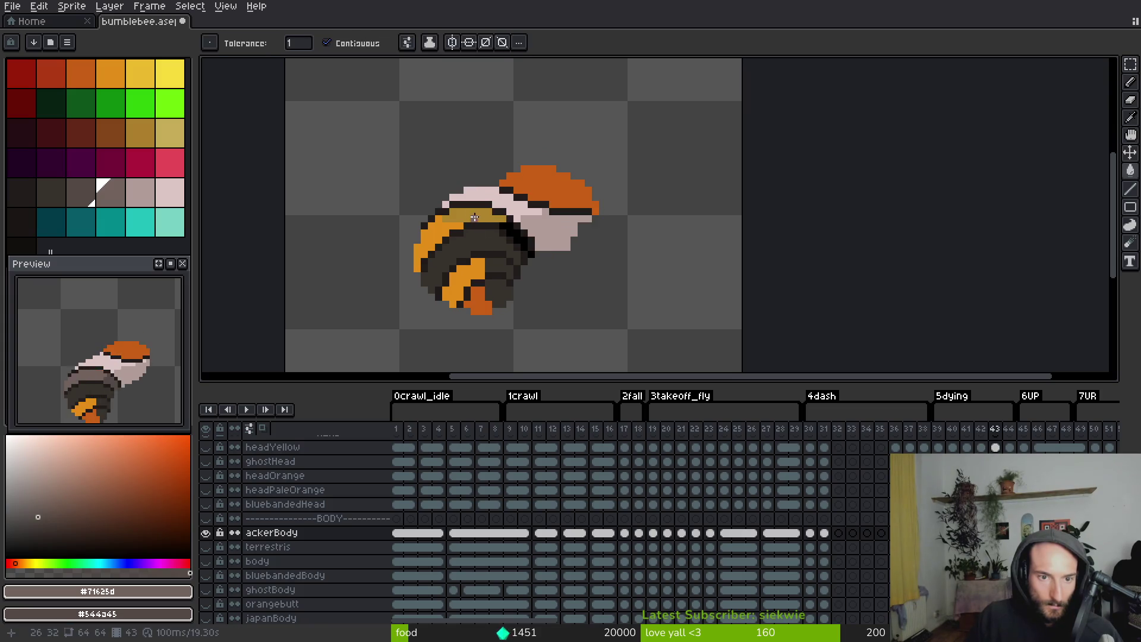
pyautogui.scroll(2, 533, 253)
pyautogui.press('Right')
pyautogui.press('Right')
pyautogui.press('Right')
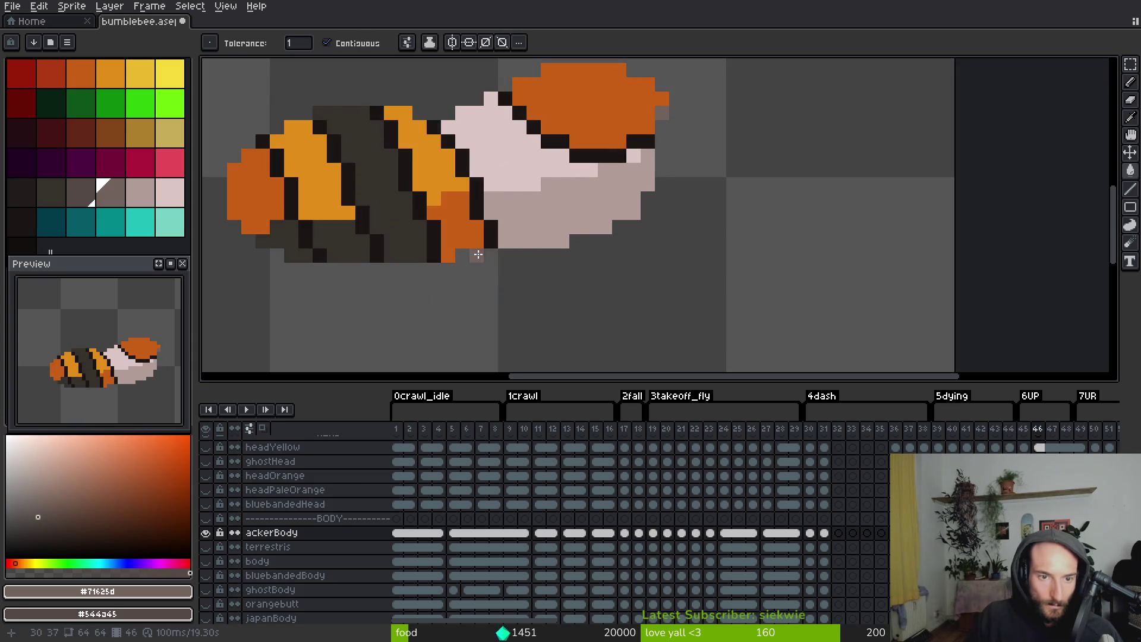
pyautogui.press('Right')
pyautogui.press('Right')
pyautogui.press('Right')
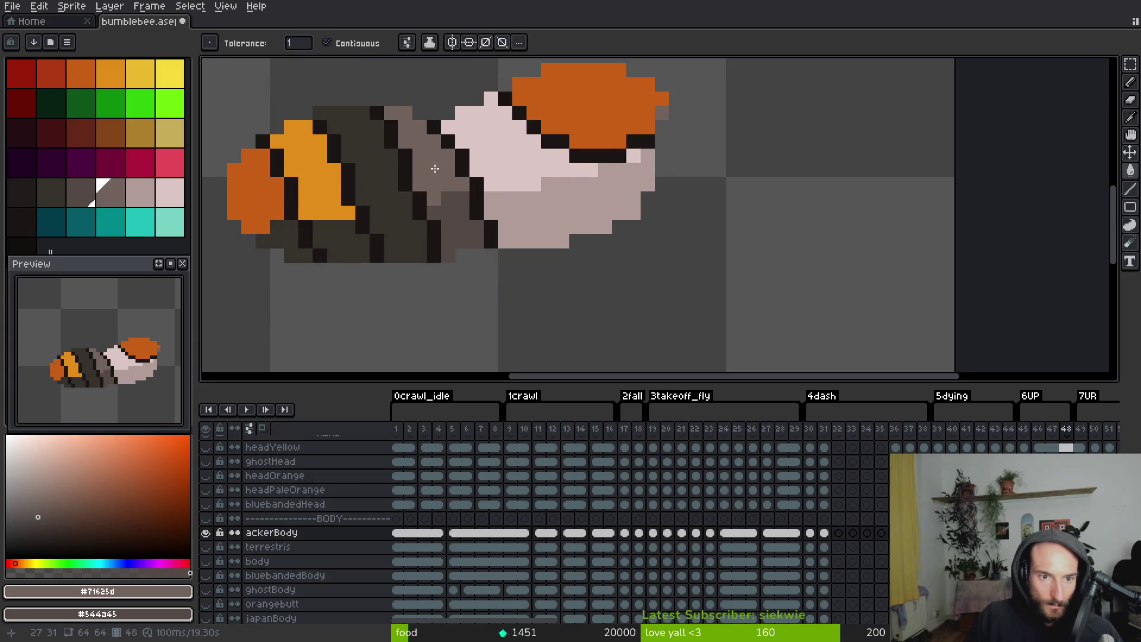
pyautogui.press('i')
pyautogui.press('w')
pyautogui.scroll(-6, 490, 252)
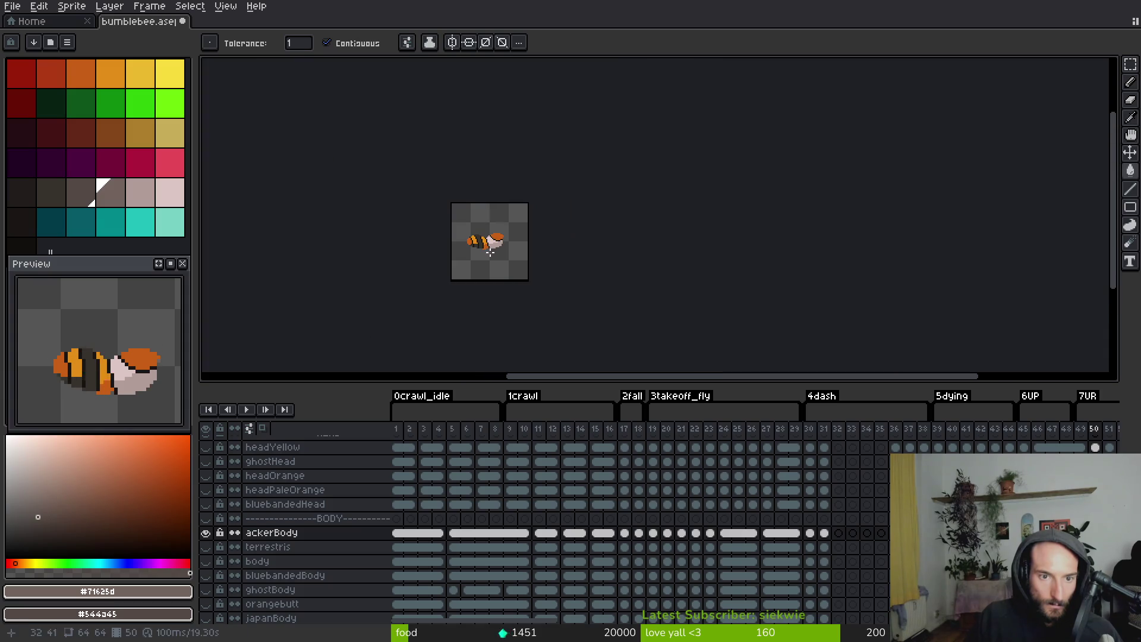
pyautogui.scroll(6, 490, 253)
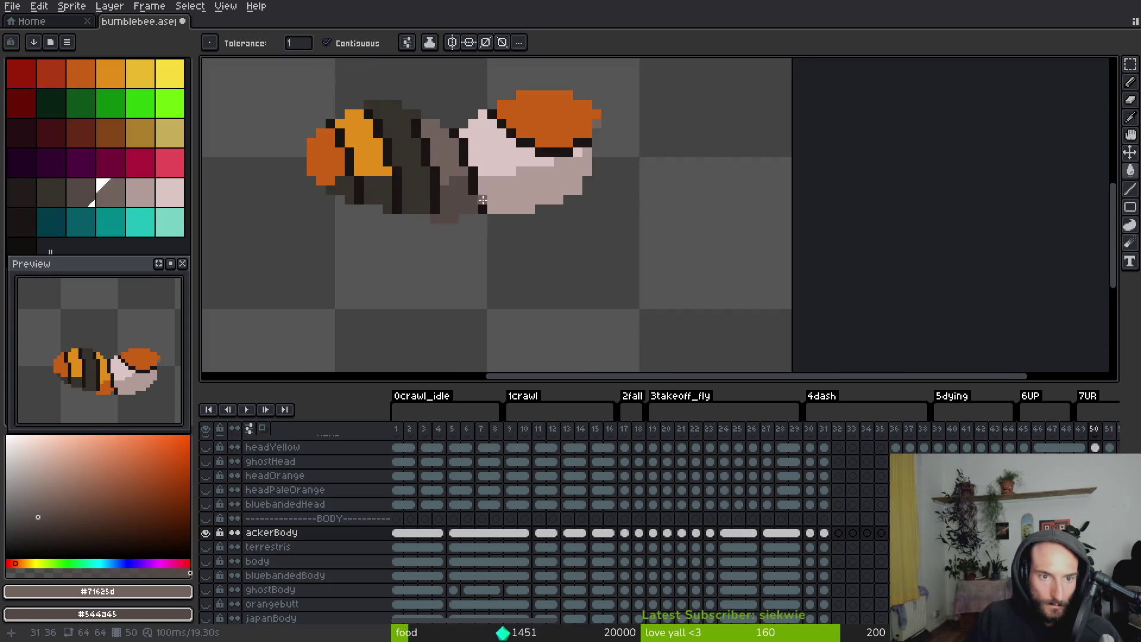
# Center the bee and fill two body segments around frames 51–58 with the working colours
pyautogui.moveTo(482, 200); pyautogui.dragTo(495, 288)
pyautogui.press('Right')
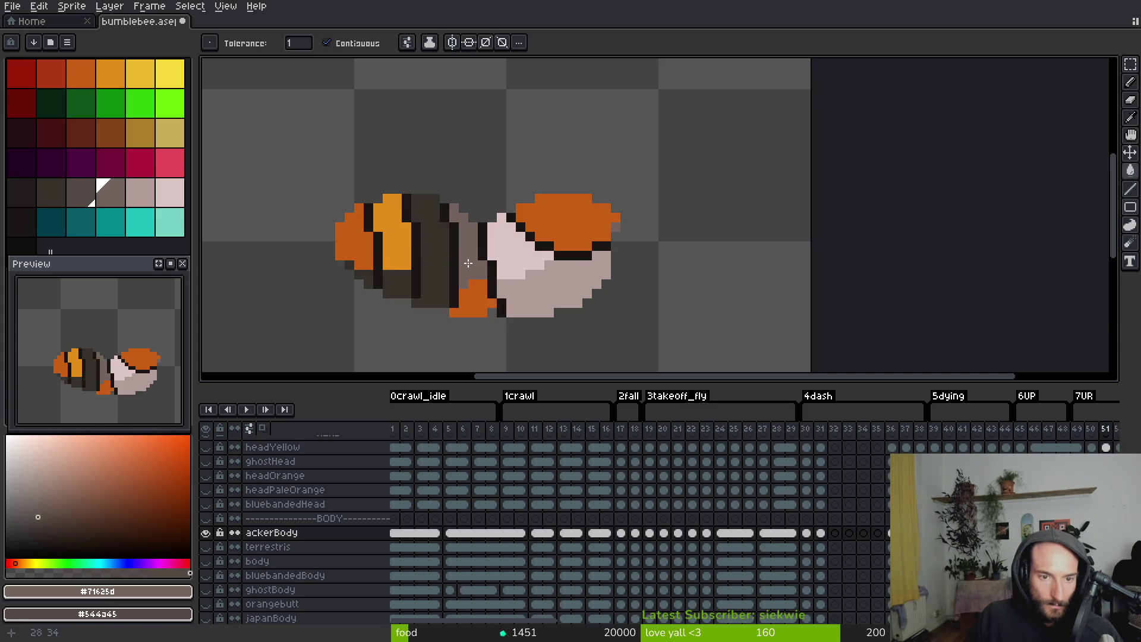
pyautogui.press('Right')
pyautogui.press('Right')
pyautogui.press('Right')
pyautogui.press('Right')
pyautogui.press('i')
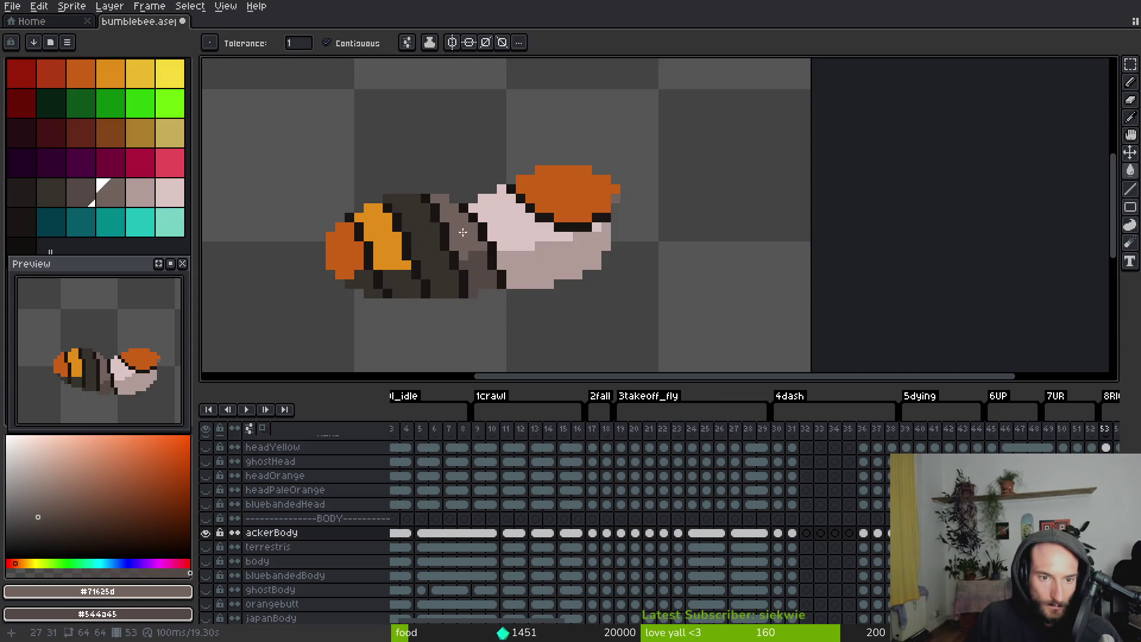
pyautogui.press('Right')
pyautogui.press('Right')
pyautogui.press('Right')
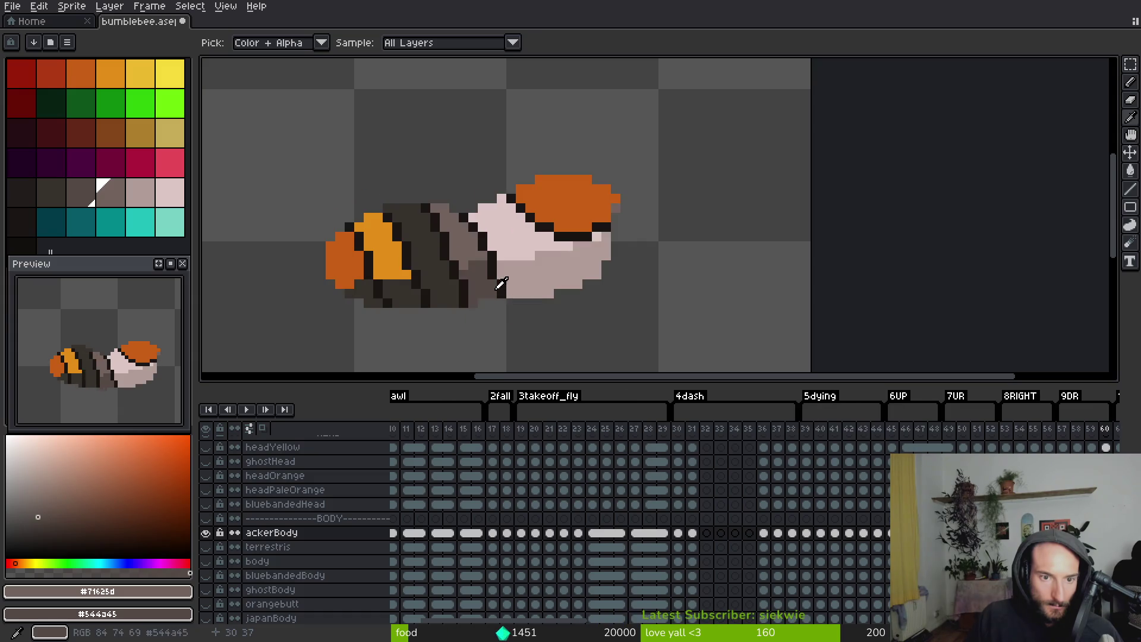
pyautogui.press('g')
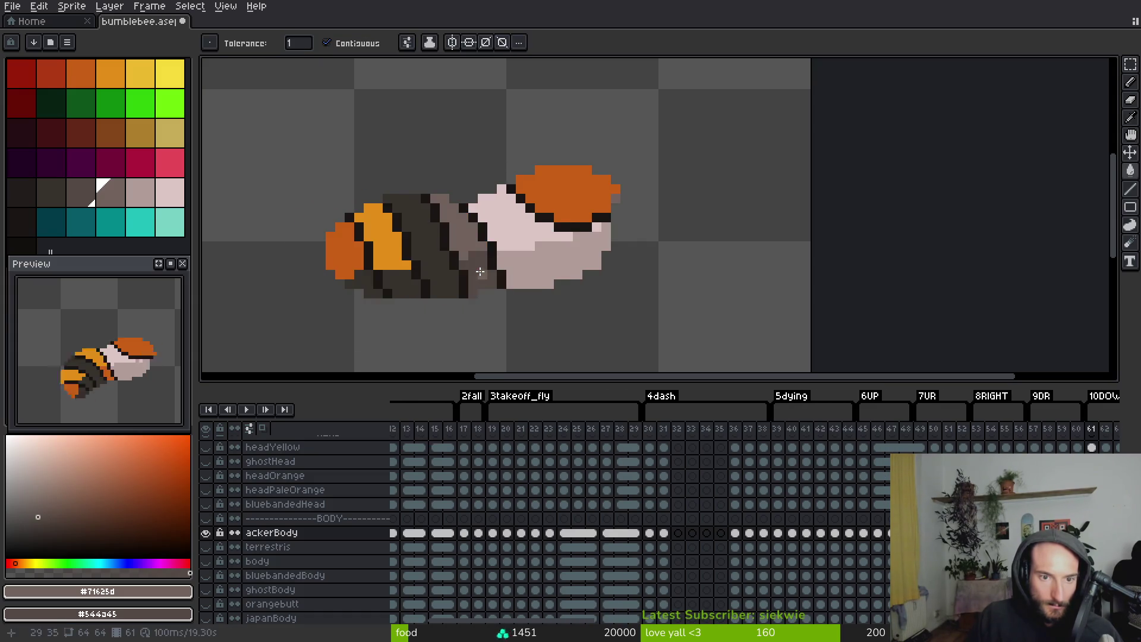
pyautogui.press('Right')
pyautogui.press('Right')
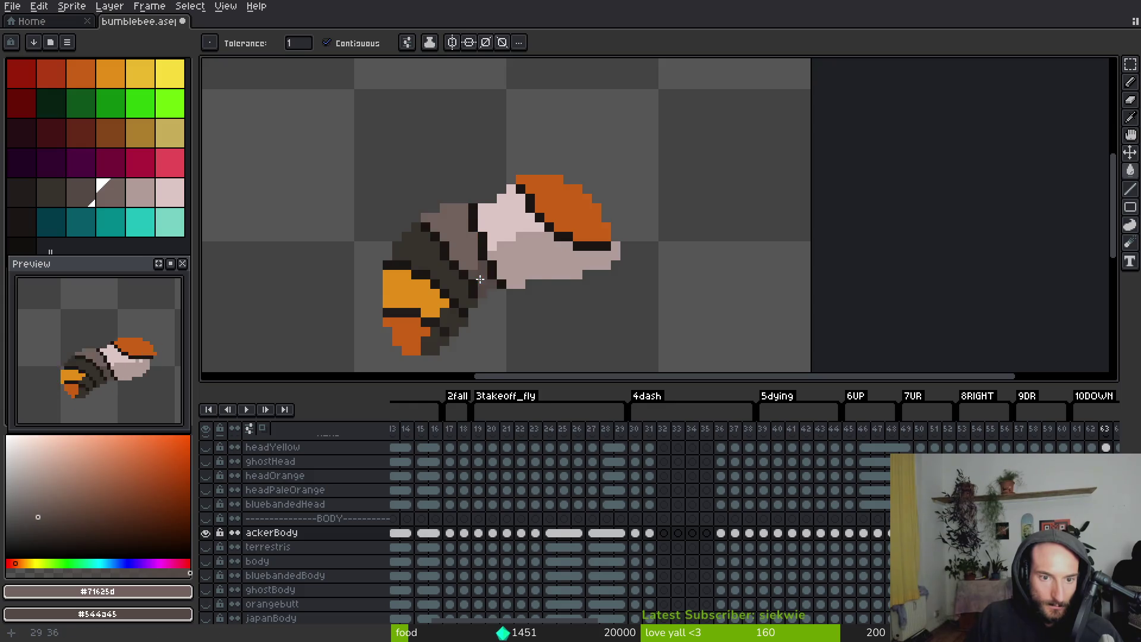
pyautogui.press('Right')
pyautogui.press('Right')
pyautogui.click(446, 238)
pyautogui.rightClick(479, 284)
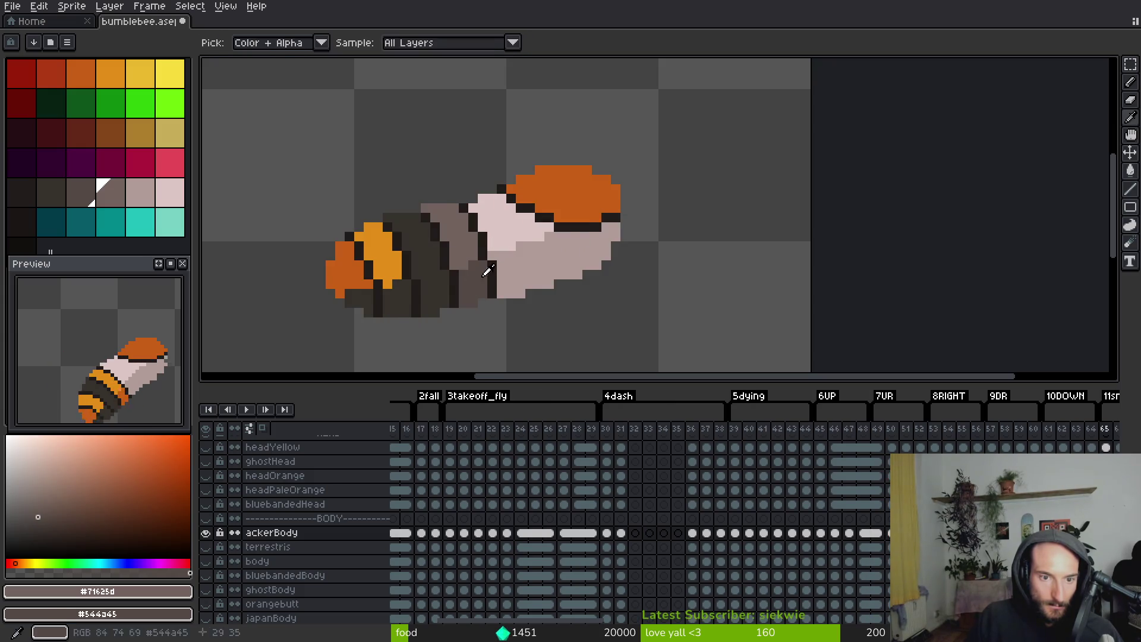
# Review the later animation frames, jumping ahead from frame 76 to 143
pyautogui.press('Right')
pyautogui.press('Right')
pyautogui.press('Right')
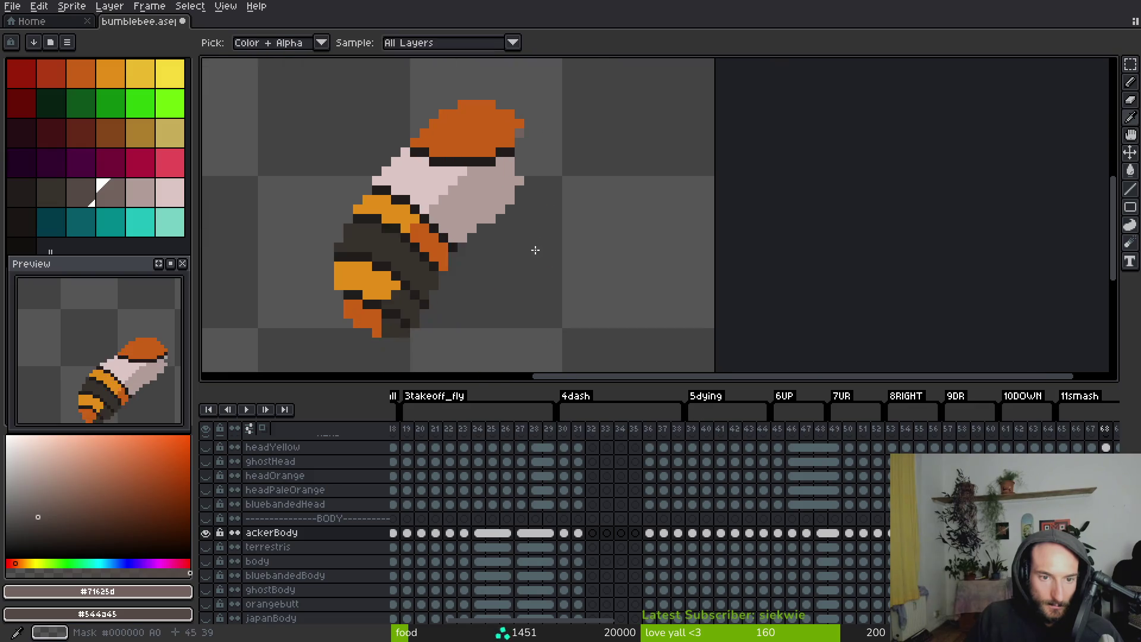
pyautogui.press('Right')
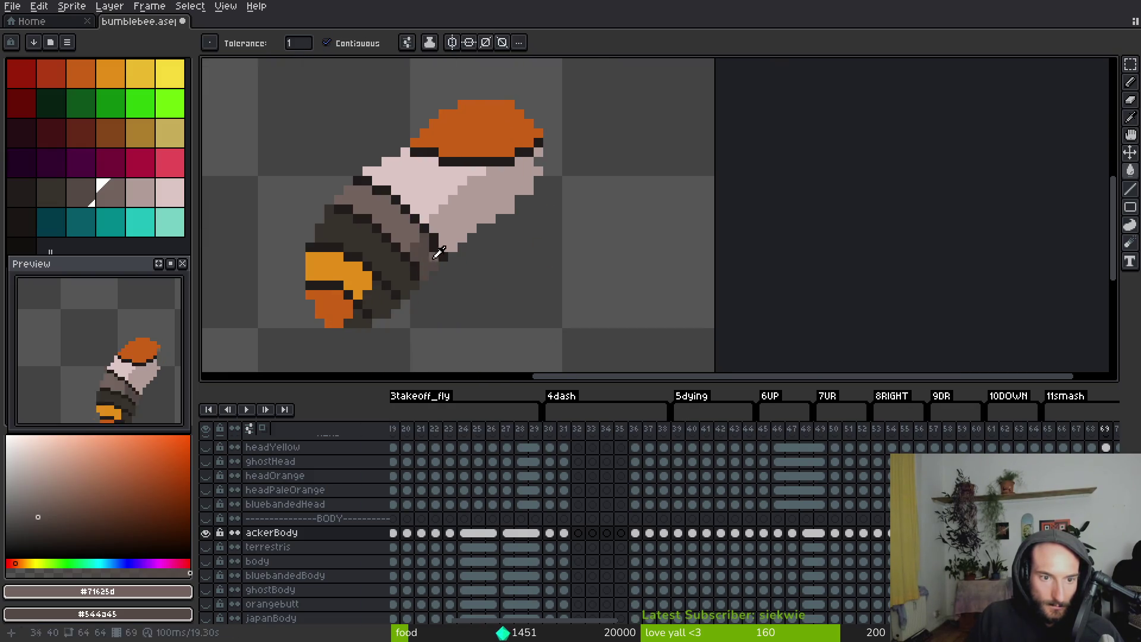
pyautogui.press('Right')
pyautogui.press('Right')
pyautogui.press('Right')
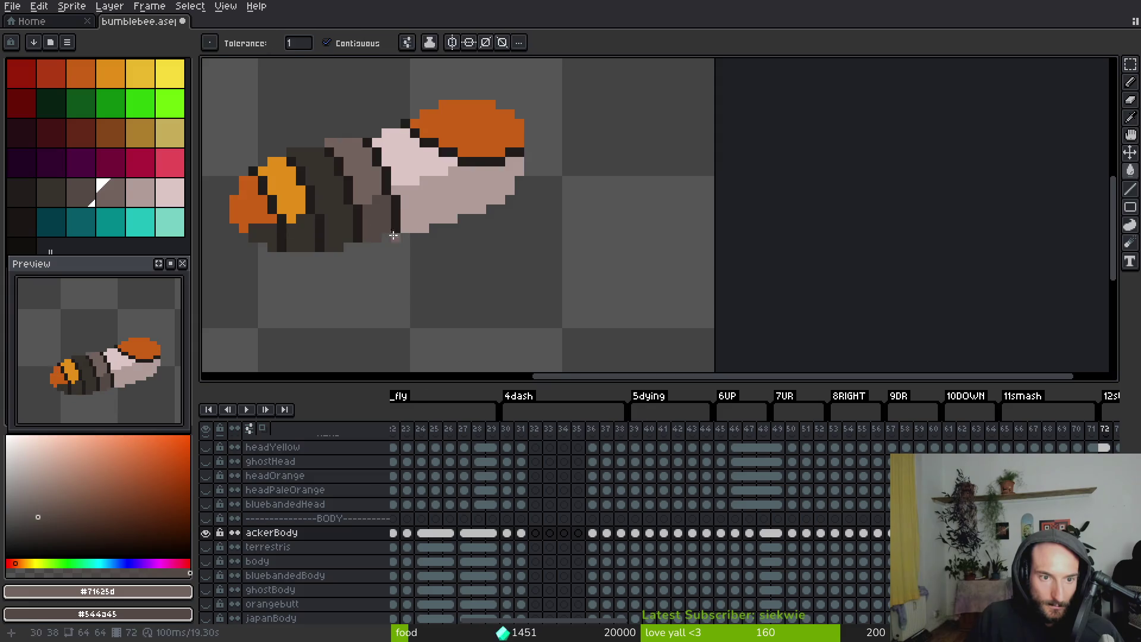
pyautogui.press('Right')
pyautogui.press('Right')
pyautogui.press('Right')
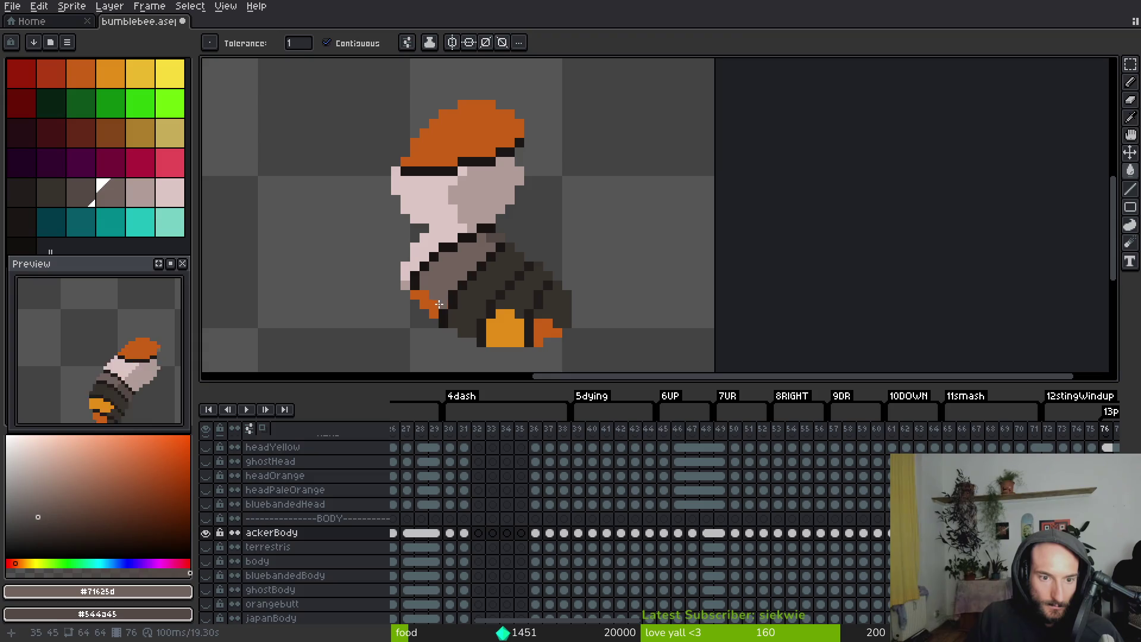
pyautogui.press('i')
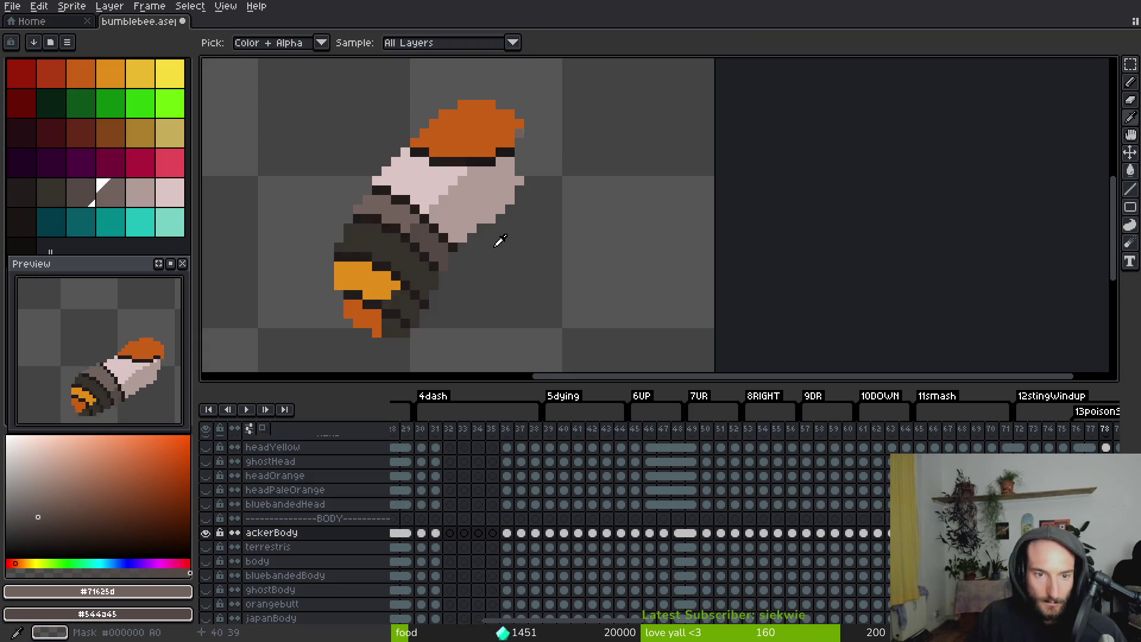
pyautogui.press('Right')
pyautogui.press('Right')
pyautogui.press('Right')
pyautogui.press('Right')
pyautogui.press('Right')
pyautogui.press('Right')
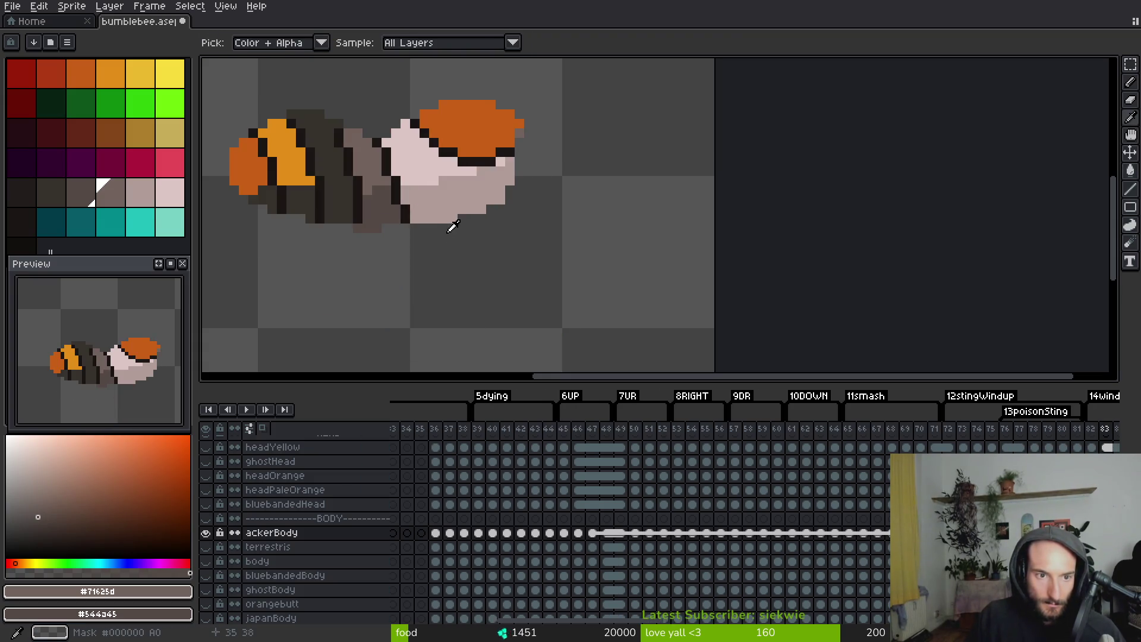
pyautogui.press('Right')
pyautogui.press('Right')
pyautogui.press('Right')
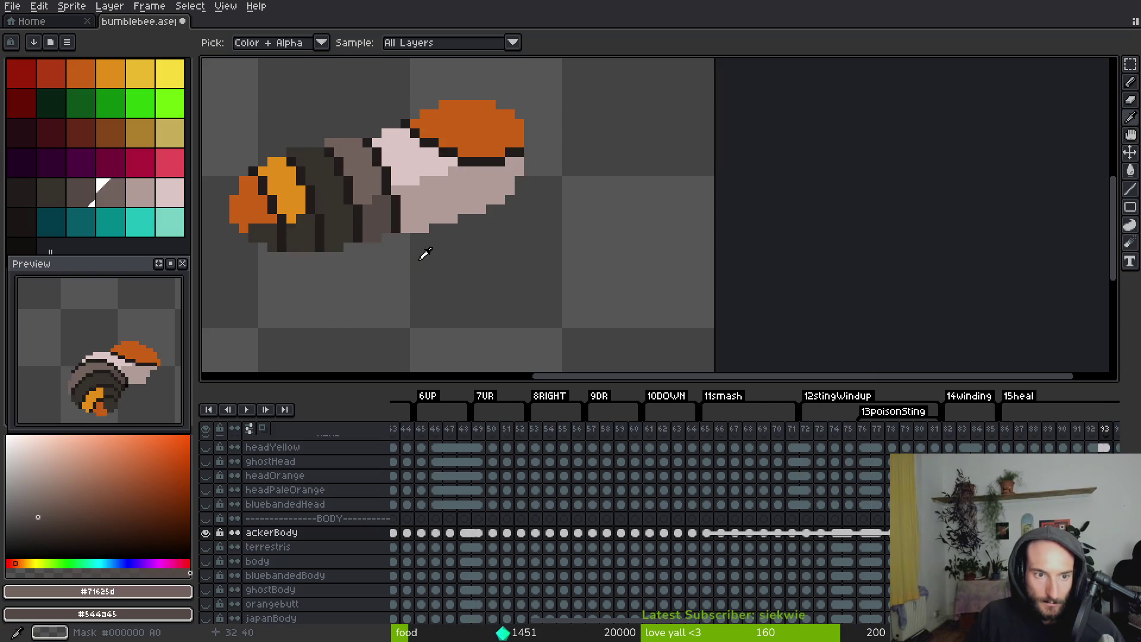
pyautogui.press('Right')
pyautogui.press('Right')
pyautogui.press('Right')
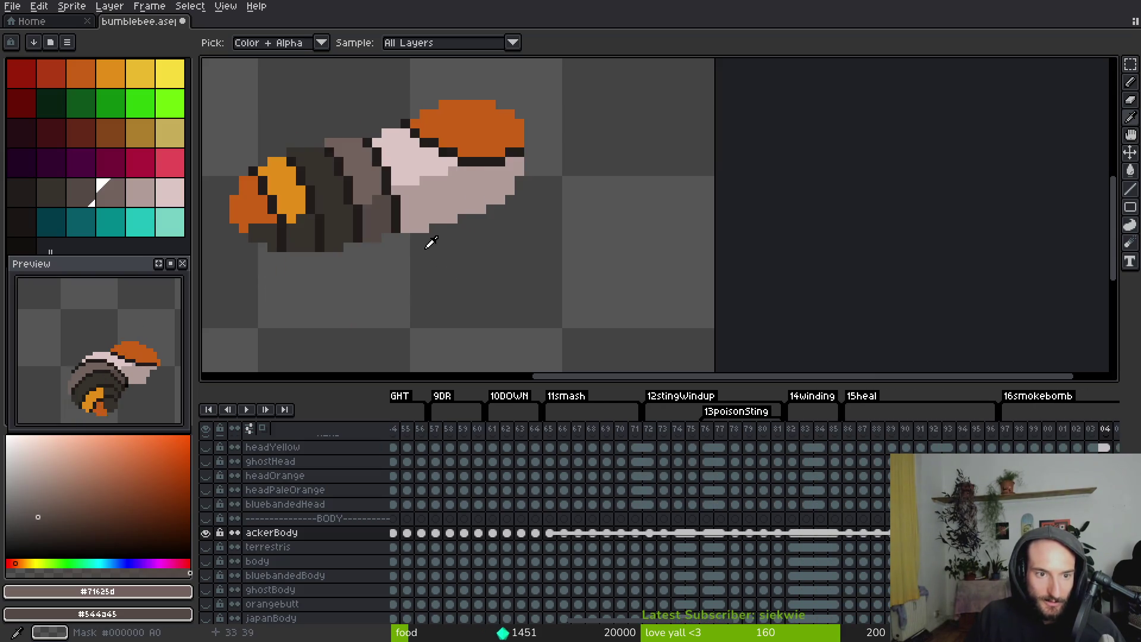
pyautogui.press('w')
pyautogui.scroll(-6, 425, 218)
pyautogui.press('i')
pyautogui.press('Right')
pyautogui.press('Right')
pyautogui.press('Right')
pyautogui.press('Right')
pyautogui.press('Right')
pyautogui.press('Right')
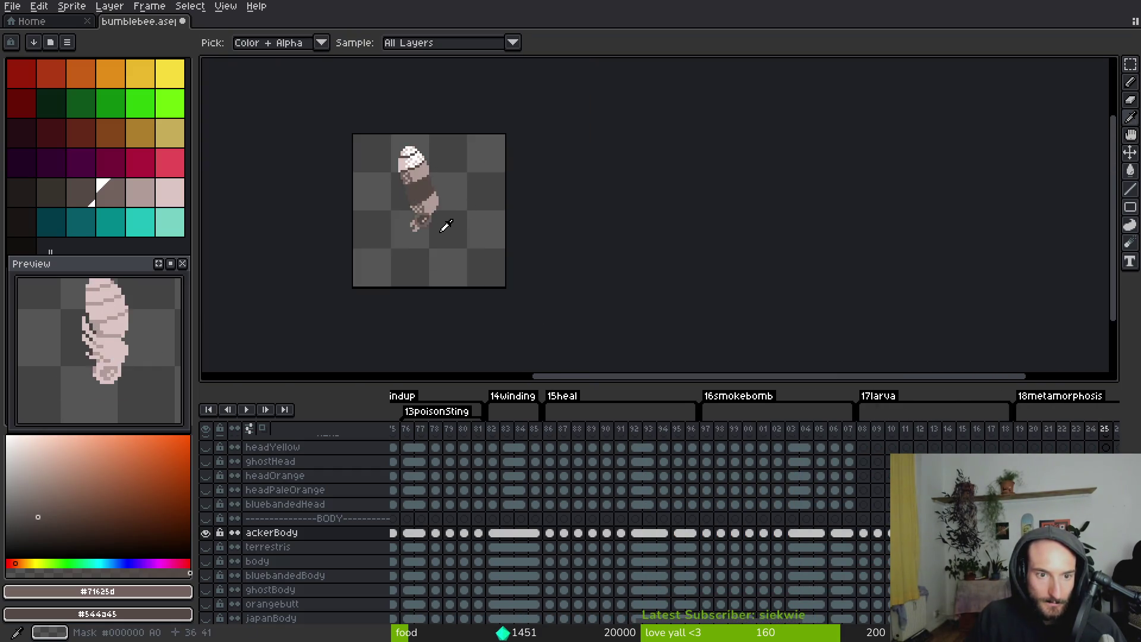
pyautogui.press('Right')
pyautogui.press('Right')
pyautogui.press('Right')
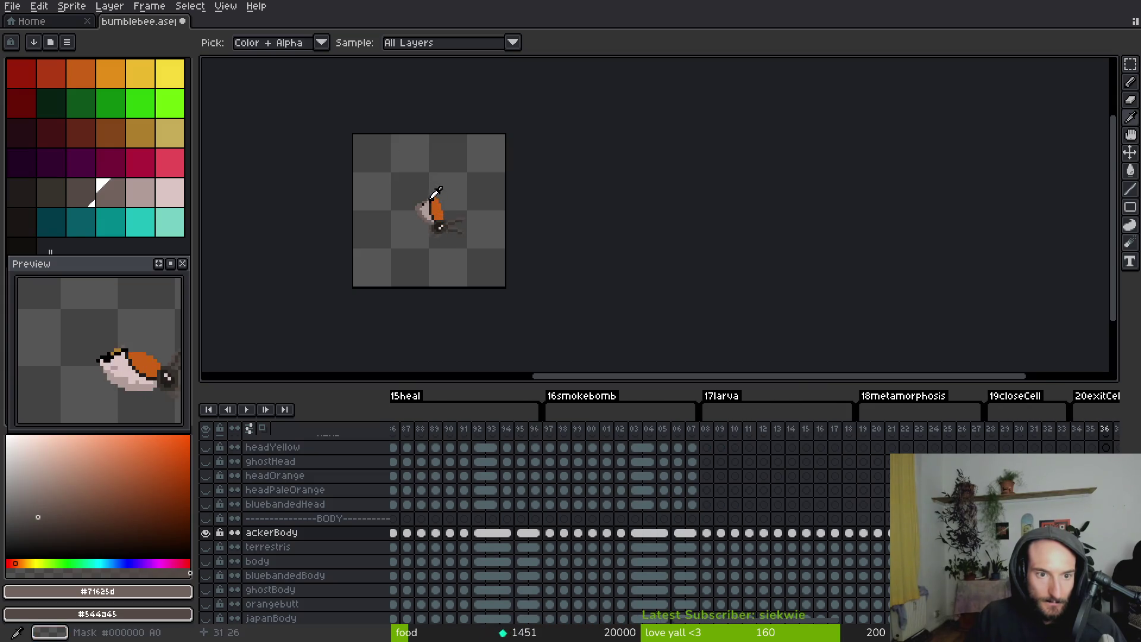
pyautogui.press('Right')
pyautogui.press('Right')
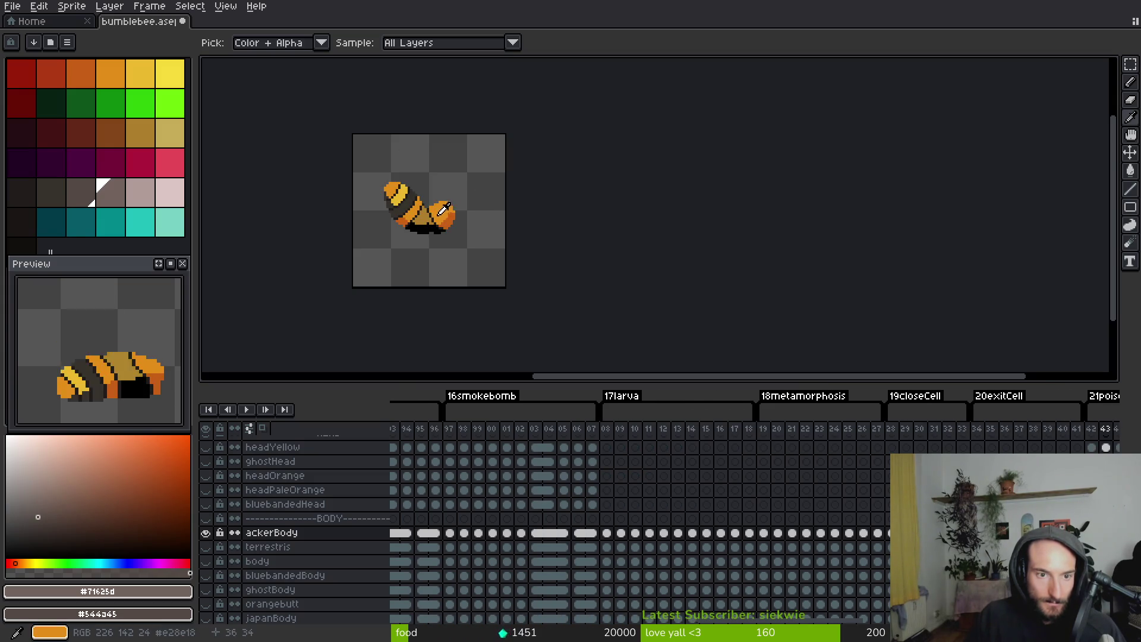
pyautogui.press('Right')
# Return to frames 42–44 and sample yellow and orange as the working colours
pyautogui.press('w')
pyautogui.scroll(6, 430, 212)
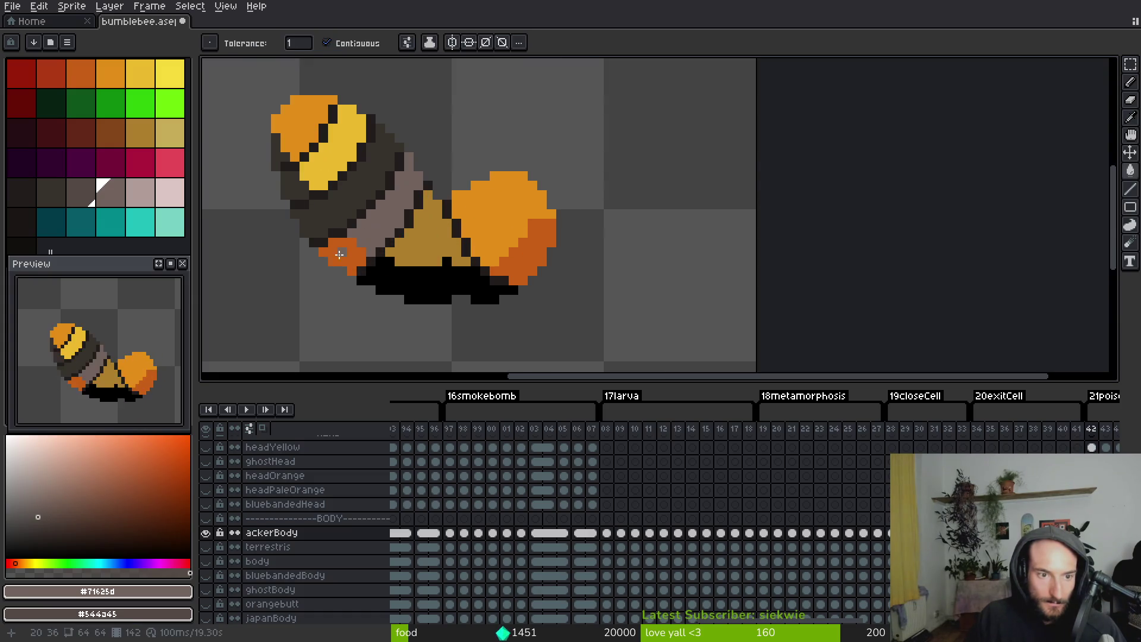
pyautogui.press('Right')
pyautogui.press('i')
pyautogui.press('Right')
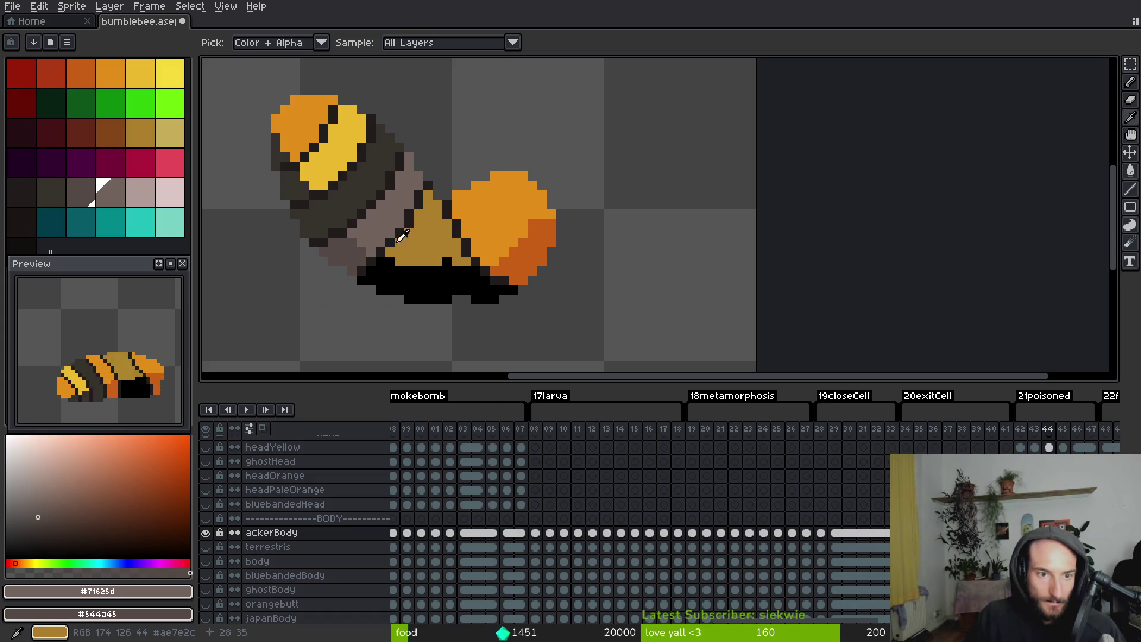
pyautogui.press('g')
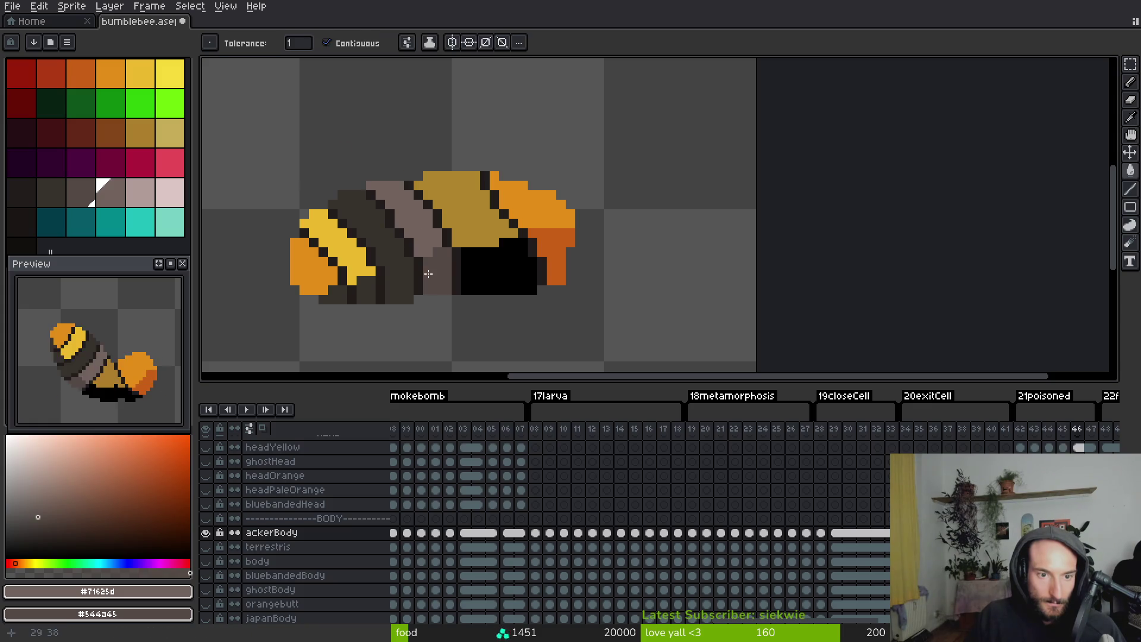
pyautogui.press('i')
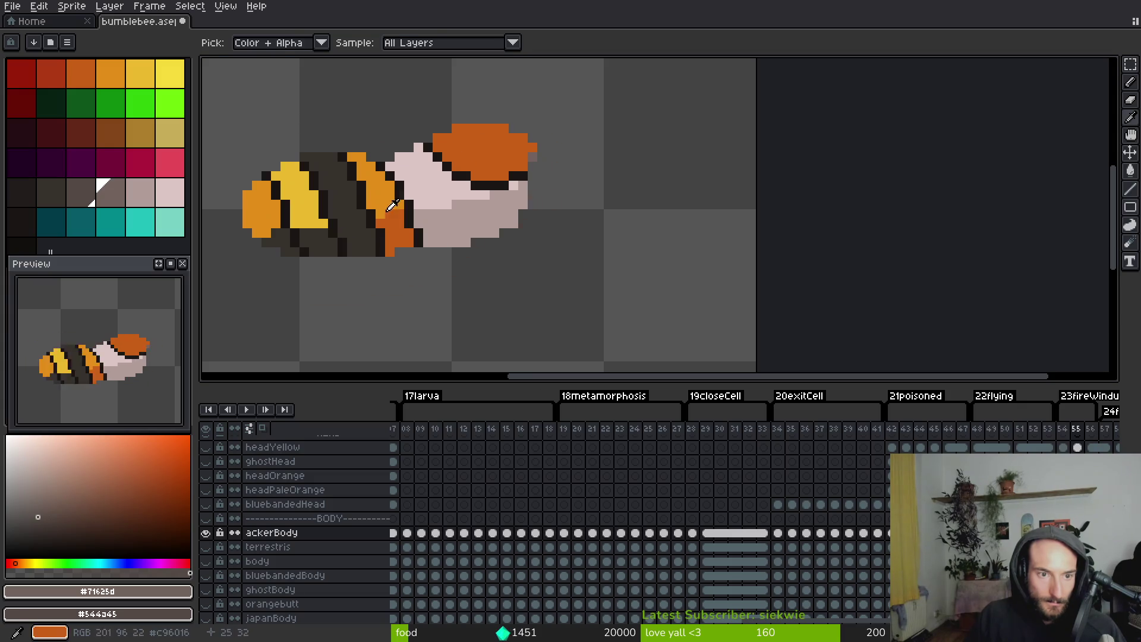
pyautogui.press('g')
pyautogui.press('alt')
pyautogui.press('alt')
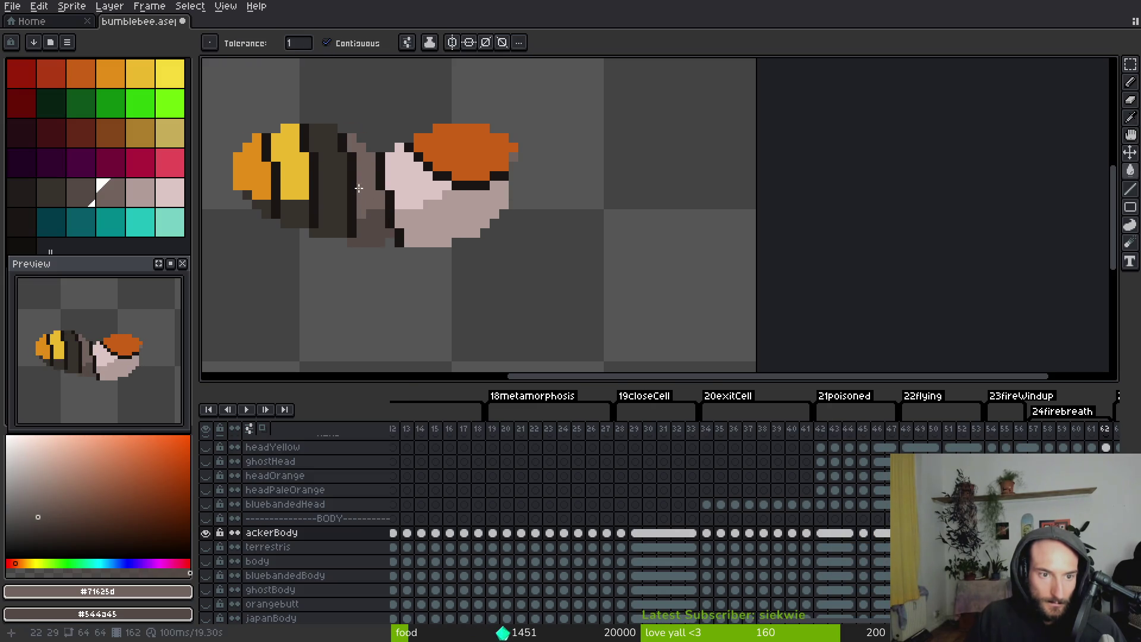
pyautogui.press('alt')
pyautogui.press('alt')
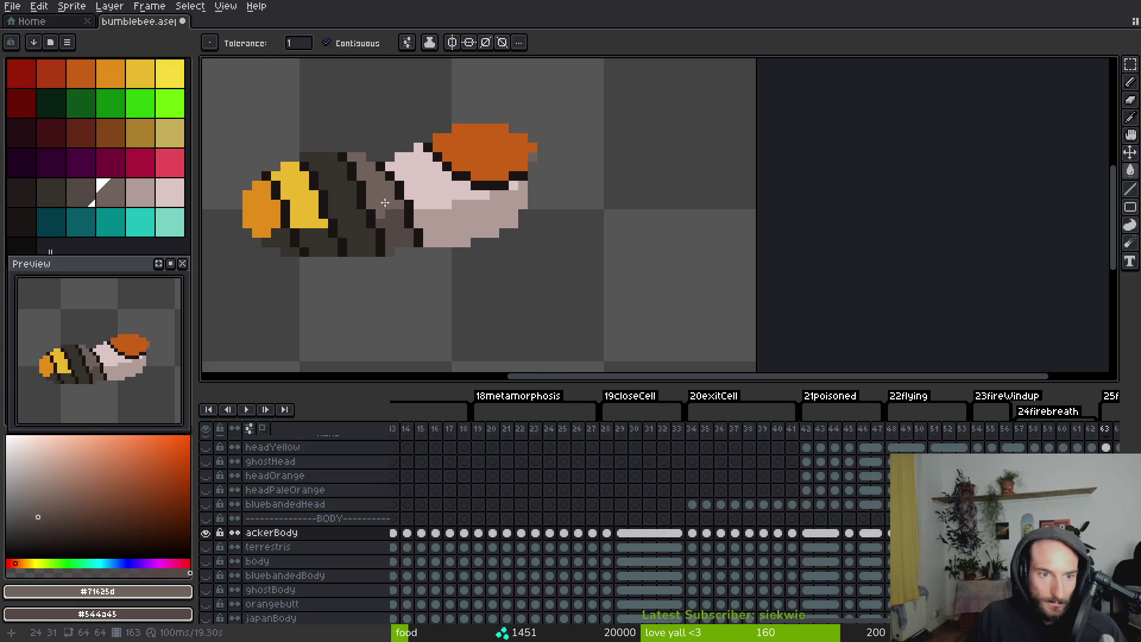
pyautogui.keyDown('alt'); pyautogui.click(303, 196); pyautogui.keyUp('alt')
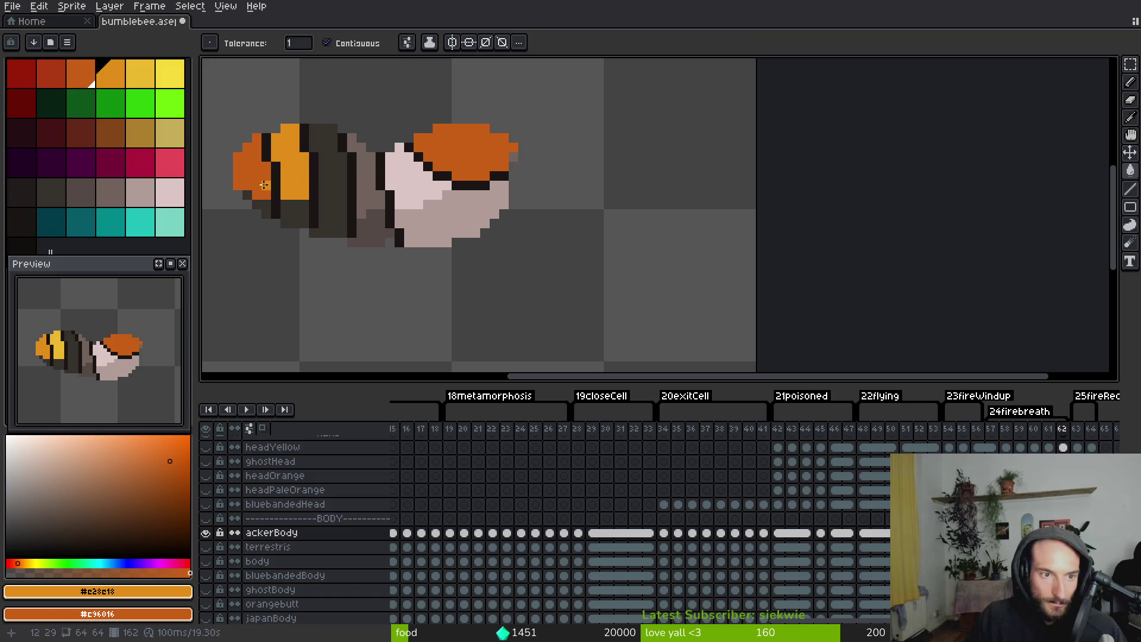
pyautogui.press('alt')
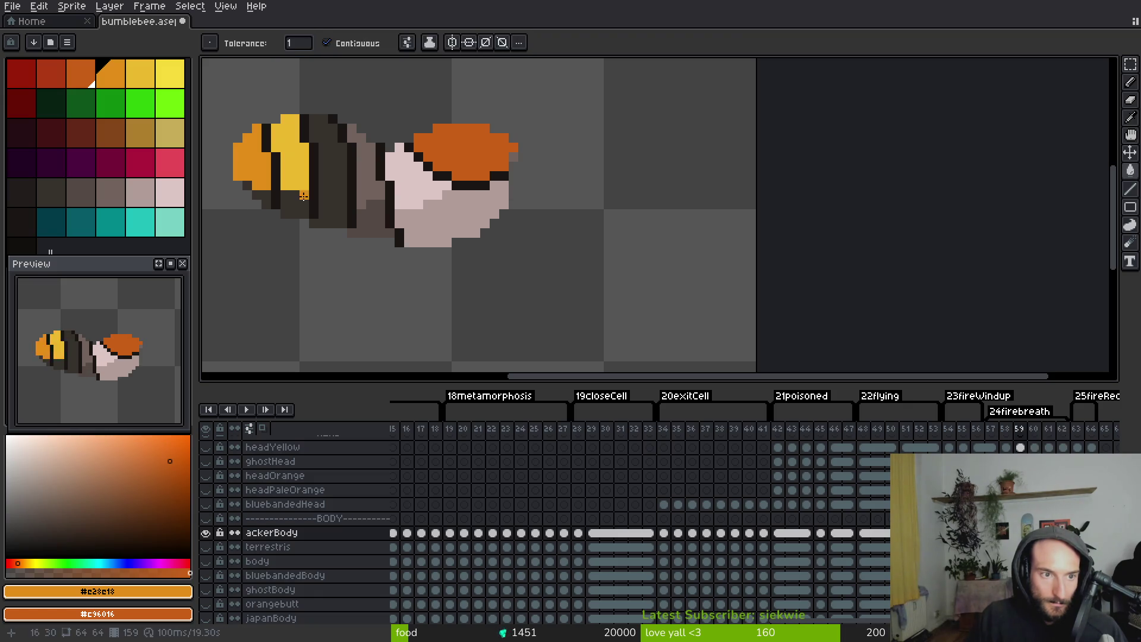
# Pick up pale pink and mauve, then fill frame 47's gold band pink and black belly mauve
pyautogui.moveTo(353, 216); pyautogui.dragTo(547, 274)
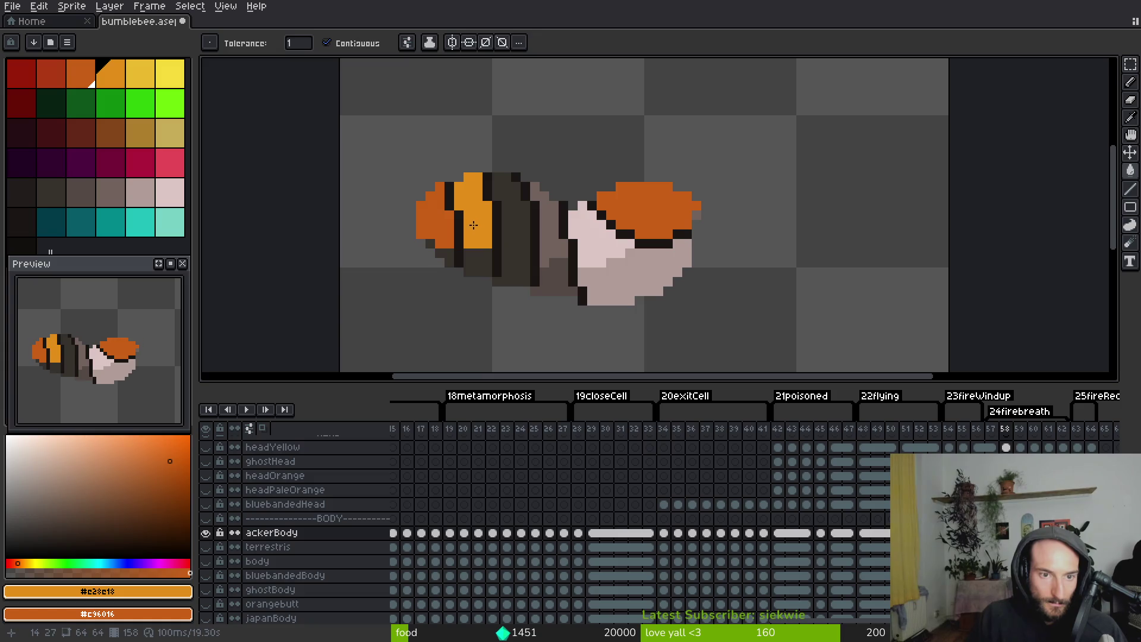
pyautogui.press('alt')
pyautogui.press('alt')
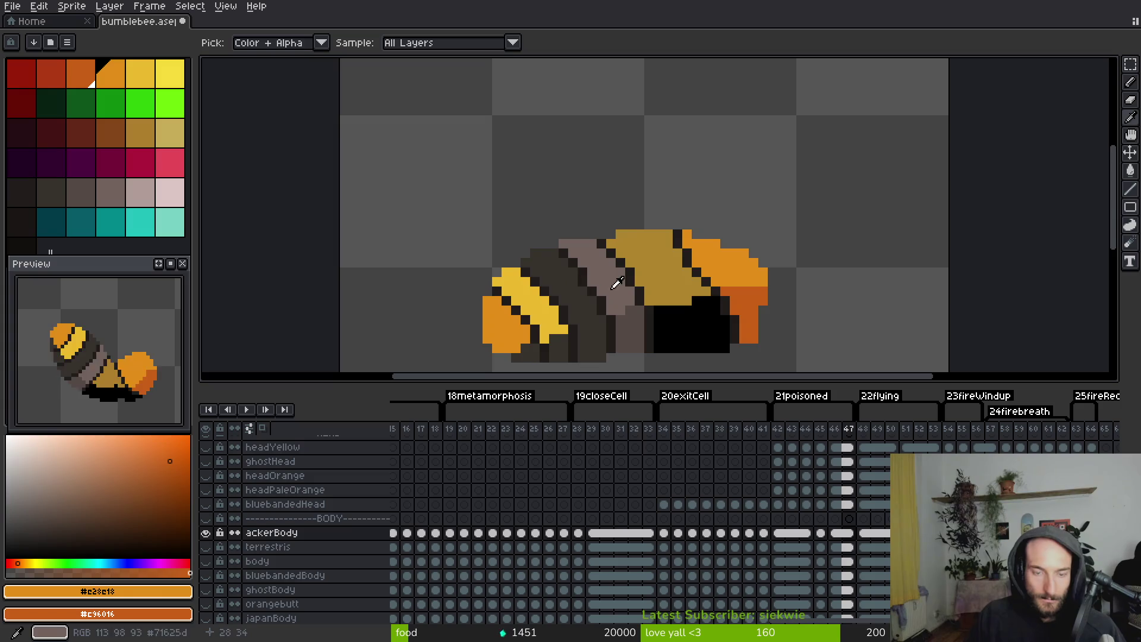
pyautogui.press('Left')
pyautogui.click(669, 296)
pyautogui.rightClick(669, 296)
pyautogui.press('Right')
pyautogui.click(663, 273)
pyautogui.rightClick(686, 325)
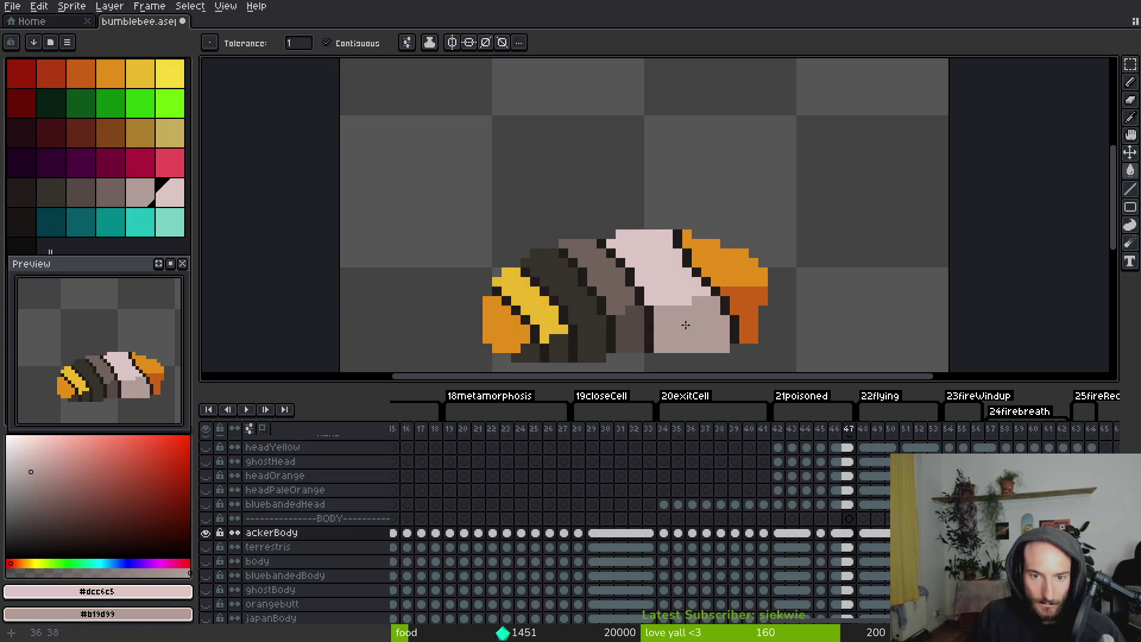
# Refill frame 45's upper body pale pink and its lower body mauve
pyautogui.press('Left')
pyautogui.press('Left')
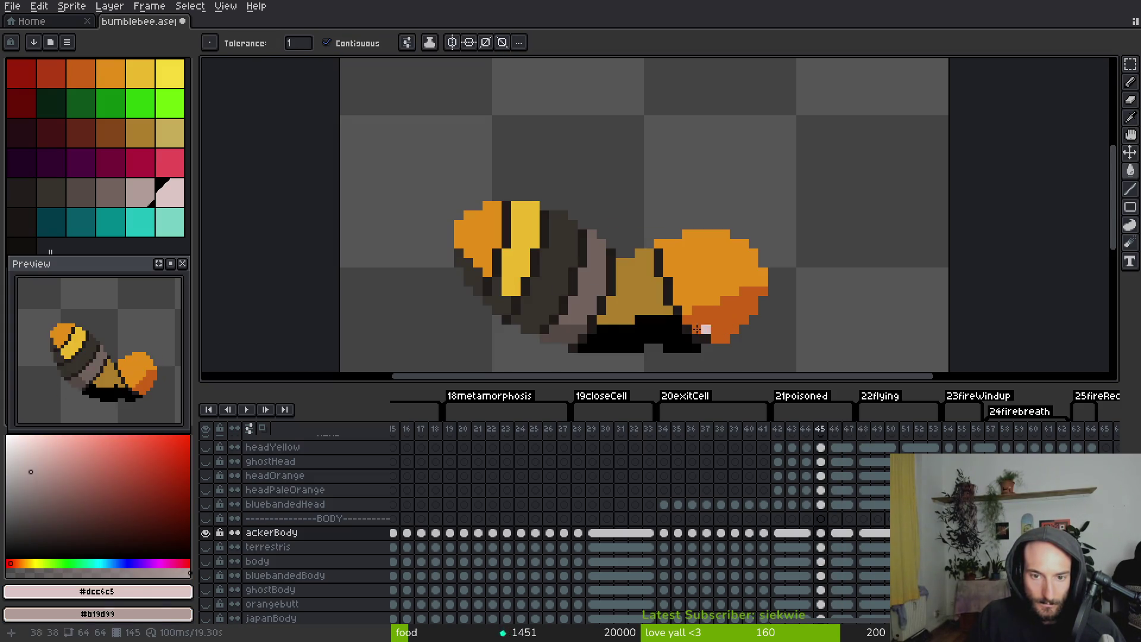
pyautogui.click(639, 285)
pyautogui.rightClick(647, 323)
pyautogui.keyDown('alt'); pyautogui.click(676, 318); pyautogui.keyUp('alt')
pyautogui.press('b')
pyautogui.scroll(2, 668, 295)
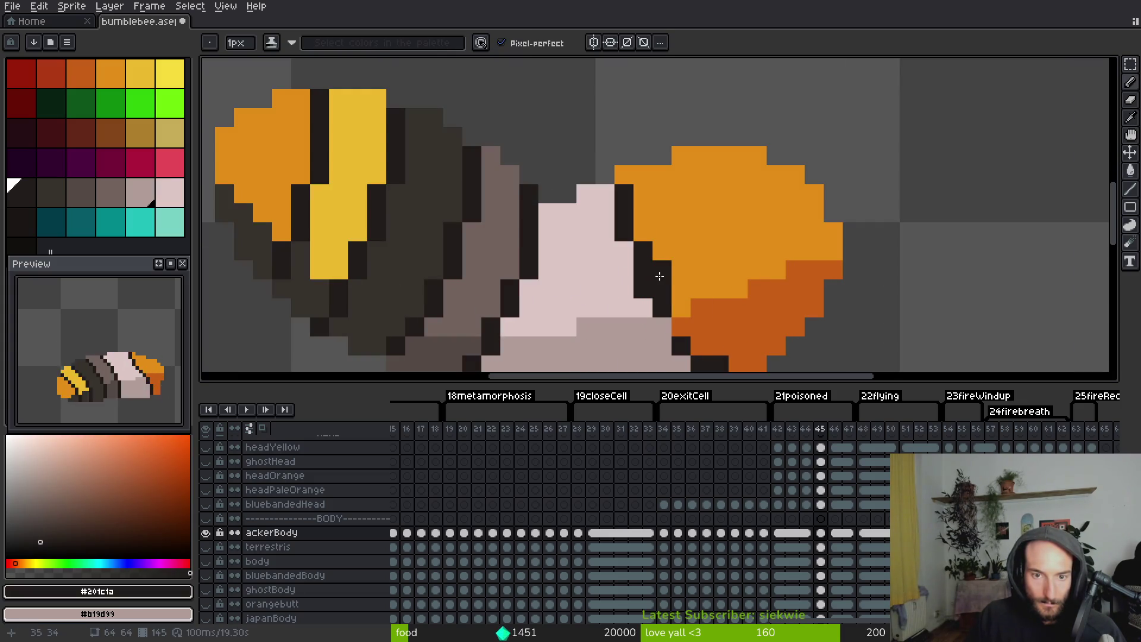
# Compare the bee's pose in frames 41 and 42, undo a stray orange outline pixel and restore it dark
pyautogui.press('Left')
pyautogui.press('Left')
pyautogui.press('Left')
pyautogui.scroll(-2, 672, 297)
pyautogui.press('alt')
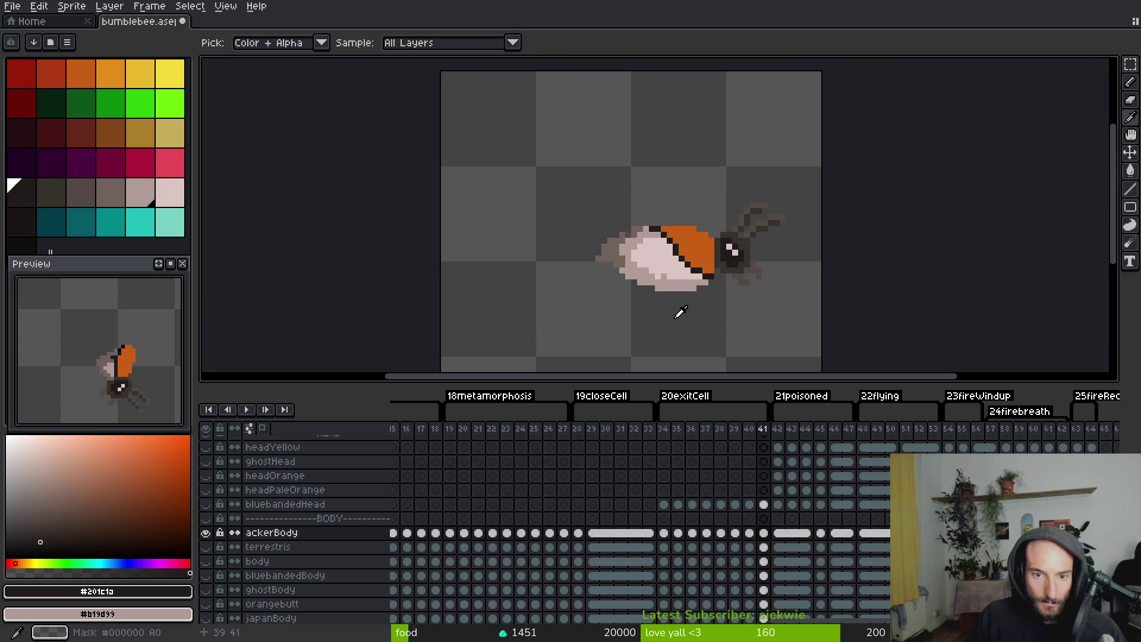
pyautogui.press('Right')
pyautogui.scroll(3, 646, 280)
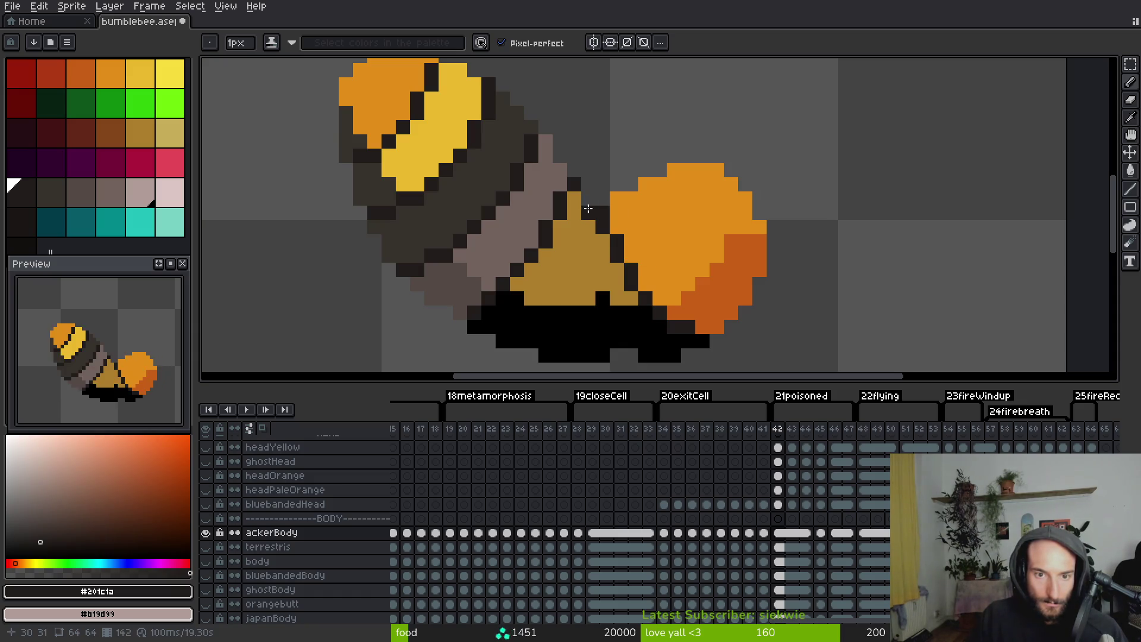
pyautogui.keyDown('alt'); pyautogui.click(617, 231); pyautogui.keyUp('alt')
pyautogui.click(606, 220)
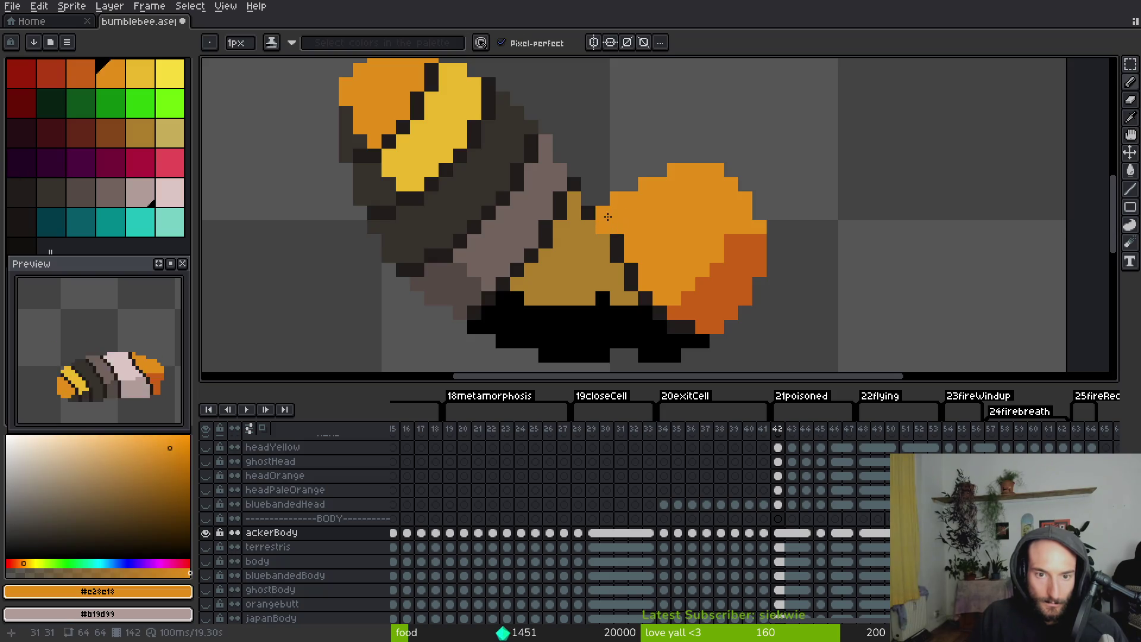
pyautogui.hotkey('ctrl', 'z')
pyautogui.keyDown('alt'); pyautogui.click(621, 249); pyautogui.keyUp('alt')
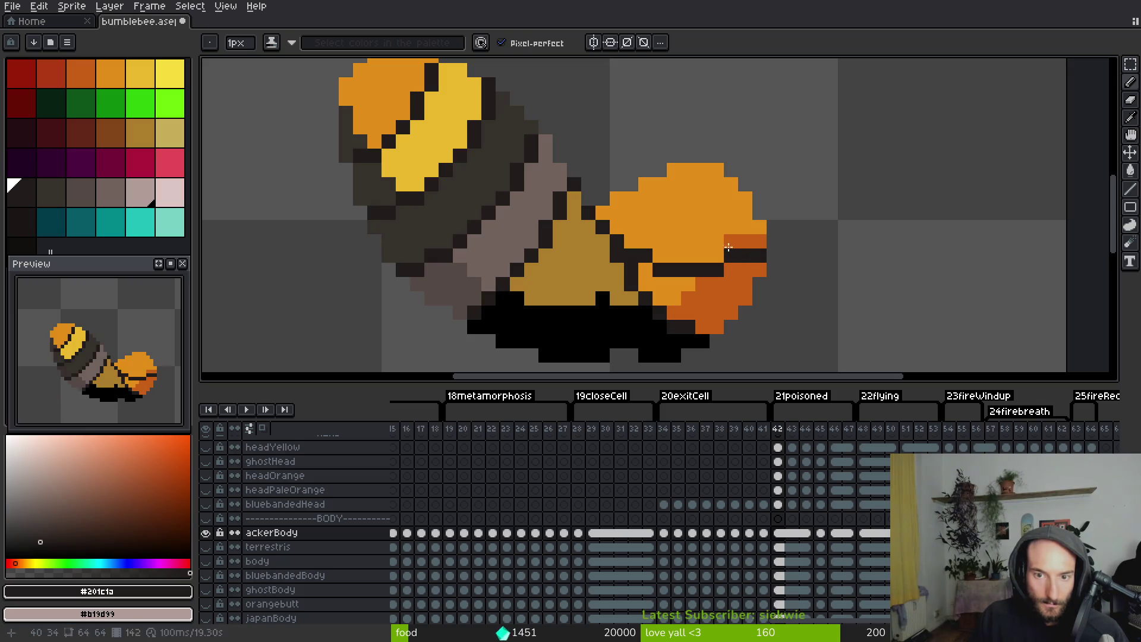
# Fill the orange patch with the bee's tan and the orange-red areas dark
pyautogui.keyDown('alt'); pyautogui.click(739, 245); pyautogui.keyUp('alt')
pyautogui.keyDown('alt'); pyautogui.click(624, 267); pyautogui.keyUp('alt')
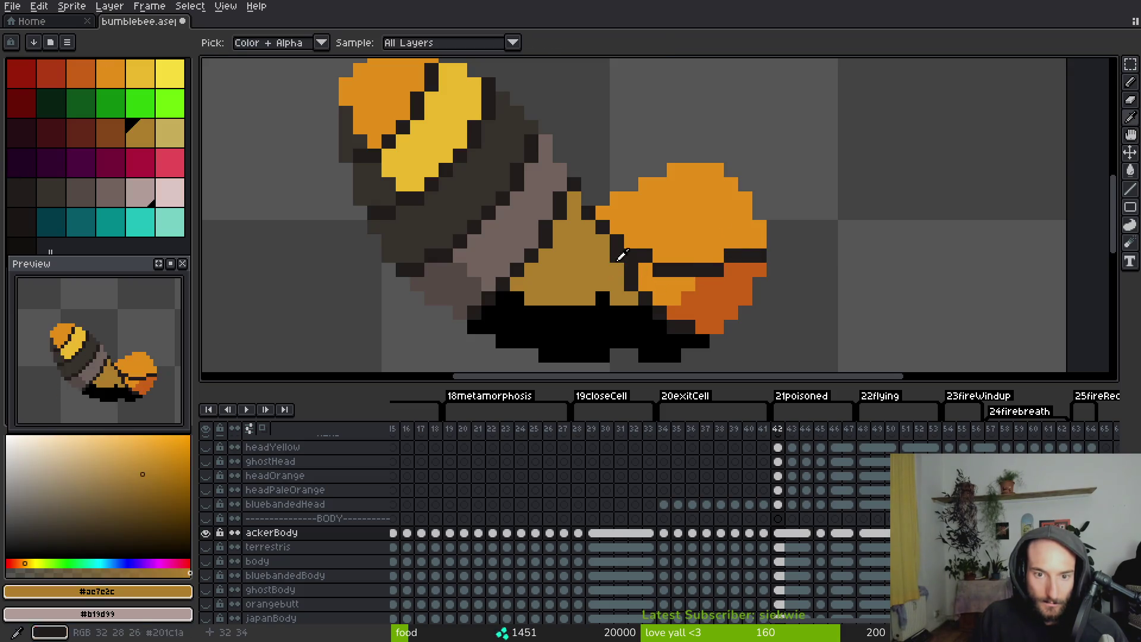
pyautogui.press('g')
pyautogui.click(659, 290)
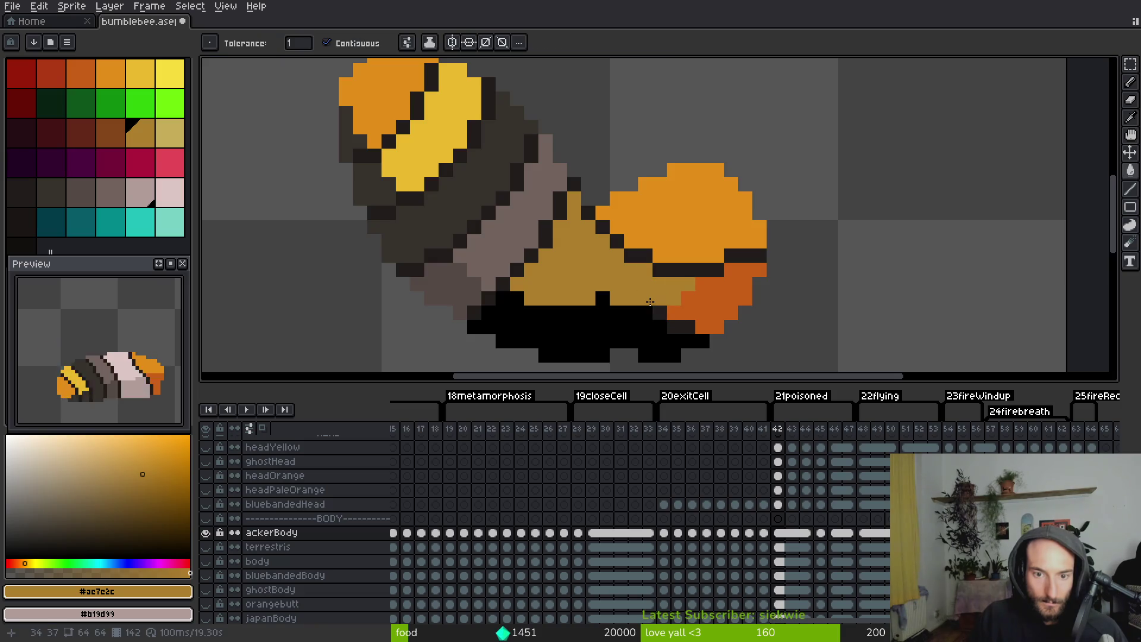
pyautogui.keyDown('alt'); pyautogui.click(616, 327); pyautogui.keyUp('alt')
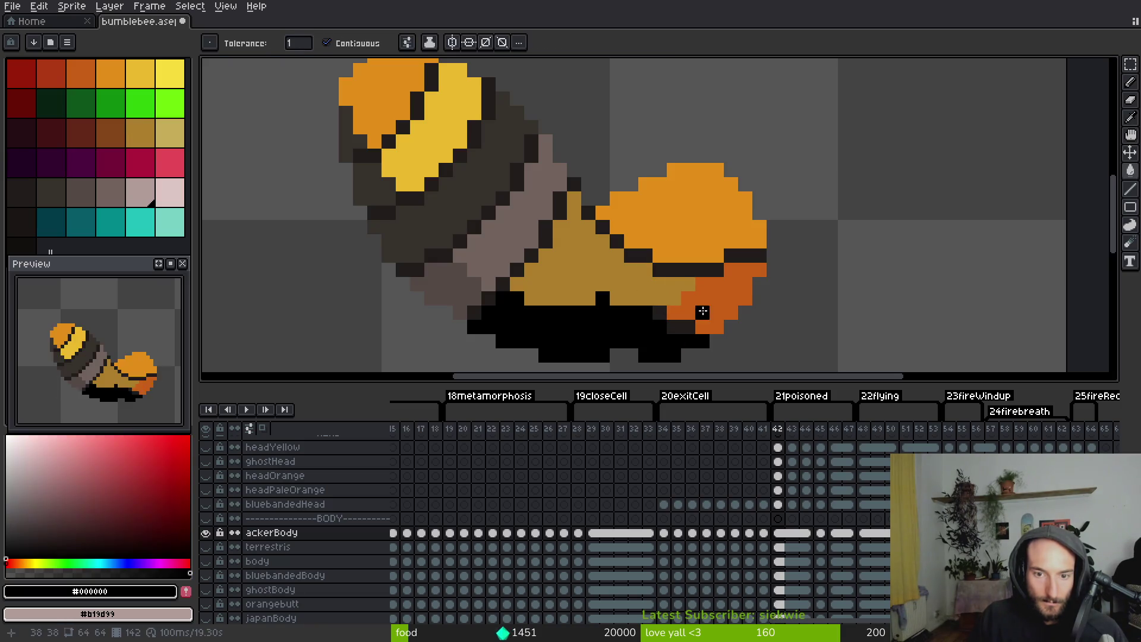
pyautogui.click(707, 291)
pyautogui.keyDown('alt'); pyautogui.click(682, 289); pyautogui.keyUp('alt')
pyautogui.press('b')
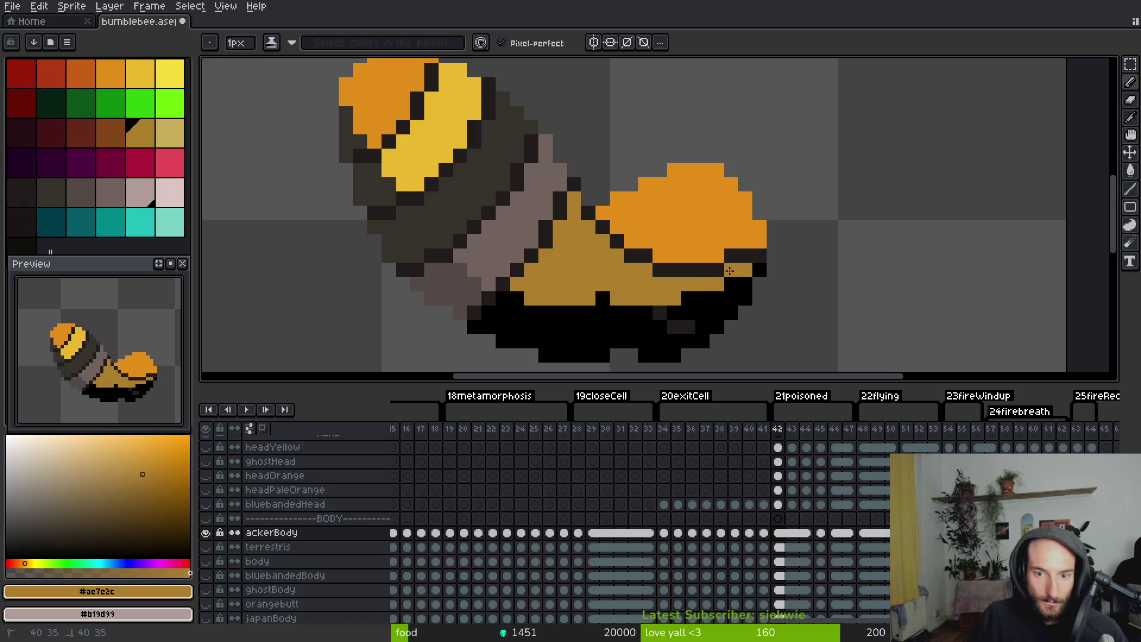
# Fill frame 42's tan middle section pale pink #dcc6c5 and its black underside greyish pink #b19d99
pyautogui.press('Left')
pyautogui.keyDown('alt'); pyautogui.click(680, 227); pyautogui.keyUp('alt')
pyautogui.press('Right')
pyautogui.press('g')
pyautogui.click(601, 276)
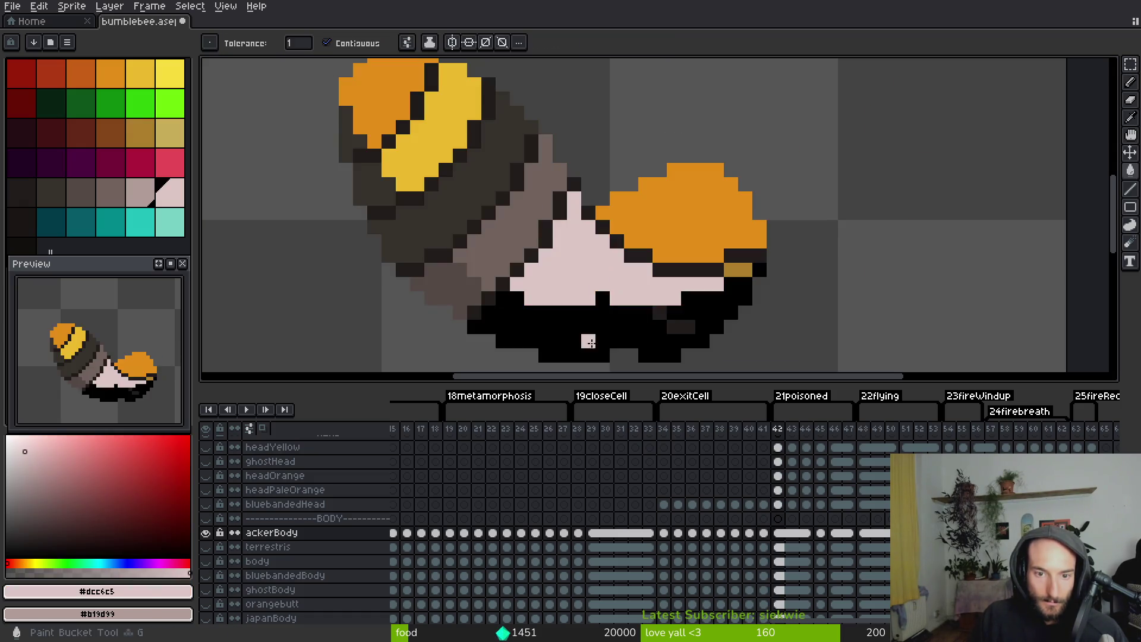
pyautogui.rightClick(588, 341)
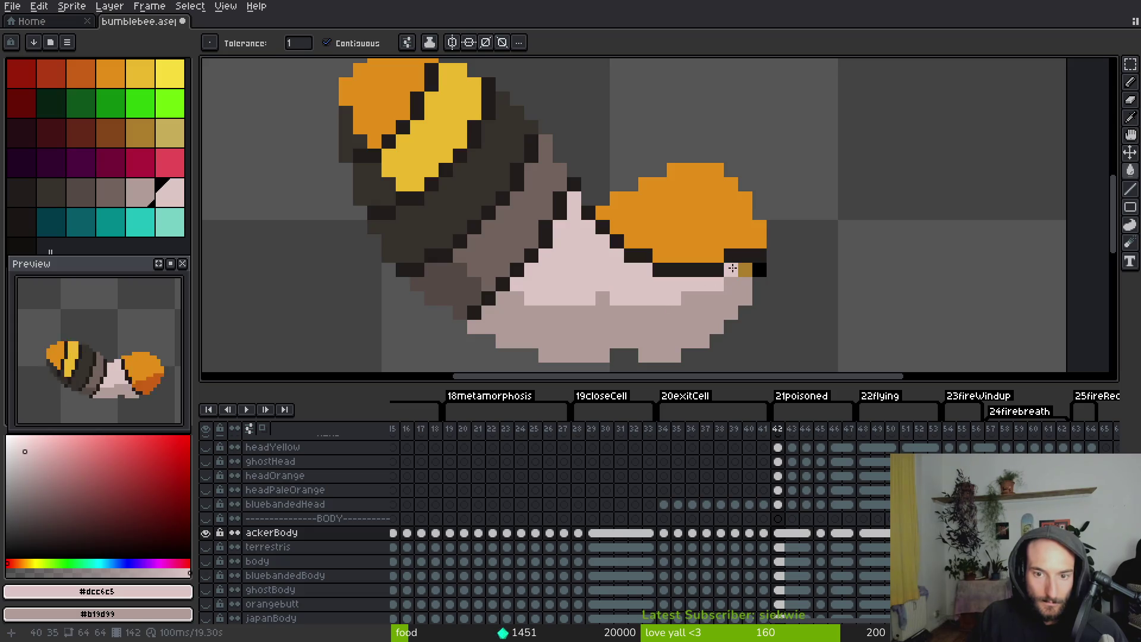
pyautogui.scroll(-4, 594, 322)
pyautogui.press('Left')
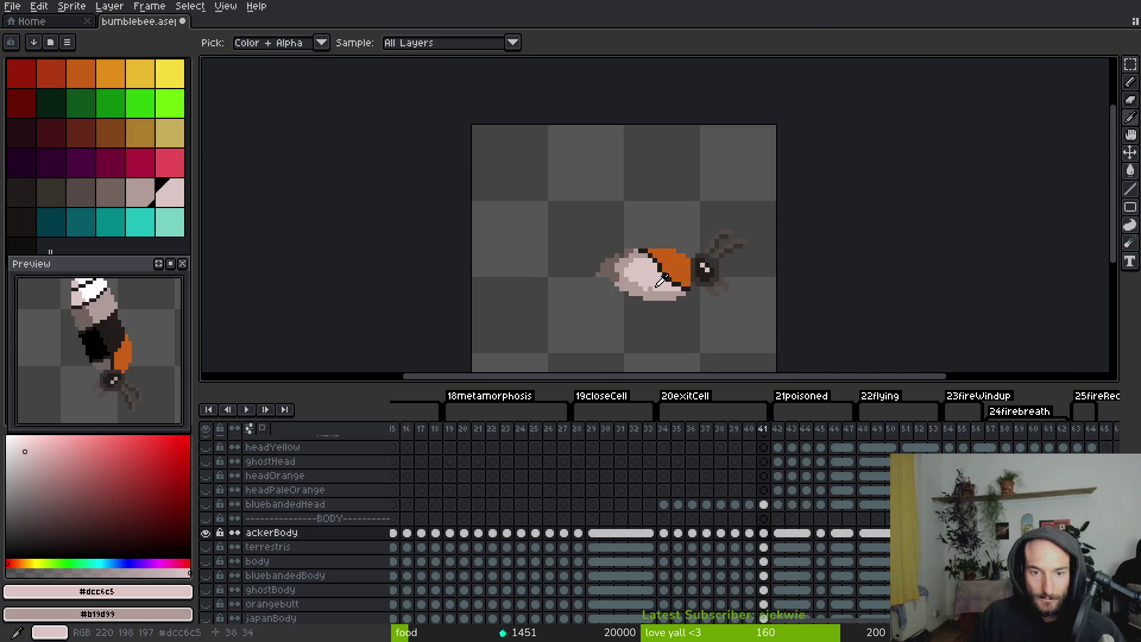
# Step ahead to frame 45 and draw a dark outline pixel at the head's right edge
pyautogui.keyDown('alt'); pyautogui.click(677, 263); pyautogui.keyUp('alt')
pyautogui.press('Right')
pyautogui.press('Right')
pyautogui.press('Left')
pyautogui.press('Left')
pyautogui.press('Right')
pyautogui.press('Right')
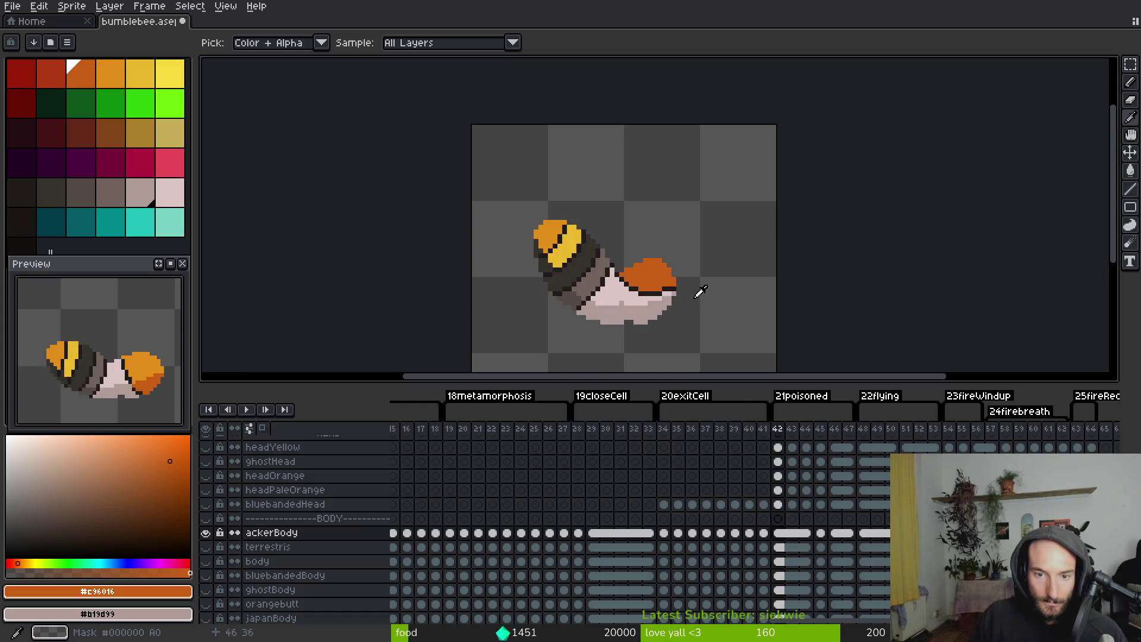
pyautogui.press('Right')
pyautogui.press('Right')
pyautogui.press('g')
pyautogui.scroll(5, 569, 224)
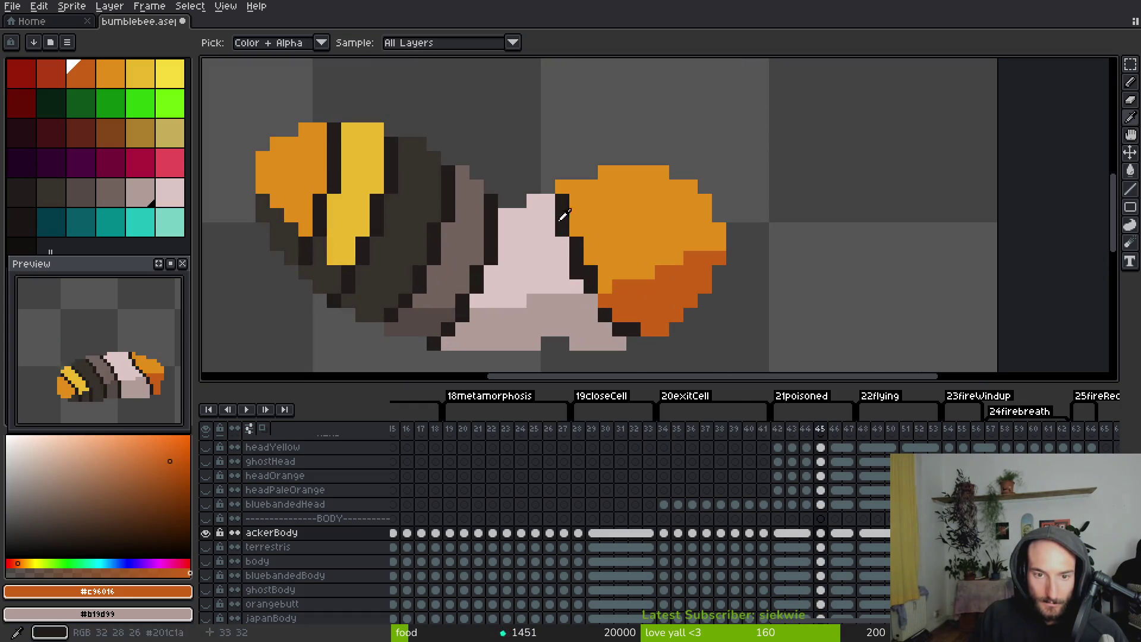
pyautogui.keyDown('alt'); pyautogui.click(569, 225); pyautogui.keyUp('alt')
pyautogui.press('b')
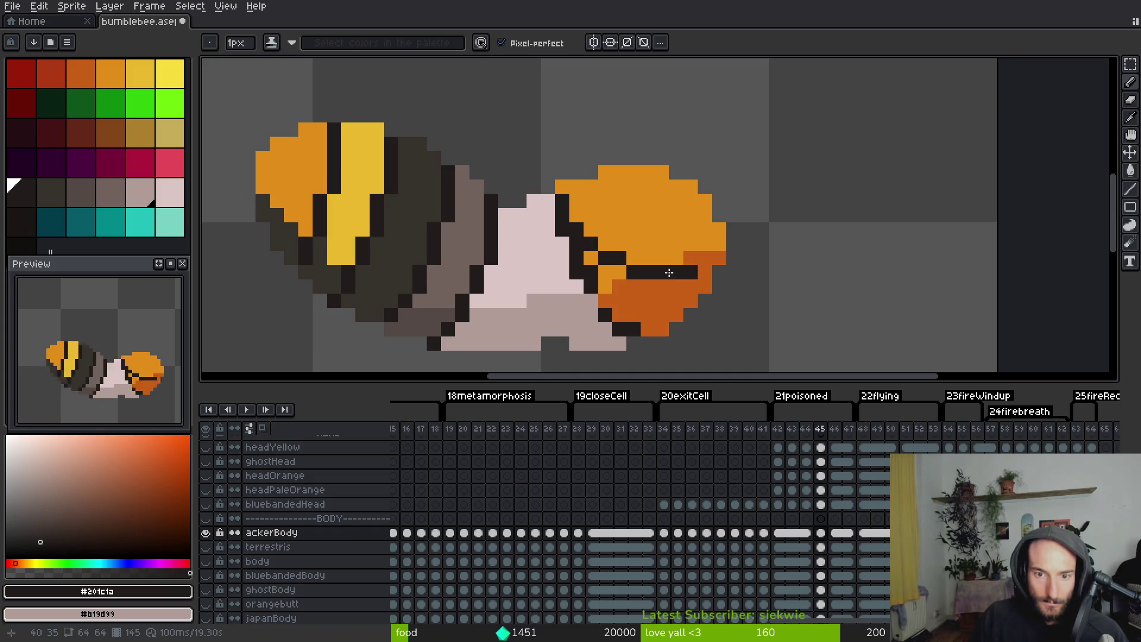
pyautogui.click(719, 258)
# Fill the head dark orange #c96016 and turn a stray orange pixel back pink
pyautogui.keyDown('alt'); pyautogui.click(688, 265); pyautogui.keyUp('alt')
pyautogui.keyDown('alt'); pyautogui.click(675, 287); pyautogui.keyUp('alt')
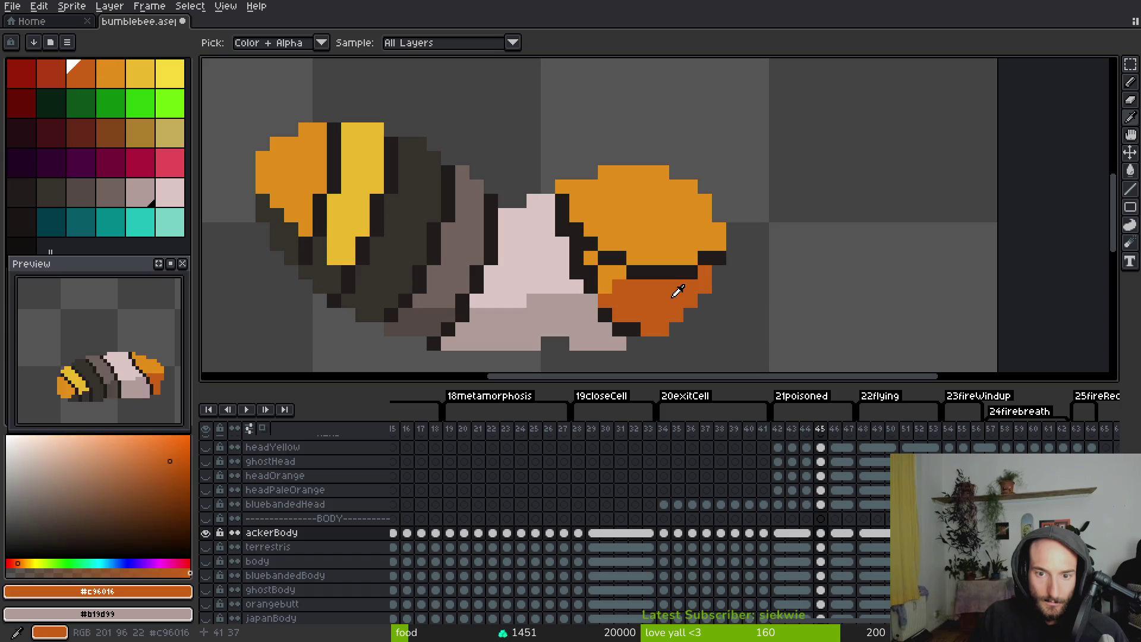
pyautogui.press('g')
pyautogui.click(548, 258)
pyautogui.hotkey('ctrl', 'z')
pyautogui.keyDown('alt'); pyautogui.click(556, 231); pyautogui.keyUp('alt')
pyautogui.press('b')
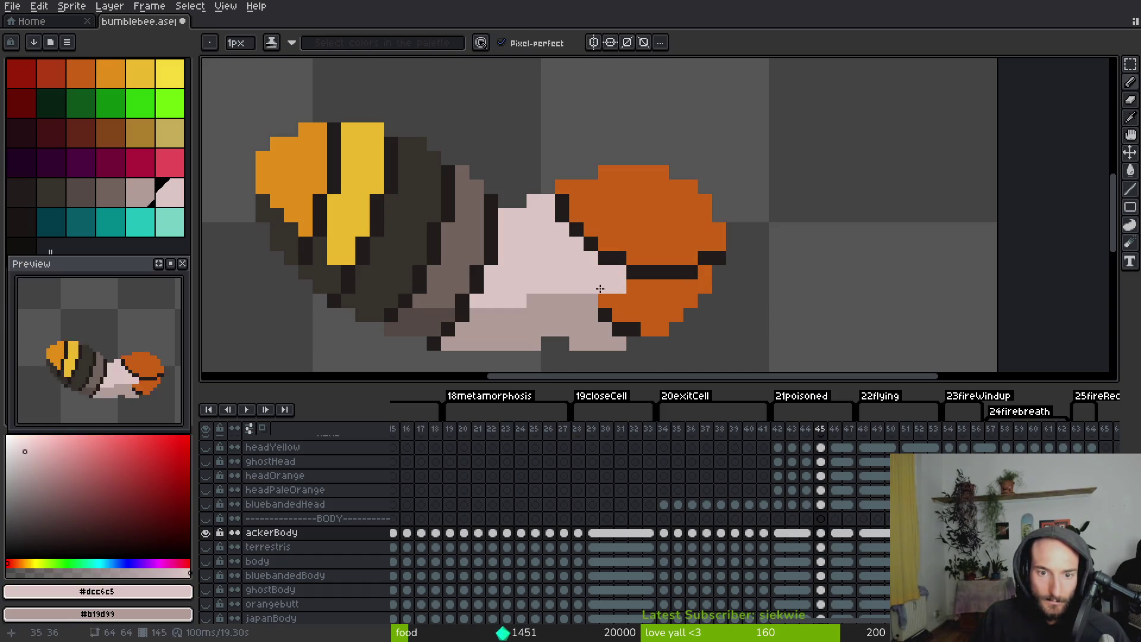
# Fill the lower head area and a leftover dark pixel greyish pink #b19d99
pyautogui.keyDown('alt'); pyautogui.click(580, 313); pyautogui.keyUp('alt')
pyautogui.press('g')
pyautogui.click(621, 312)
pyautogui.click(605, 316)
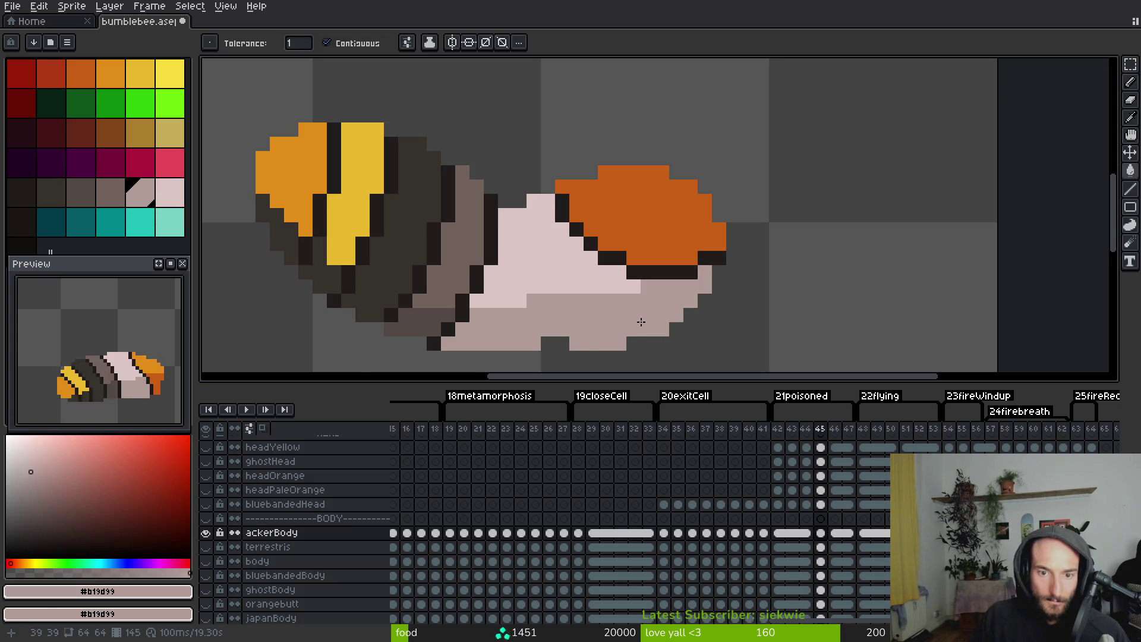
# Check frames 46–47, then sample light orange #e28c18 and dark orange as the two colours on frame 45
pyautogui.scroll(-2, 640, 322)
pyautogui.press('Right')
pyautogui.scroll(2, 638, 302)
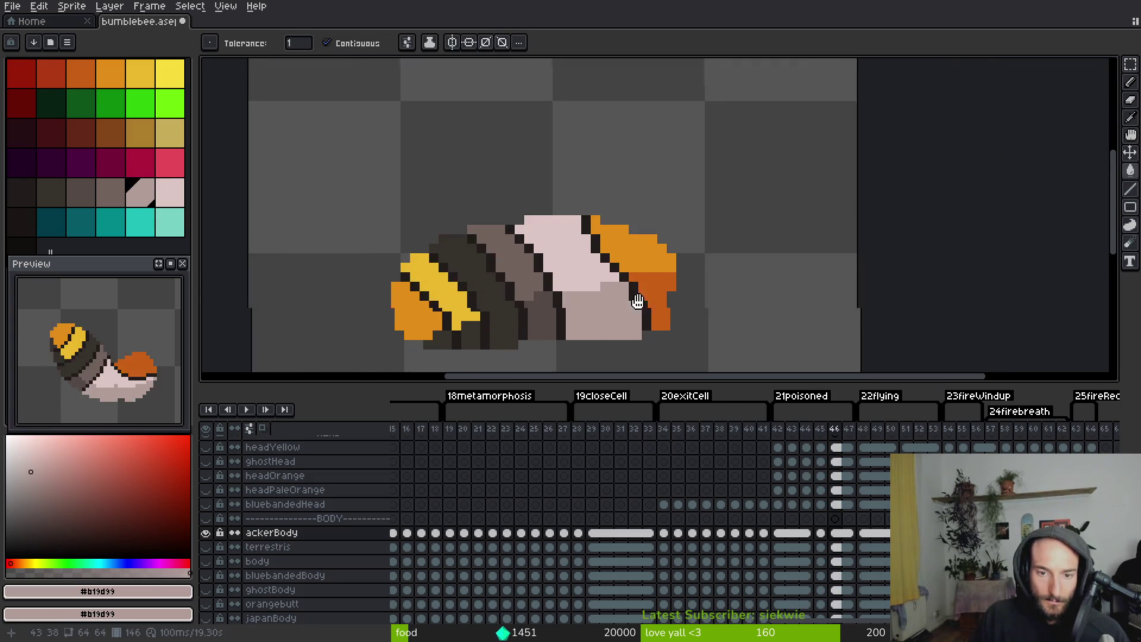
pyautogui.moveTo(638, 302); pyautogui.dragTo(598, 281)
pyautogui.press('Right')
pyautogui.press('Right')
pyautogui.press('Left')
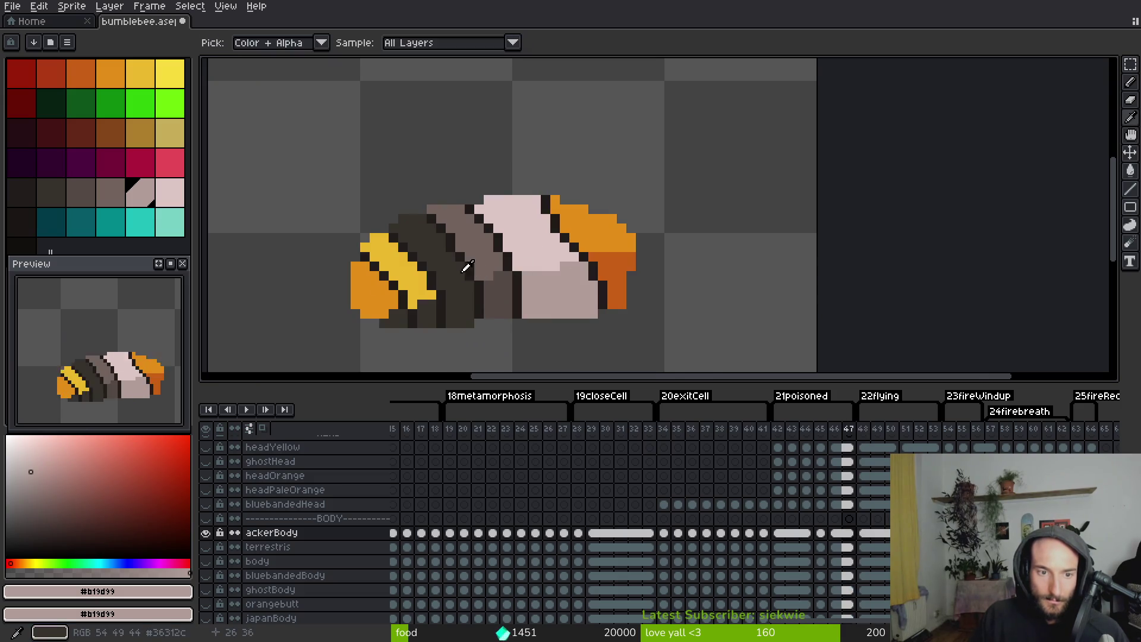
pyautogui.press('Left')
pyautogui.press('Right')
pyautogui.click(605, 227)
pyautogui.rightClick(618, 279)
# Try filling the yellow head stripes orange, undo it, and review the frames back to 42
pyautogui.press('Left')
pyautogui.press('Left')
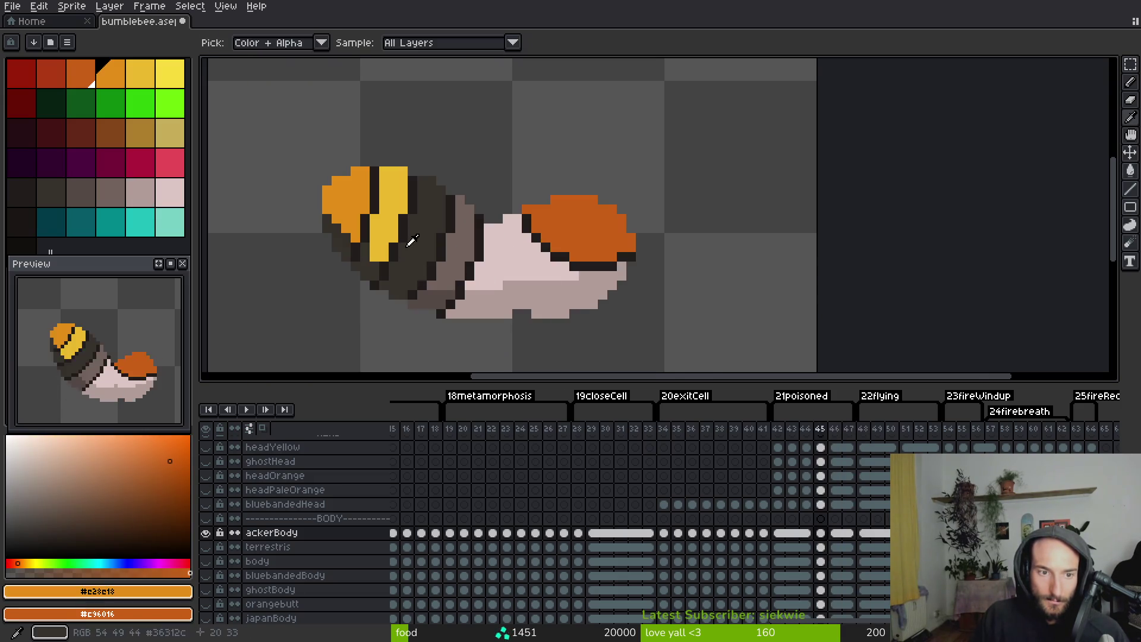
pyautogui.press('Right')
pyautogui.press('Right')
pyautogui.press('Left')
pyautogui.press('Right')
pyautogui.press('g')
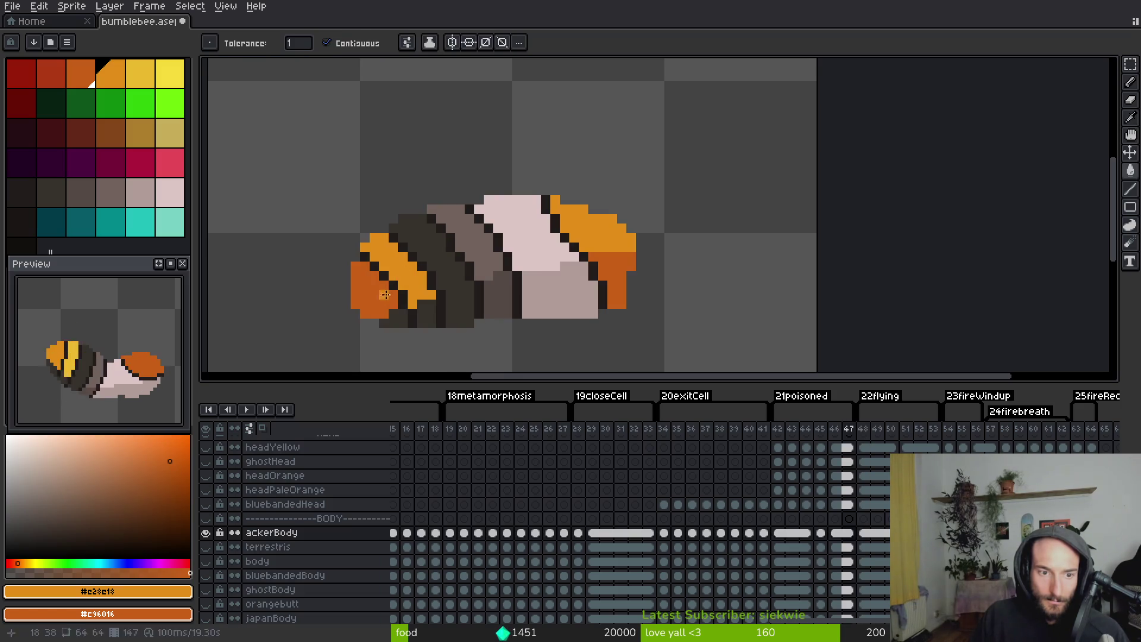
pyautogui.press('Left')
pyautogui.press('Left')
pyautogui.press('Left')
pyautogui.click(381, 162)
pyautogui.hotkey('ctrl', 'z')
pyautogui.press('i')
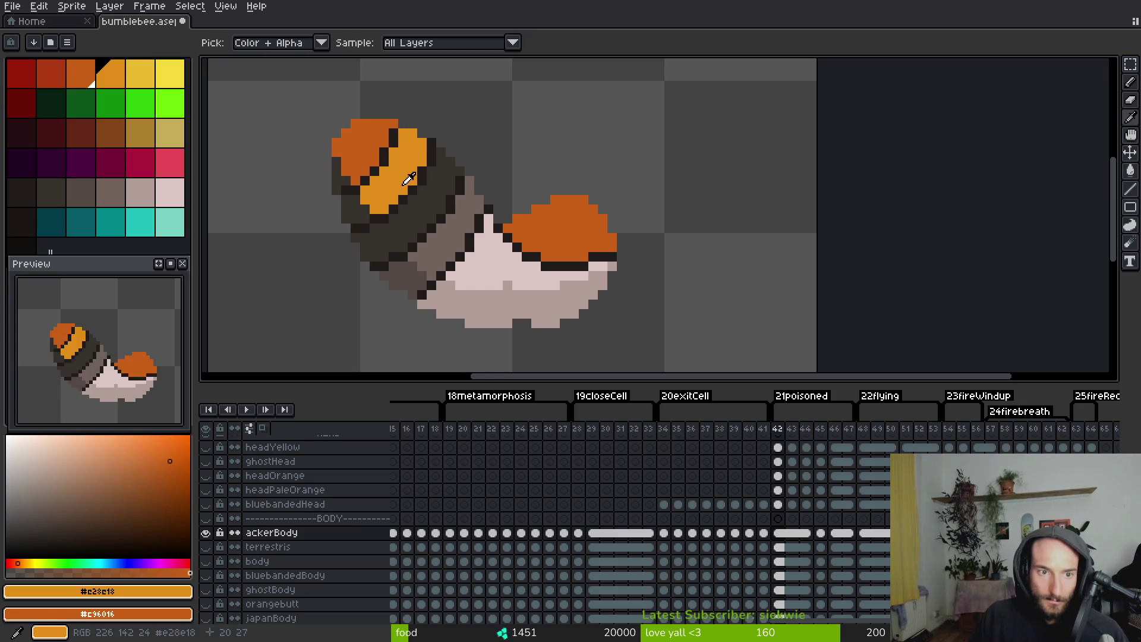
pyautogui.press('Left')
pyautogui.press('Left')
pyautogui.press('Left')
pyautogui.press('Left')
pyautogui.press('Left')
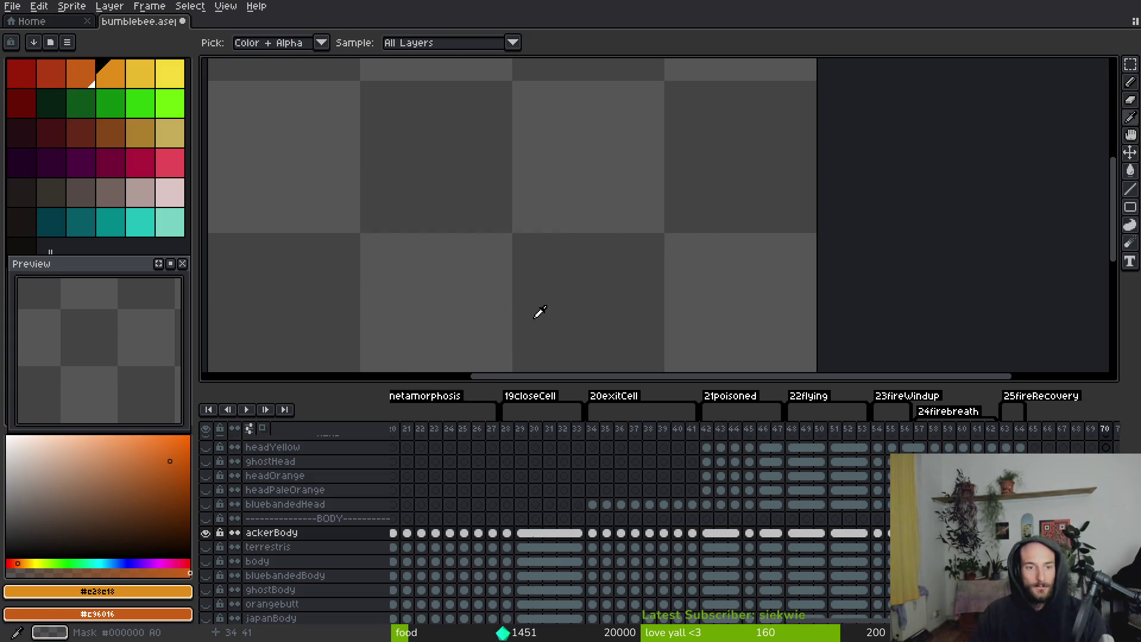
# Step through the animation frames to review the recolour, settling on frame 26
pyautogui.press('Left')
pyautogui.press('Left')
pyautogui.press('Left')
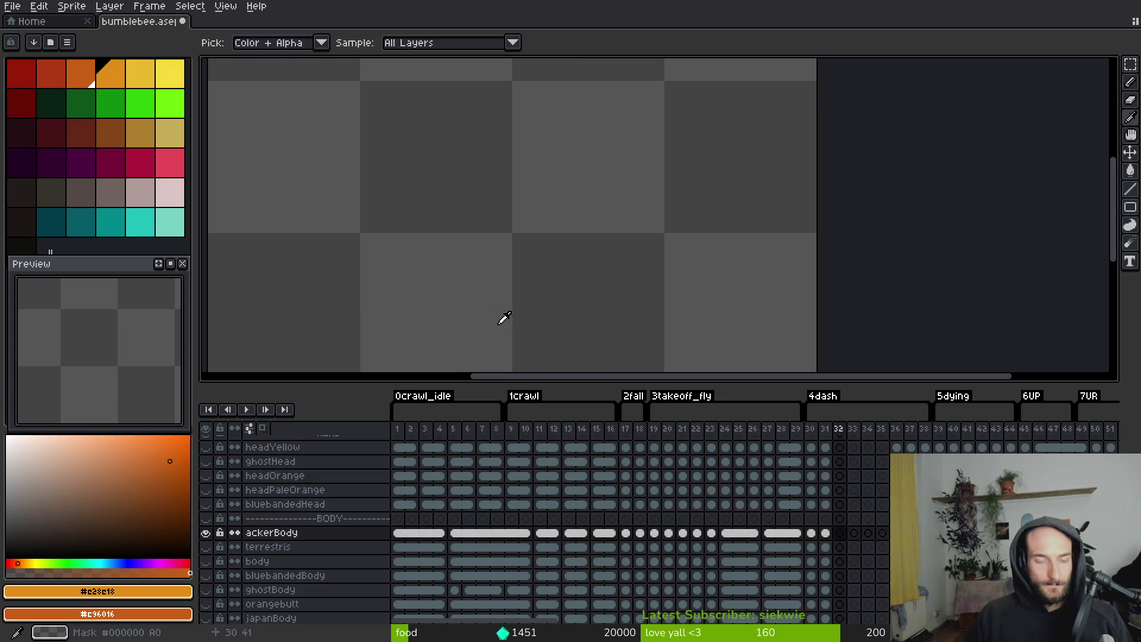
pyautogui.press('Left')
pyautogui.press('Left')
pyautogui.press('Left')
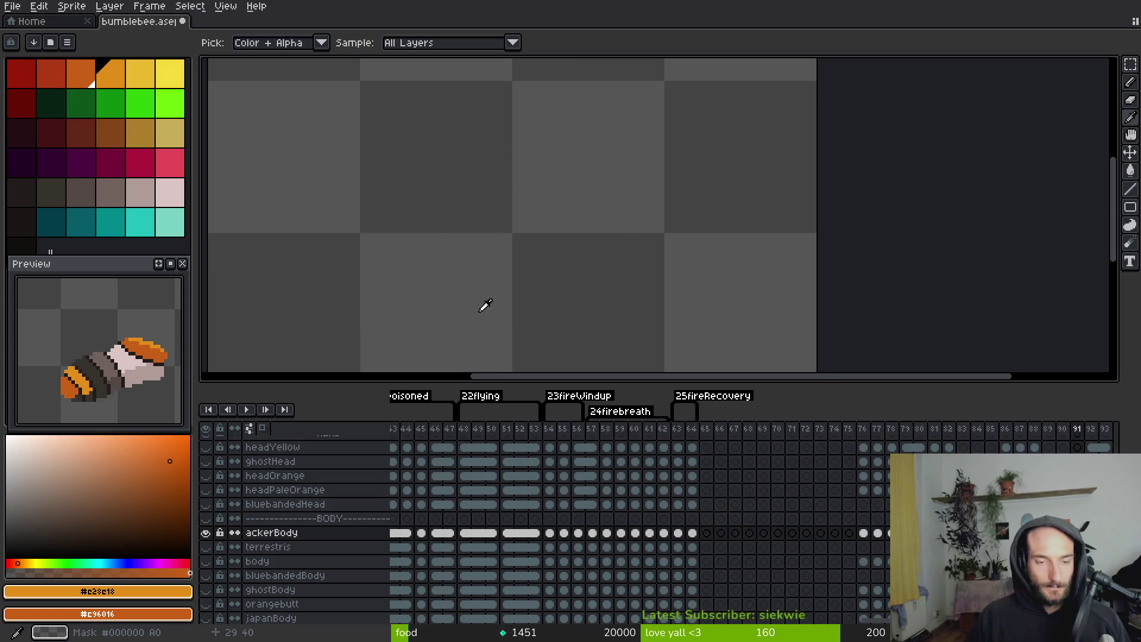
pyautogui.press('Left')
pyautogui.press('Left')
pyautogui.press('Left')
pyautogui.scroll(-2, 488, 297)
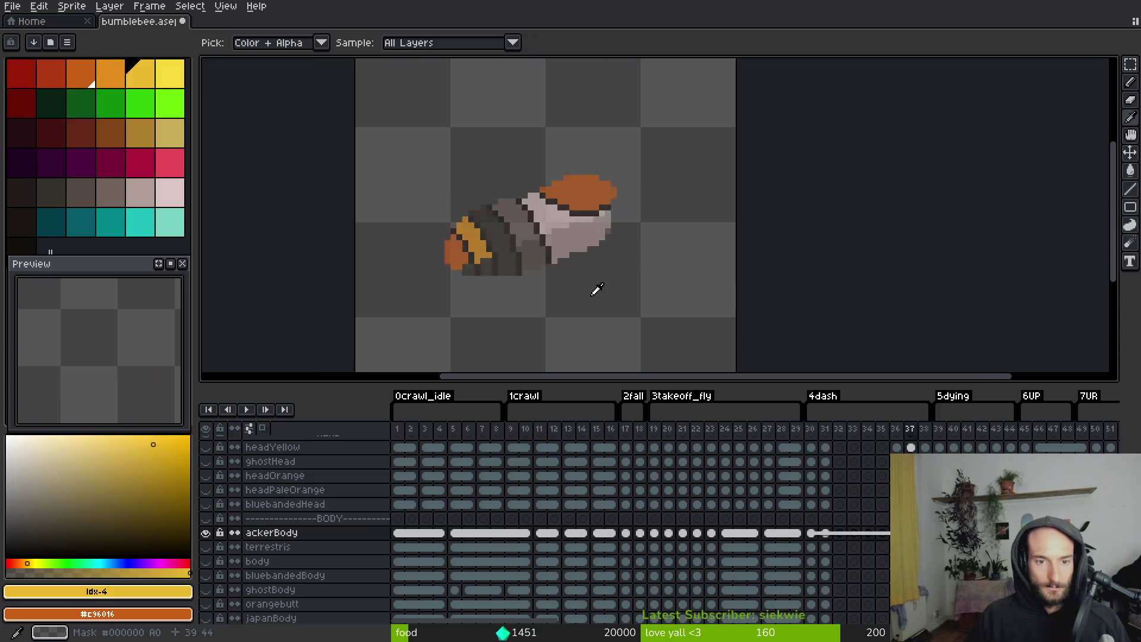
pyautogui.press('Right')
pyautogui.press('Right')
pyautogui.press('Right')
pyautogui.press('Right')
pyautogui.press('Right')
pyautogui.press('Right')
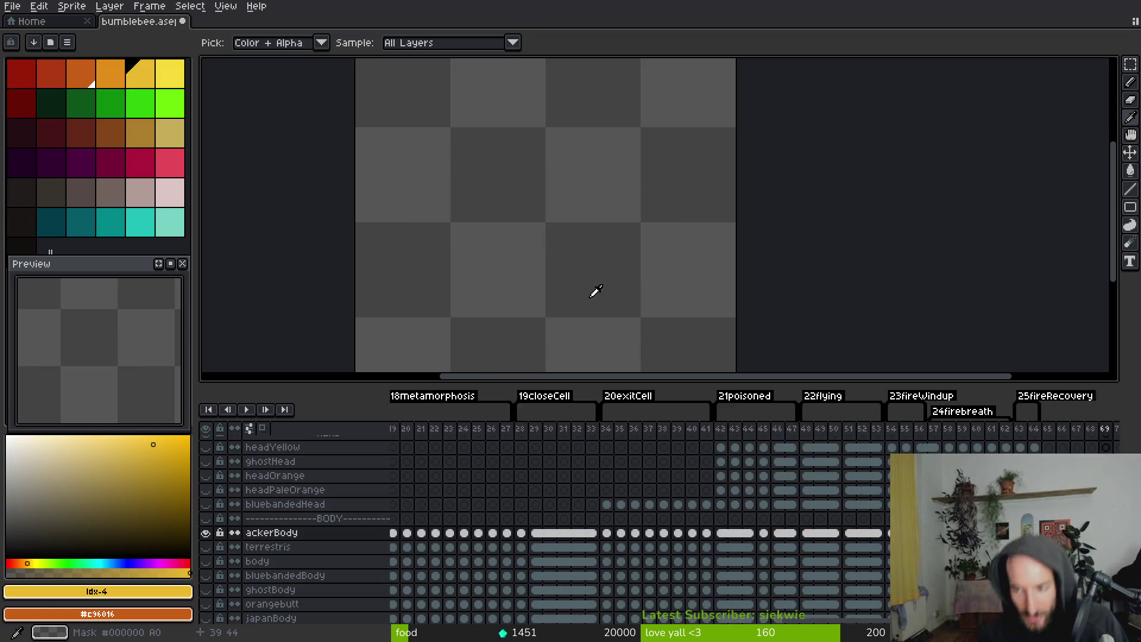
pyautogui.press('Left')
pyautogui.press('Left')
pyautogui.press('Left')
pyautogui.press('w')
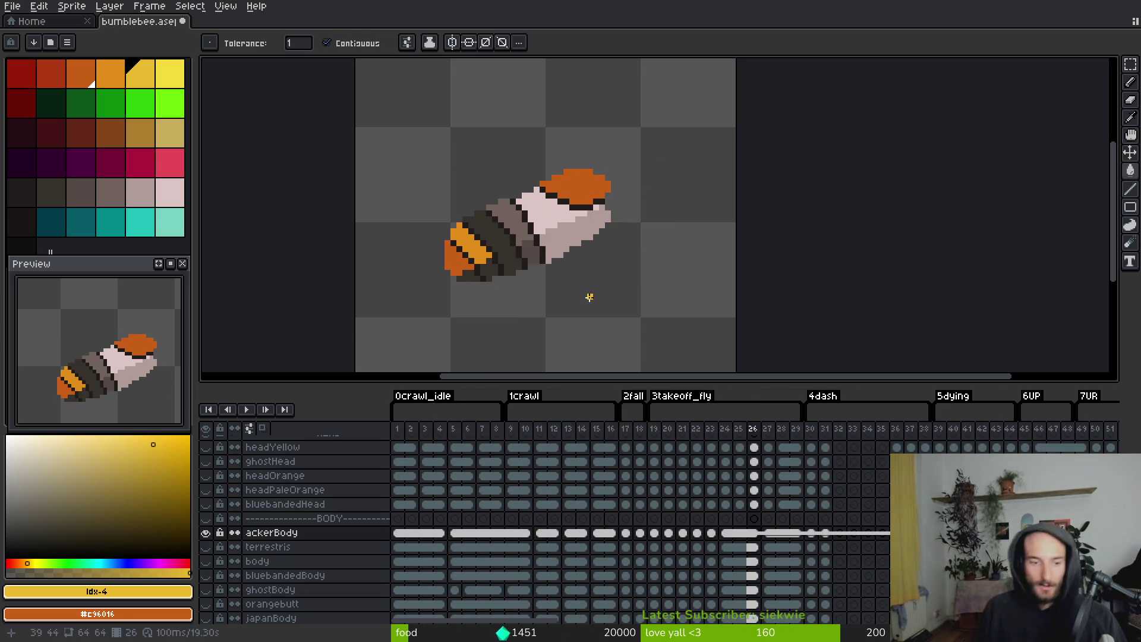
pyautogui.scroll(3, 253, 491)
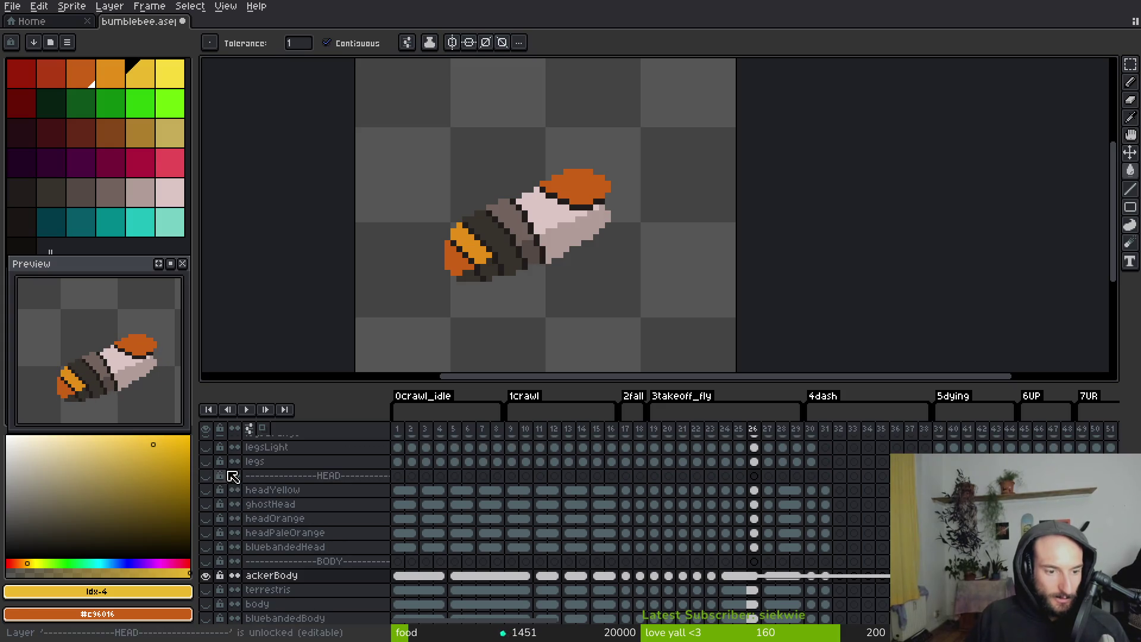
# Show the legsLight and wingsRight layers and hide the ghostHead layer
pyautogui.click(206, 448)
pyautogui.scroll(2, 223, 504)
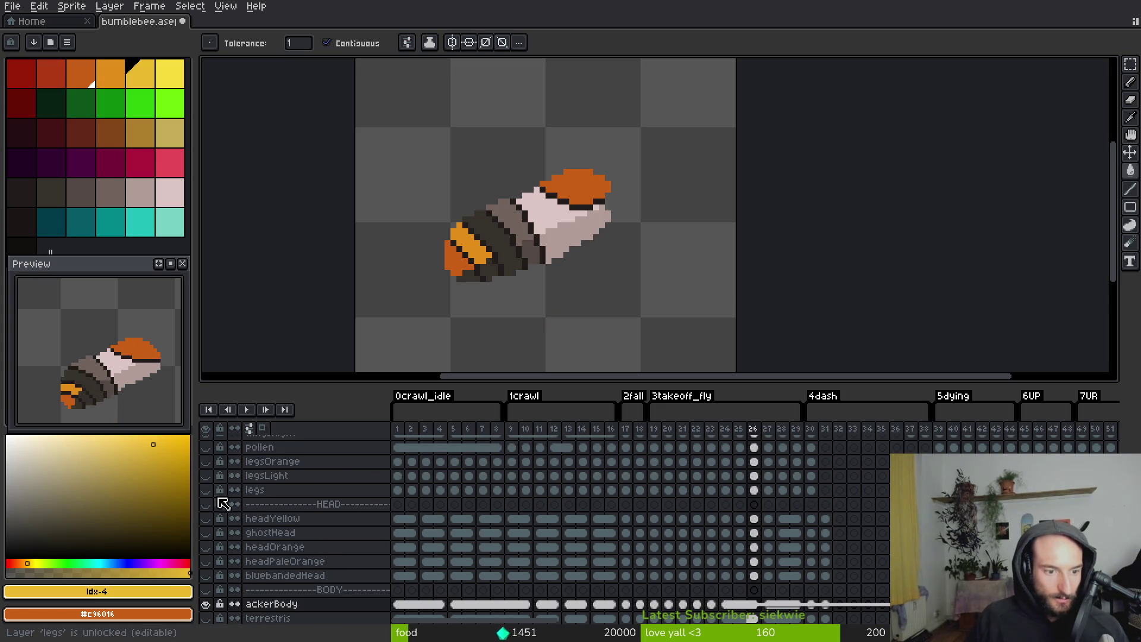
pyautogui.scroll(2, 221, 502)
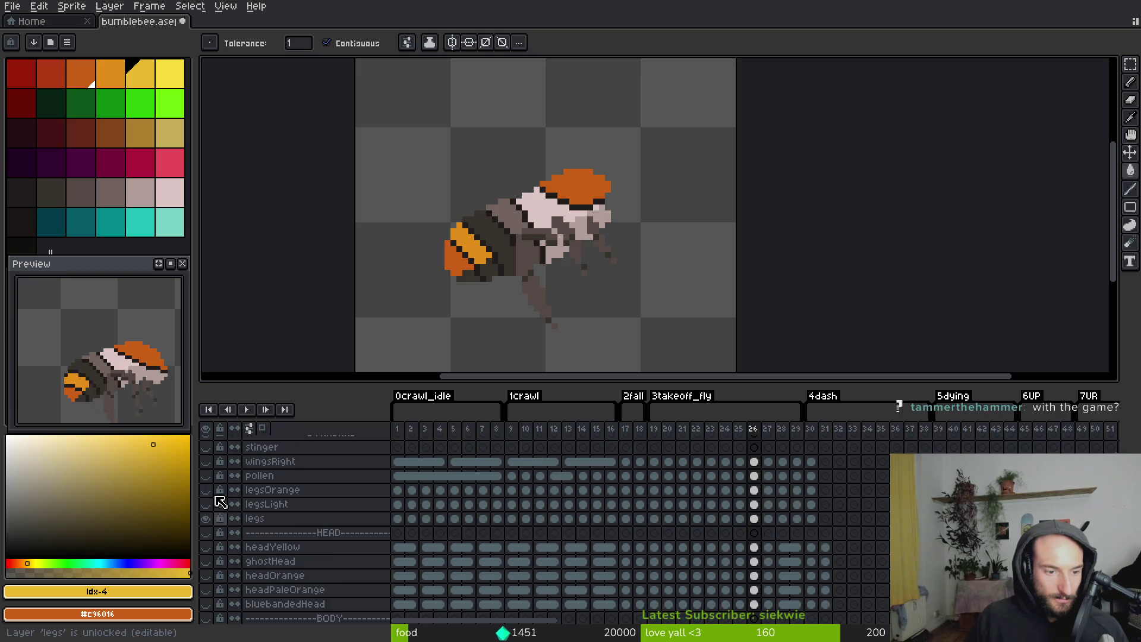
pyautogui.click(208, 458)
pyautogui.scroll(4, 217, 502)
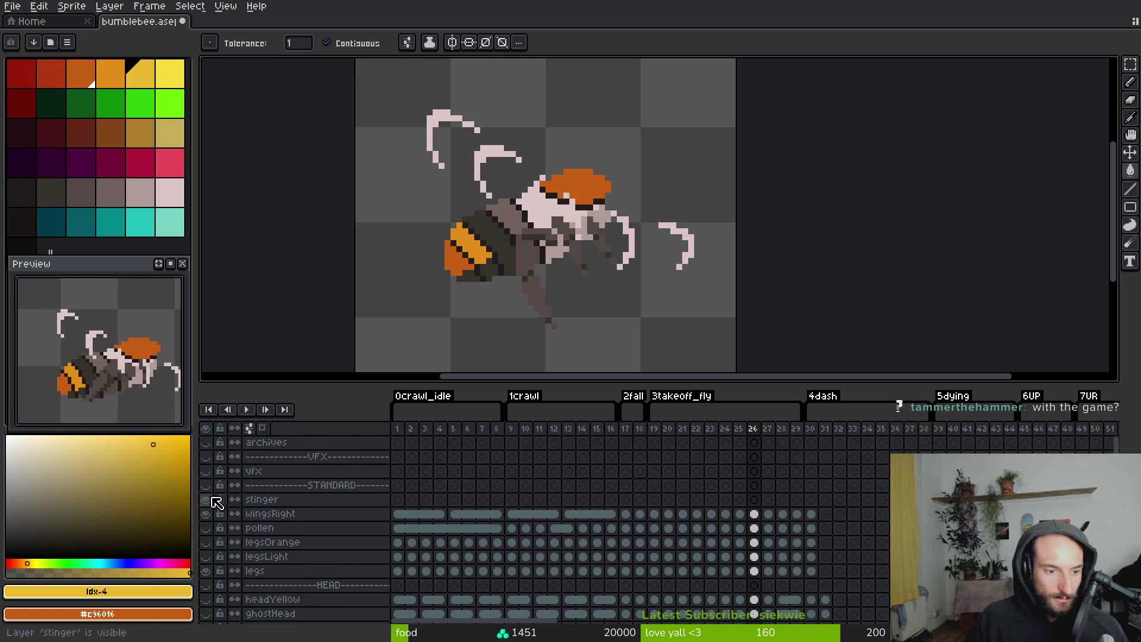
pyautogui.scroll(-5, 224, 480)
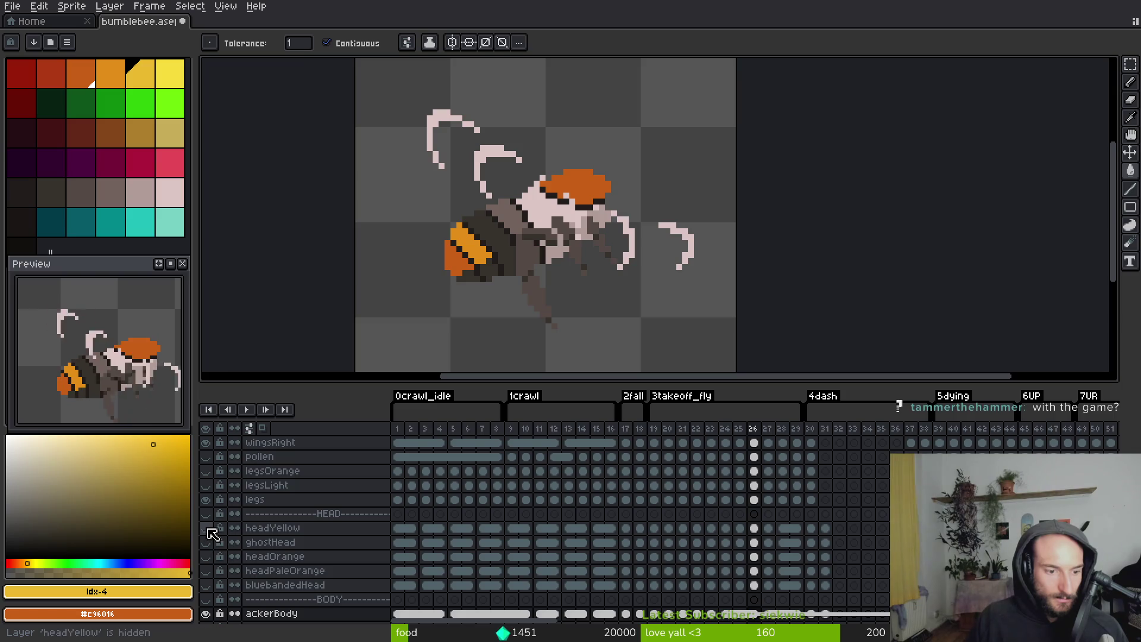
pyautogui.click(208, 542)
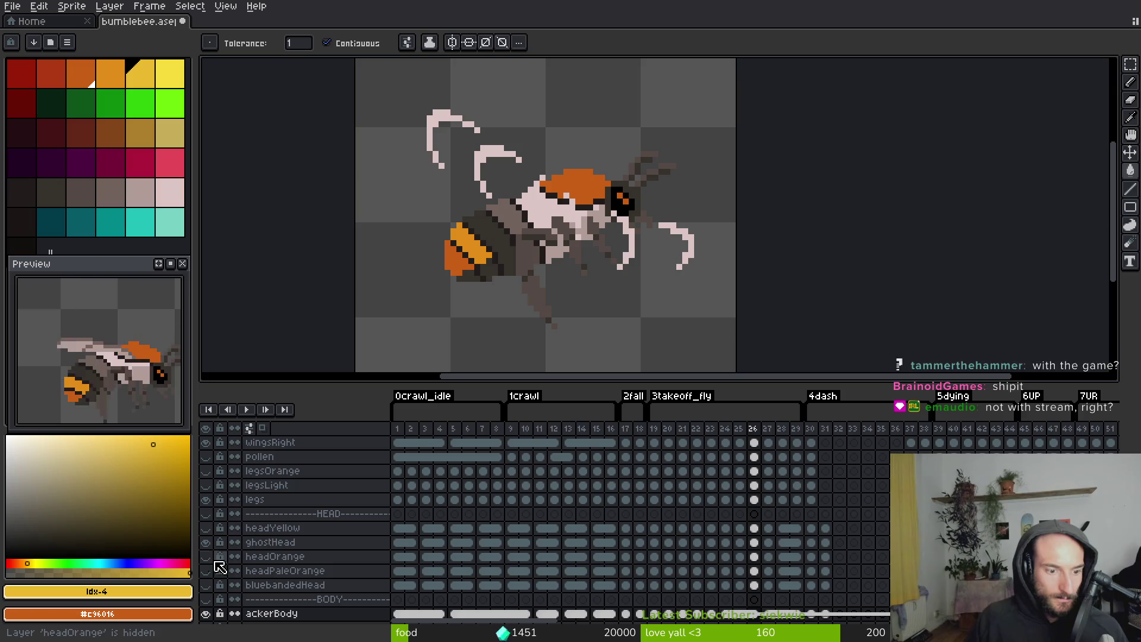
# Enlarge the timeline to review the remaining layers, then shrink it back for the canvas
pyautogui.scroll(-2, 238, 584)
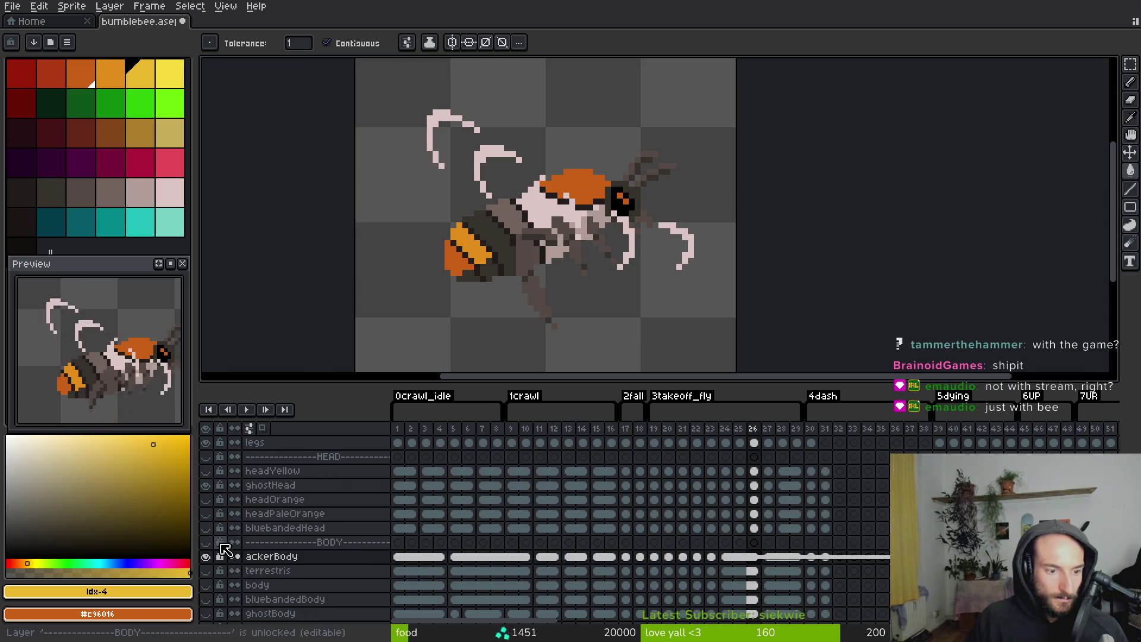
pyautogui.scroll(-5, 225, 556)
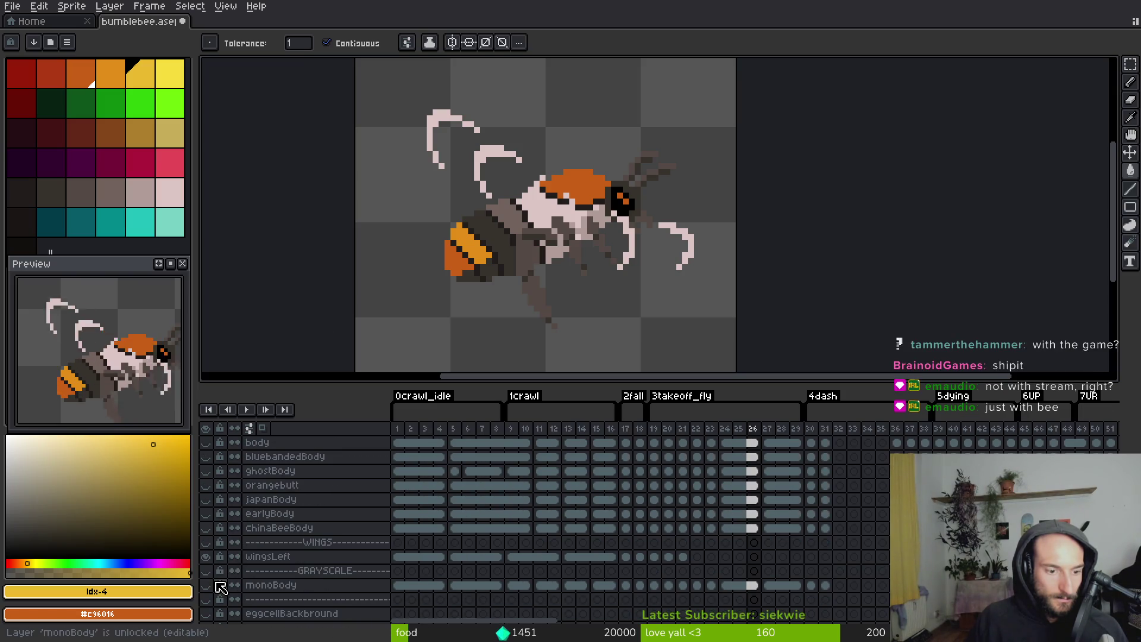
pyautogui.scroll(-2, 219, 594)
pyautogui.scroll(-4, 208, 580)
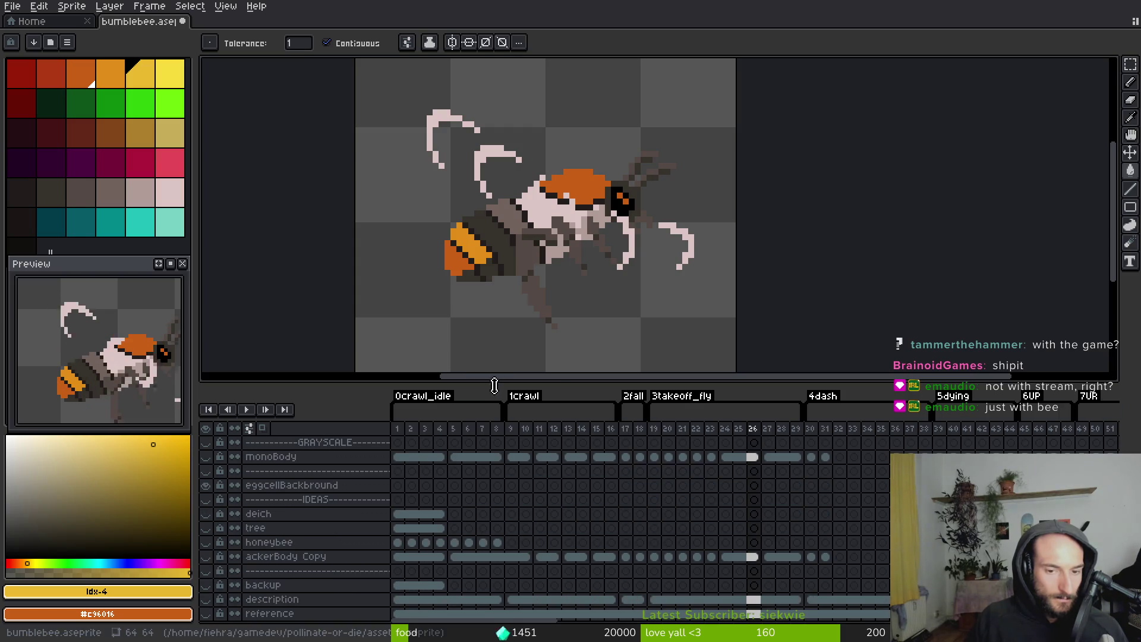
pyautogui.moveTo(494, 385); pyautogui.dragTo(515, 127)
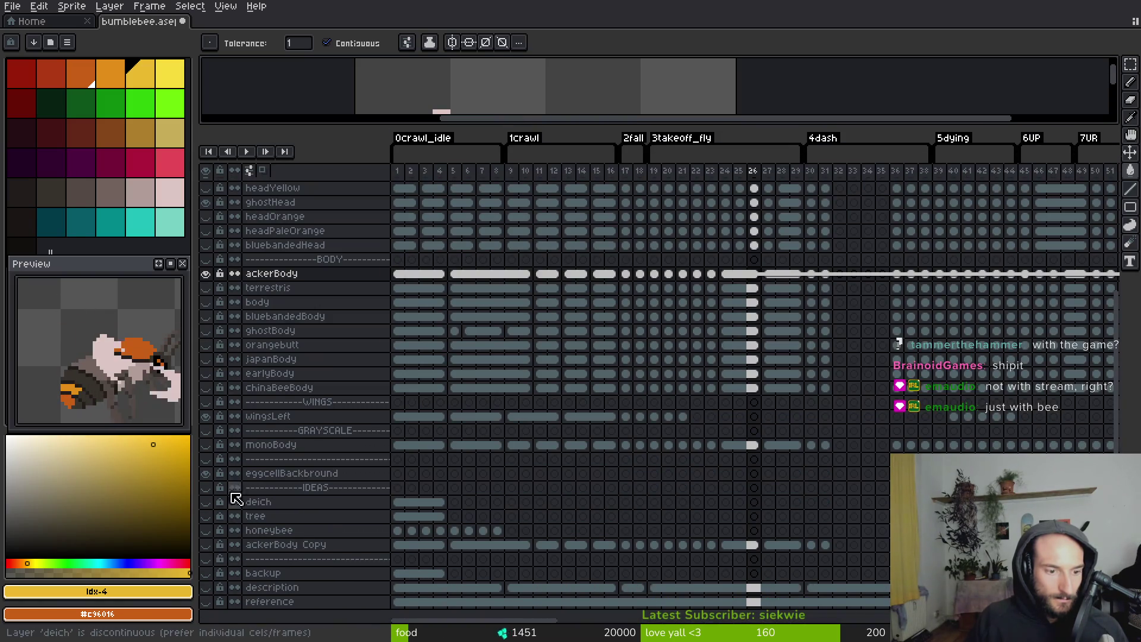
pyautogui.scroll(7, 235, 325)
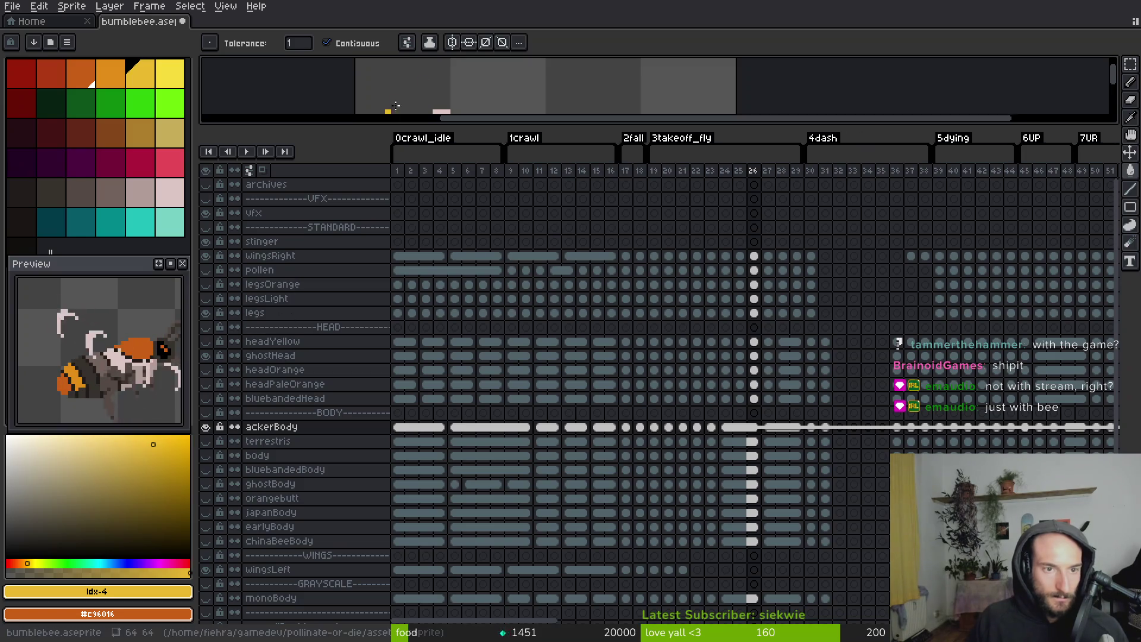
pyautogui.moveTo(491, 123); pyautogui.dragTo(491, 470)
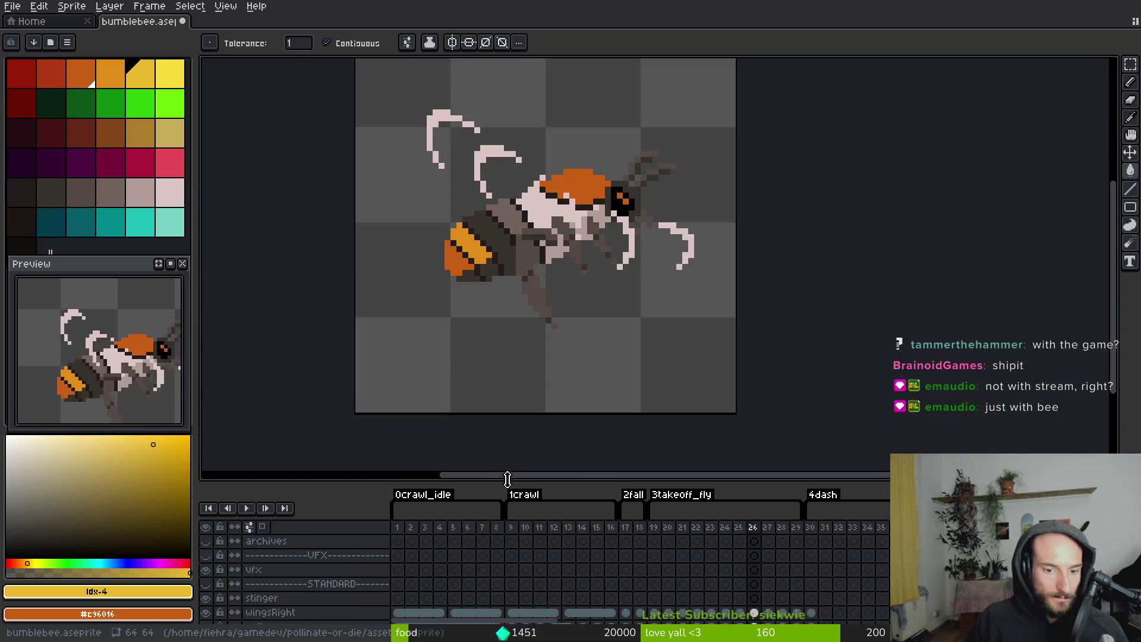
# Preview the bee animation and start a sprite sheet export of it
pyautogui.scroll(-4, 594, 267)
pyautogui.press('Return')
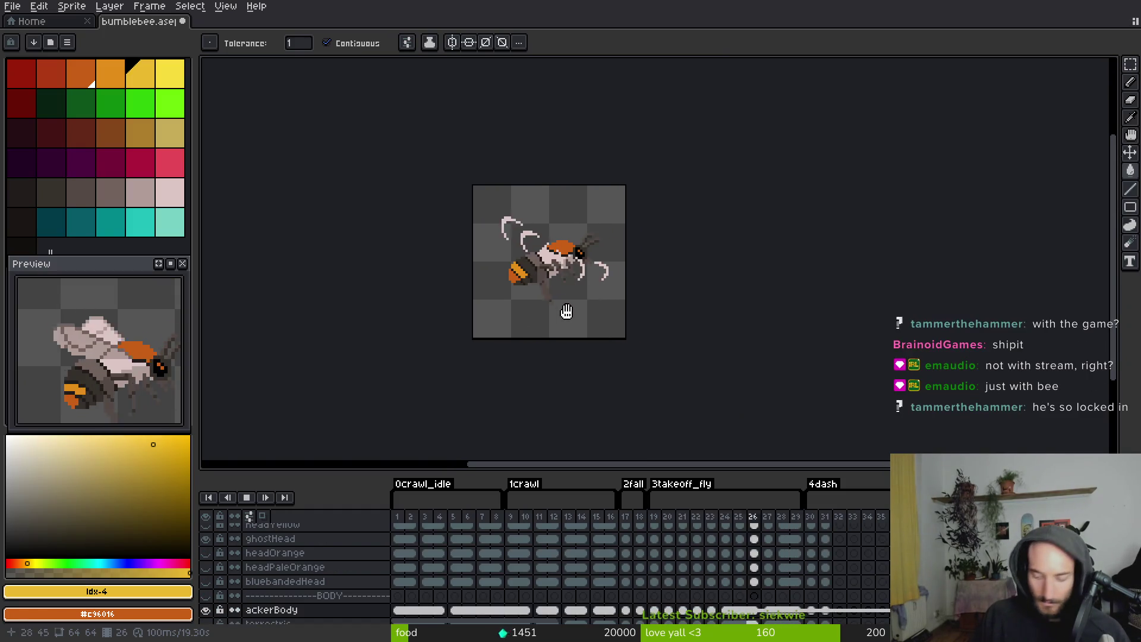
pyautogui.hotkey('ctrl', 'e')
pyautogui.click(534, 232)
pyautogui.hotkey('ctrl', 'shift', 'e')
# Save the sheet over bombusAcker.png in assets/art/player, confirming the overwrite
pyautogui.click(287, 31)
pyautogui.click(291, 44)
pyautogui.click(174, 111)
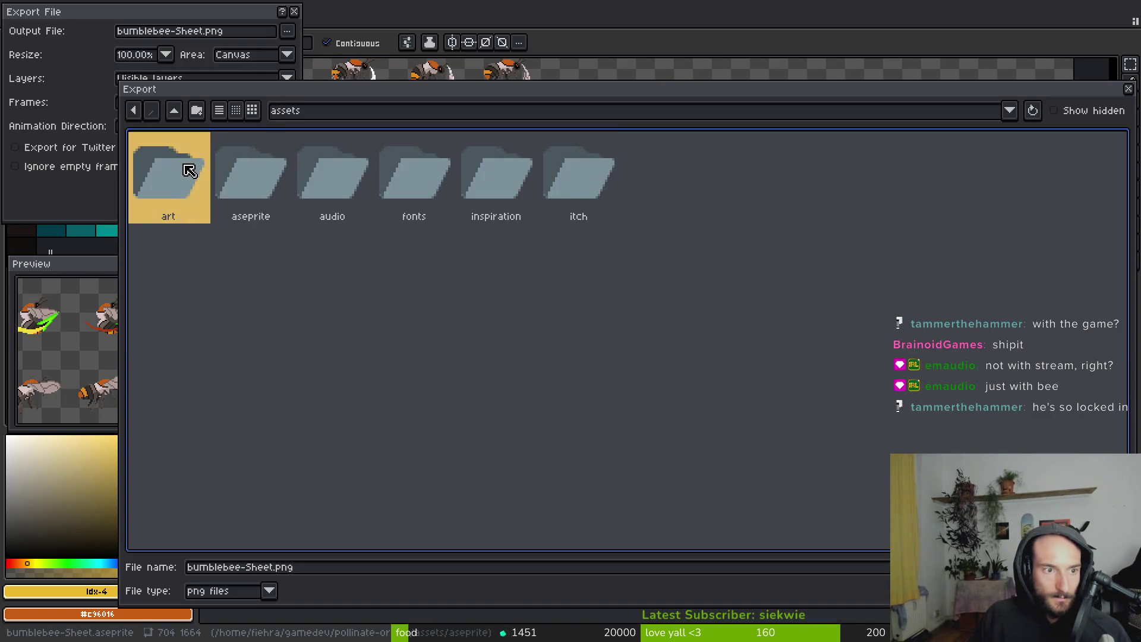
pyautogui.doubleClick(186, 172)
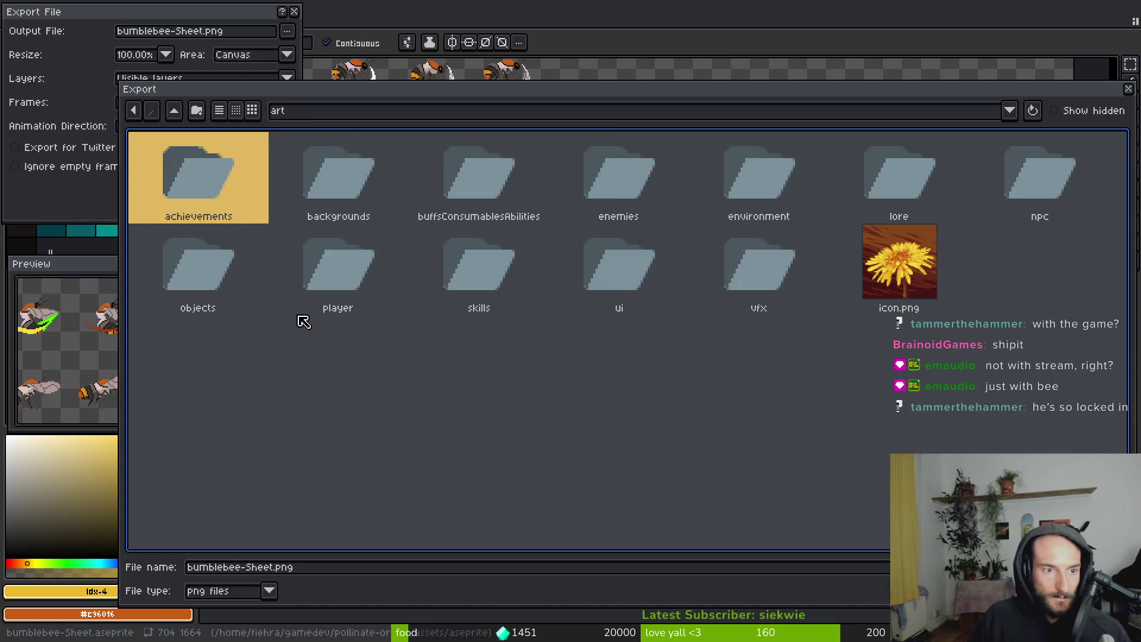
pyautogui.doubleClick(348, 280)
pyautogui.click(310, 181)
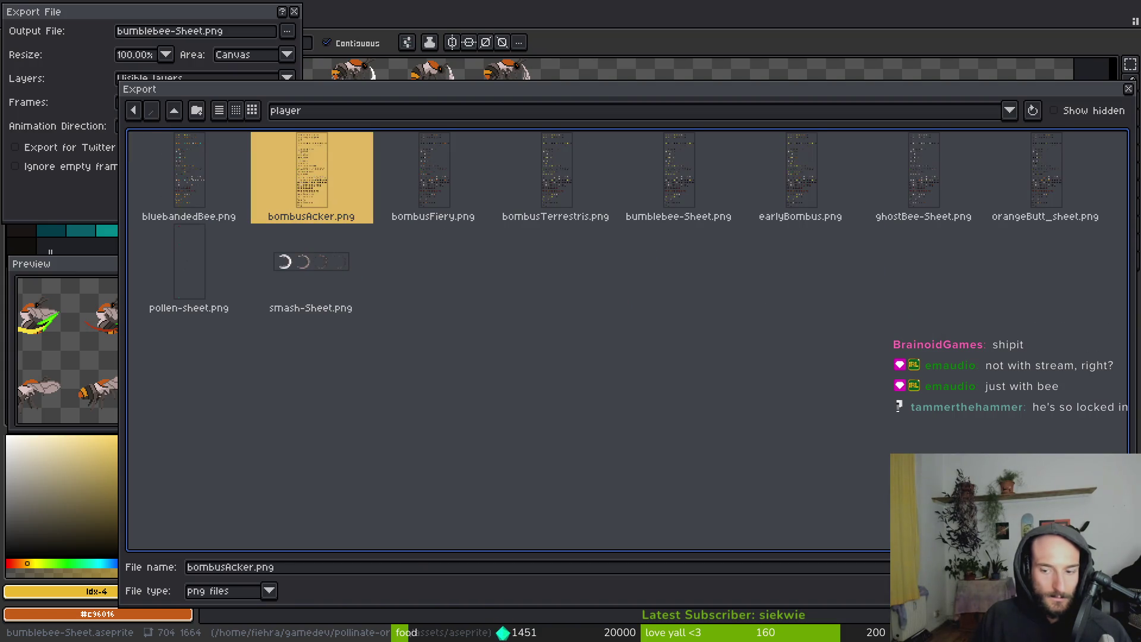
pyautogui.press('Return')
pyautogui.click(523, 355)
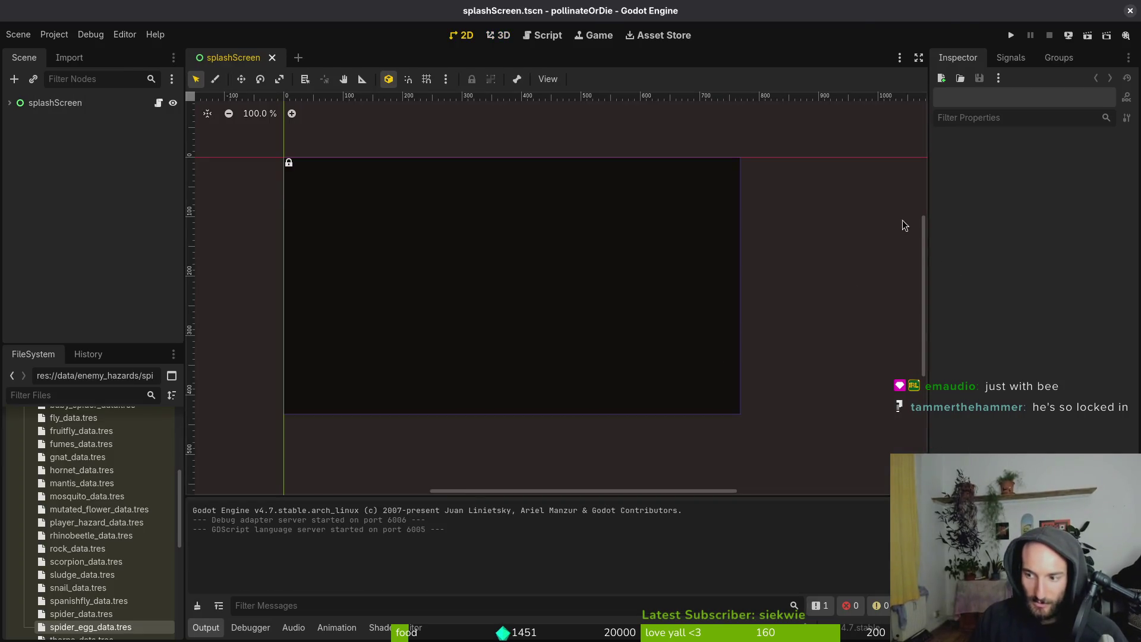
# Run the game, continue the save into the hive, and check the pause and species menus
pyautogui.click(1011, 35)
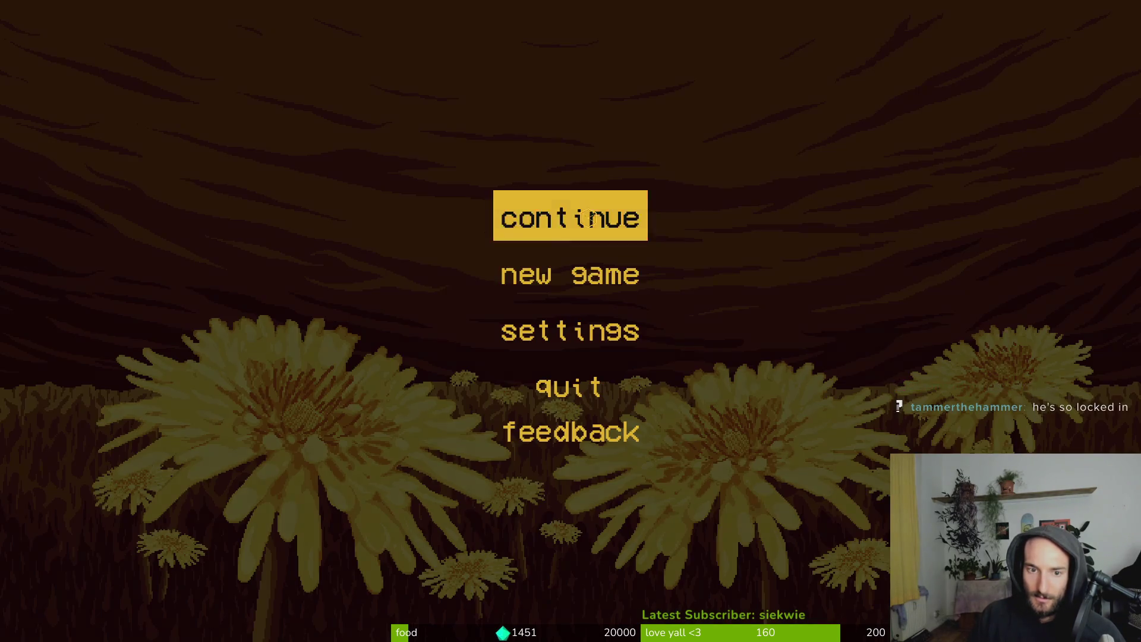
pyautogui.click(589, 218)
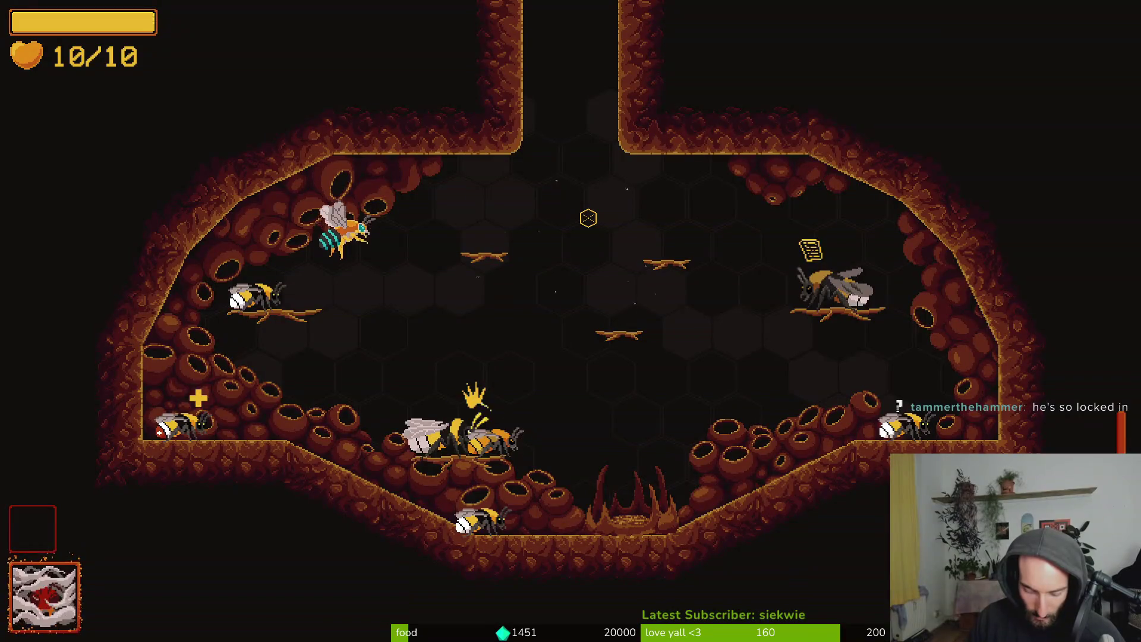
pyautogui.press('Escape')
pyautogui.press('Escape')
pyautogui.press('Tab')
pyautogui.press('q')
pyautogui.press('Tab')
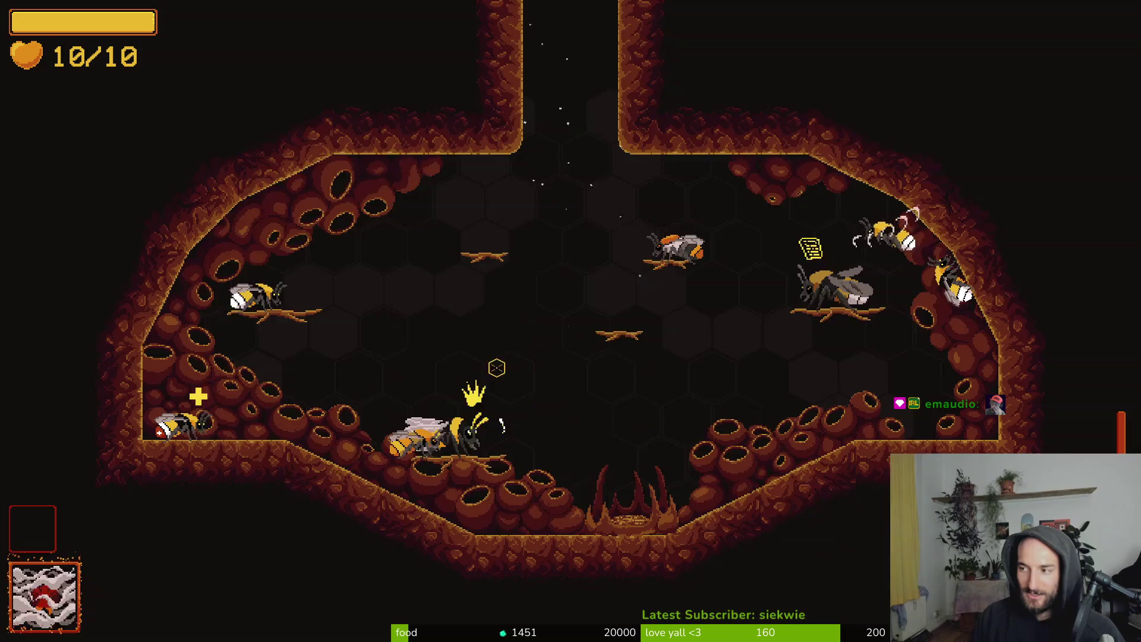
# Play 20260517_155955.mp4 from Downloads/bee/goodshots in the file manager
pyautogui.press('super+e')
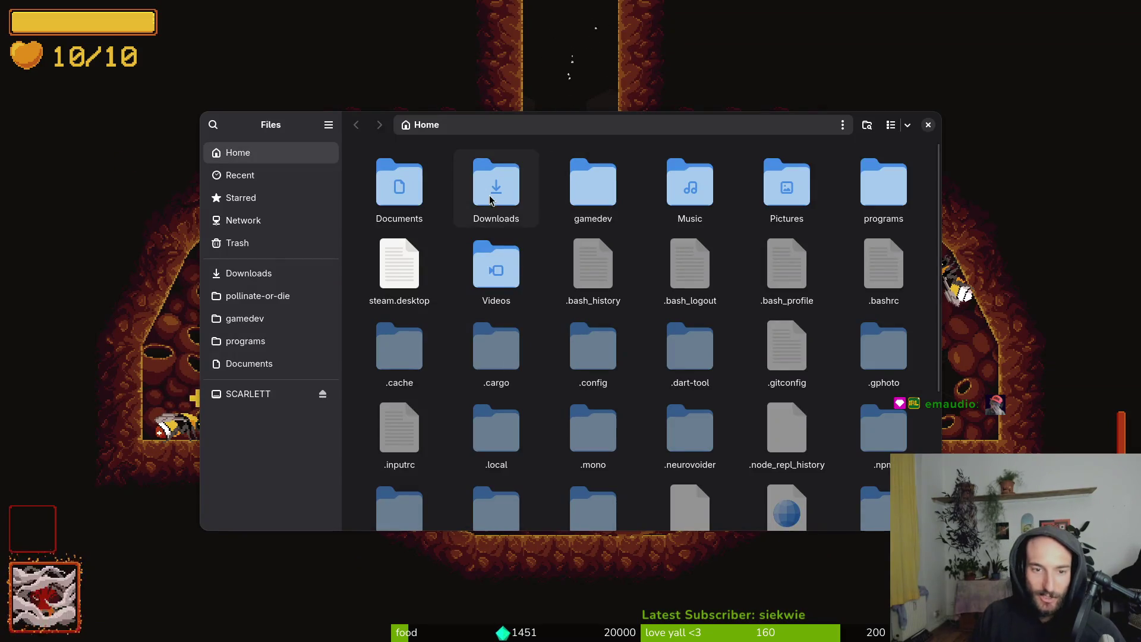
pyautogui.doubleClick(493, 201)
pyautogui.doubleClick(690, 184)
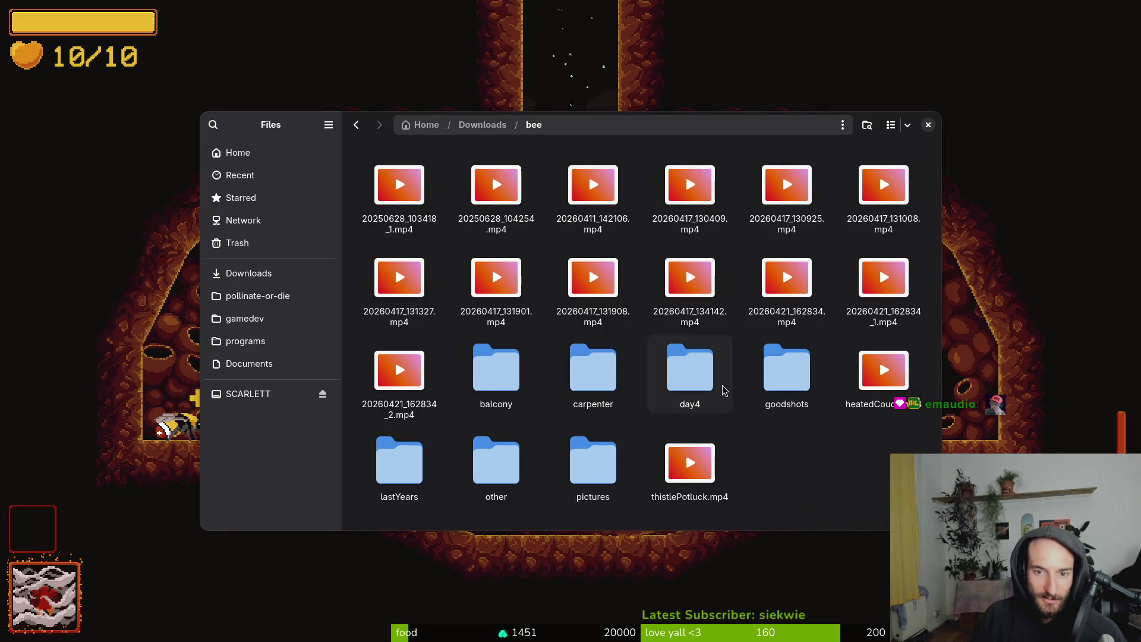
pyautogui.doubleClick(781, 376)
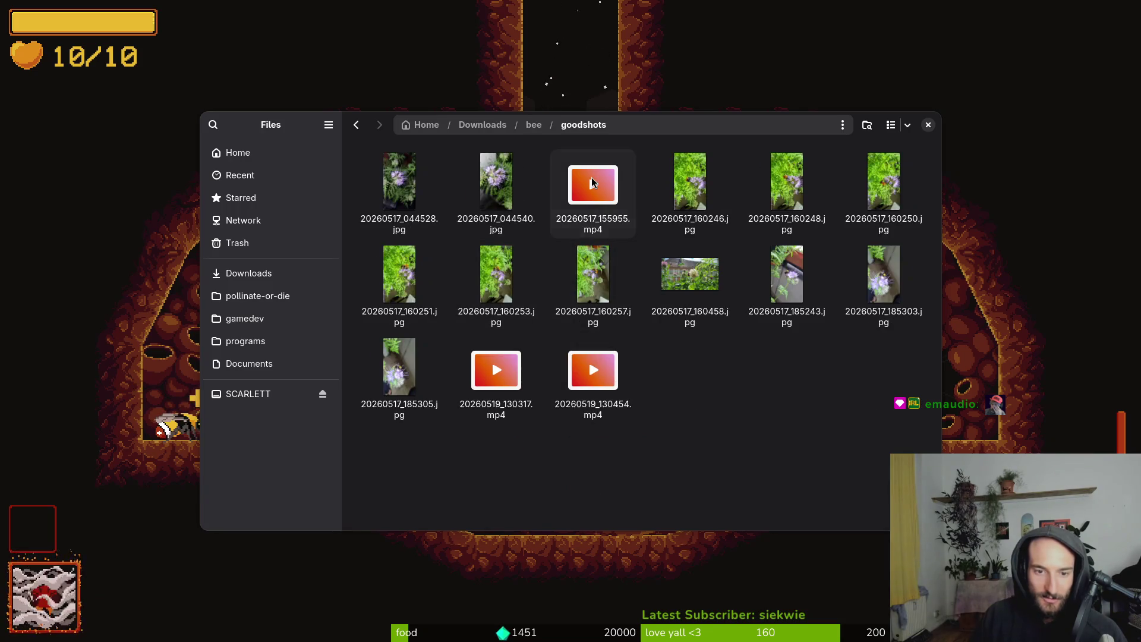
pyautogui.doubleClick(592, 183)
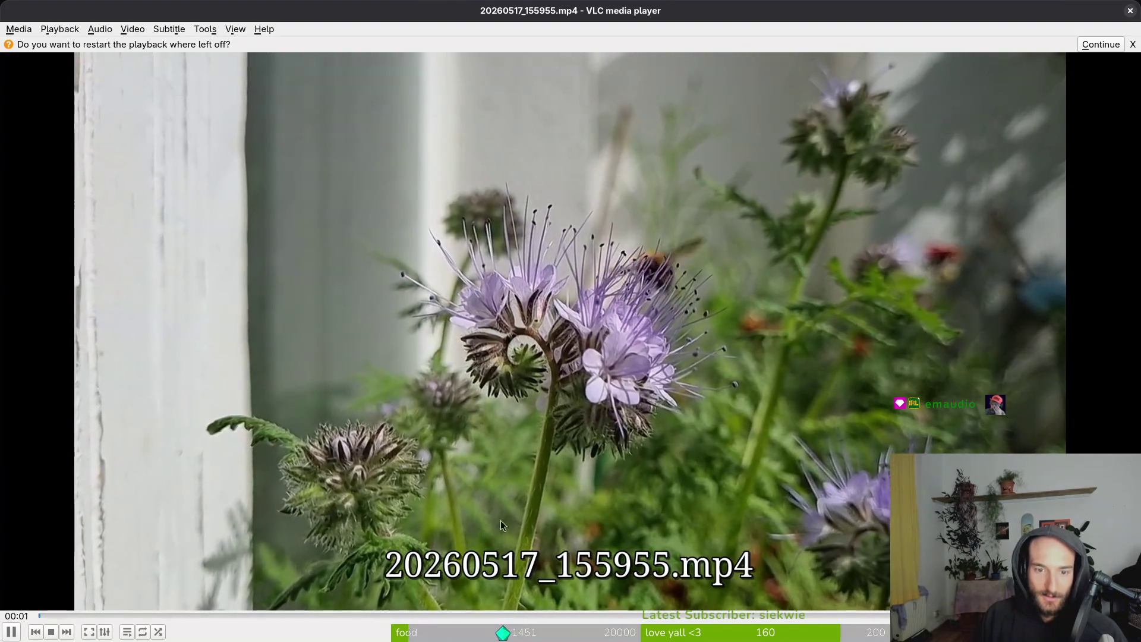
# Seek ahead and pause the video on the bumblebee, stepping one frame forward
pyautogui.moveTo(89, 615)
pyautogui.mouseDown()
pyautogui.moveTo(185, 616)
pyautogui.moveTo(168, 622)
pyautogui.mouseUp()
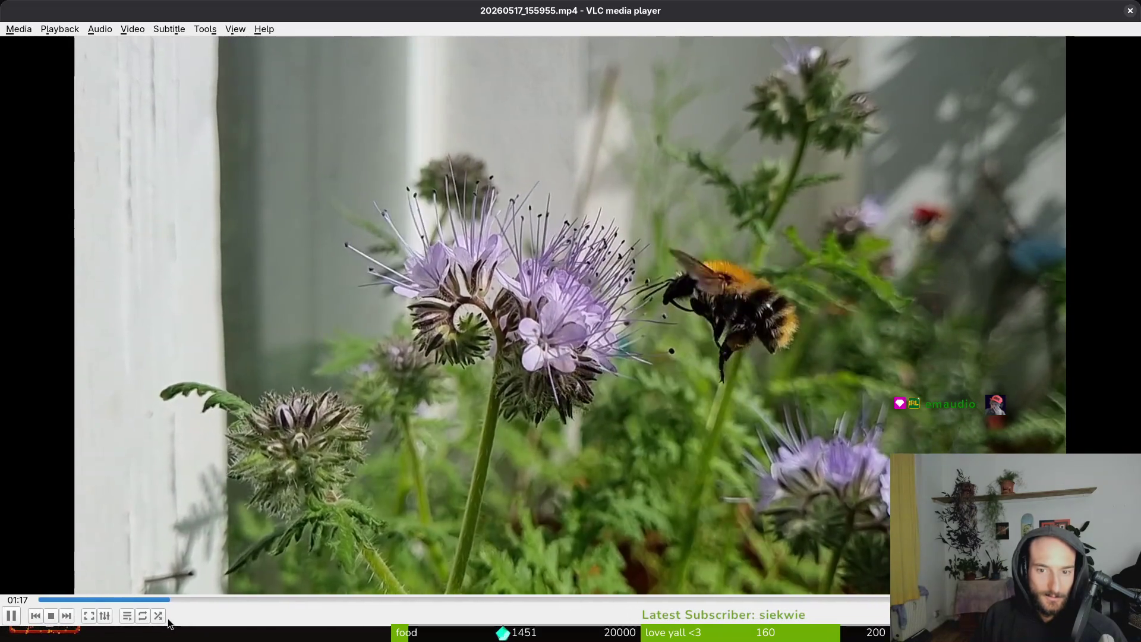
pyautogui.press('space')
pyautogui.click(174, 599)
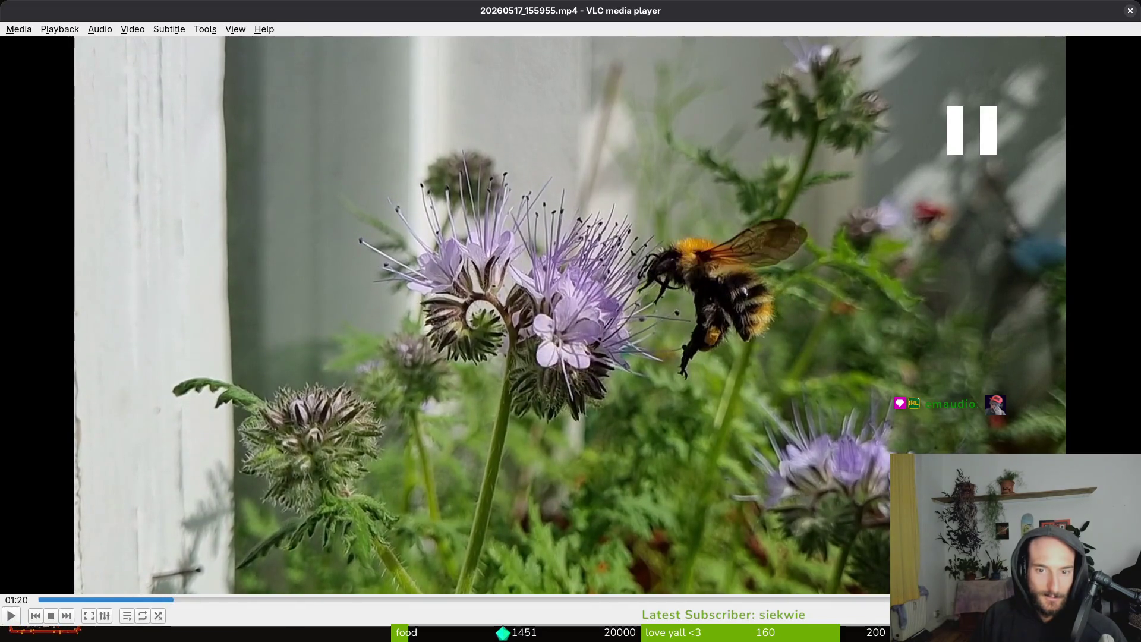
pyautogui.press('super')
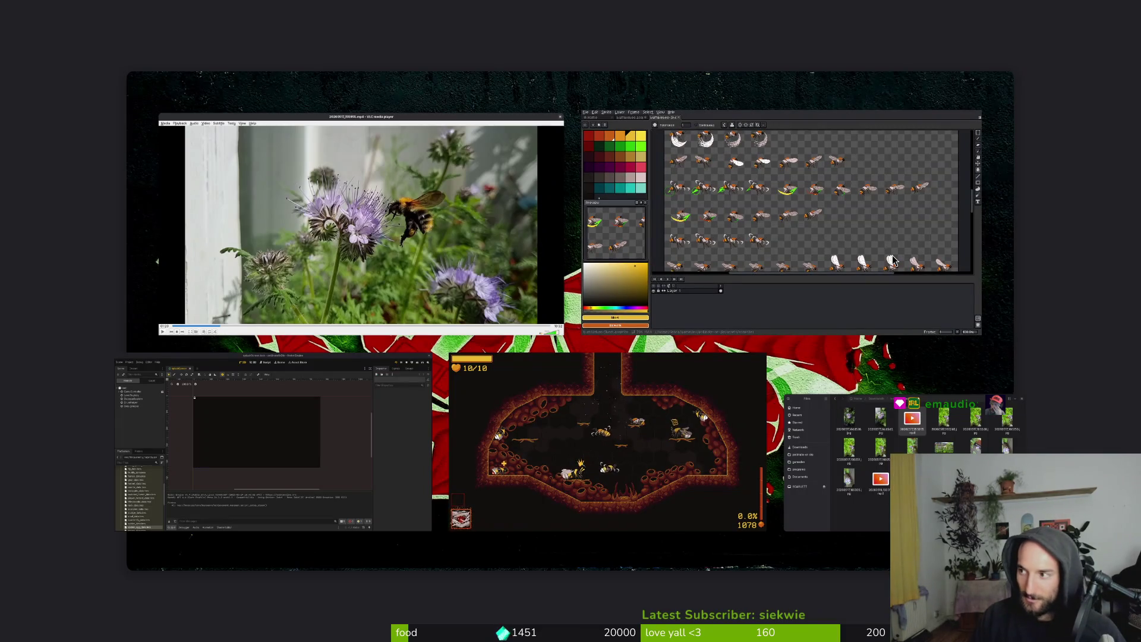
pyautogui.press('super')
# Capture a screenshot framed around the hovering bee, then glance at the sprite sheet and return
pyautogui.moveTo(560, 228); pyautogui.dragTo(862, 405)
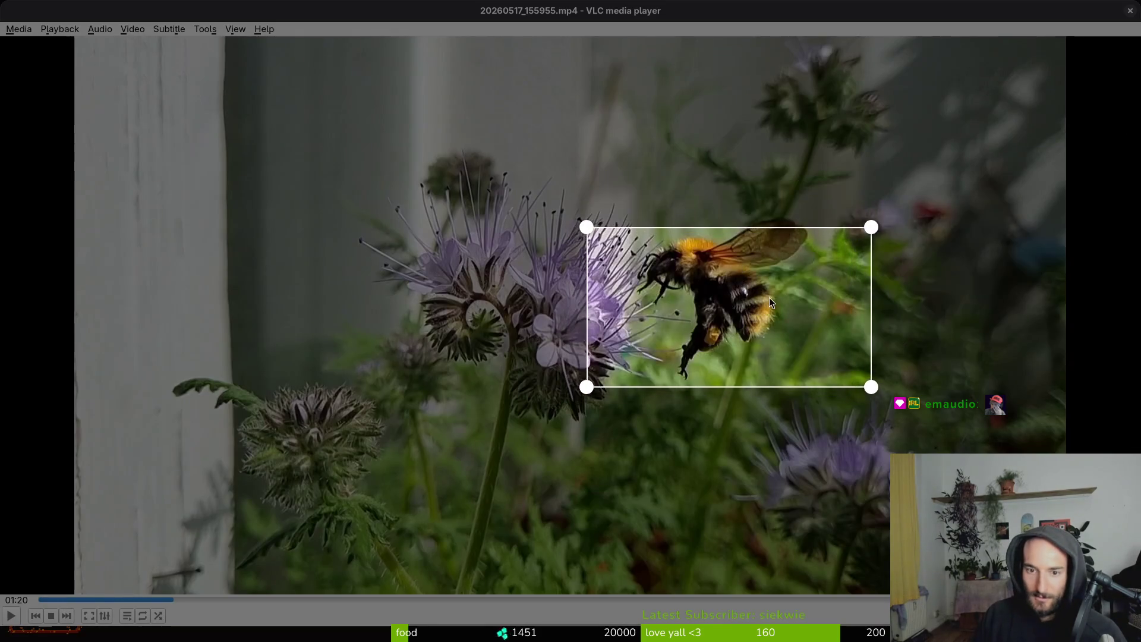
pyautogui.moveTo(771, 298); pyautogui.dragTo(765, 288)
pyautogui.moveTo(583, 217); pyautogui.dragTo(607, 203)
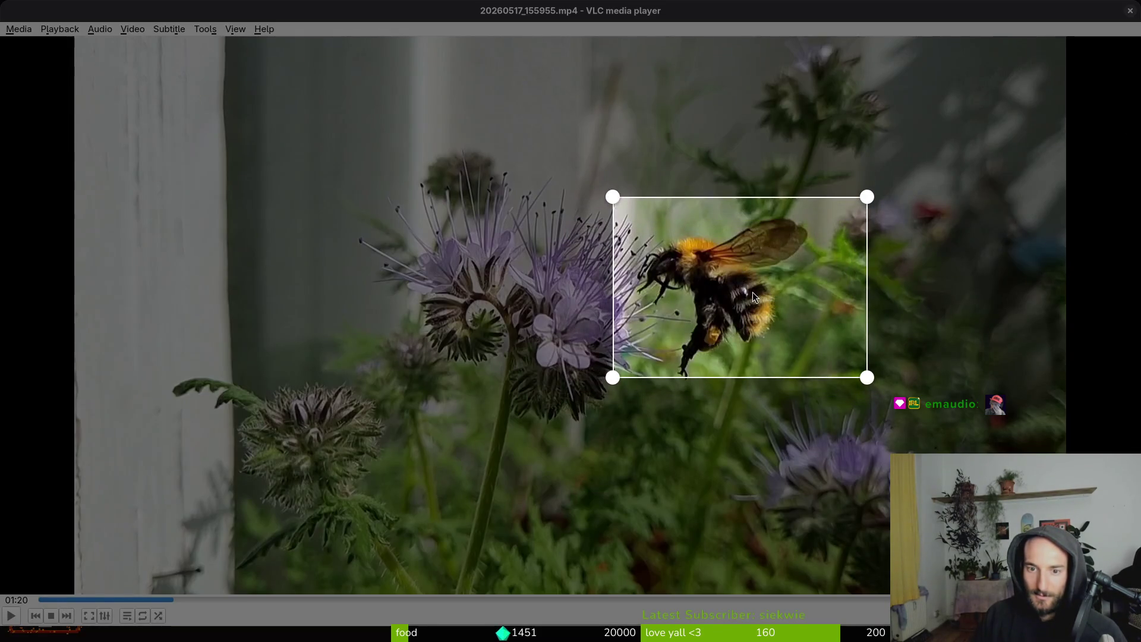
pyautogui.moveTo(753, 293); pyautogui.dragTo(745, 304)
pyautogui.press('Return')
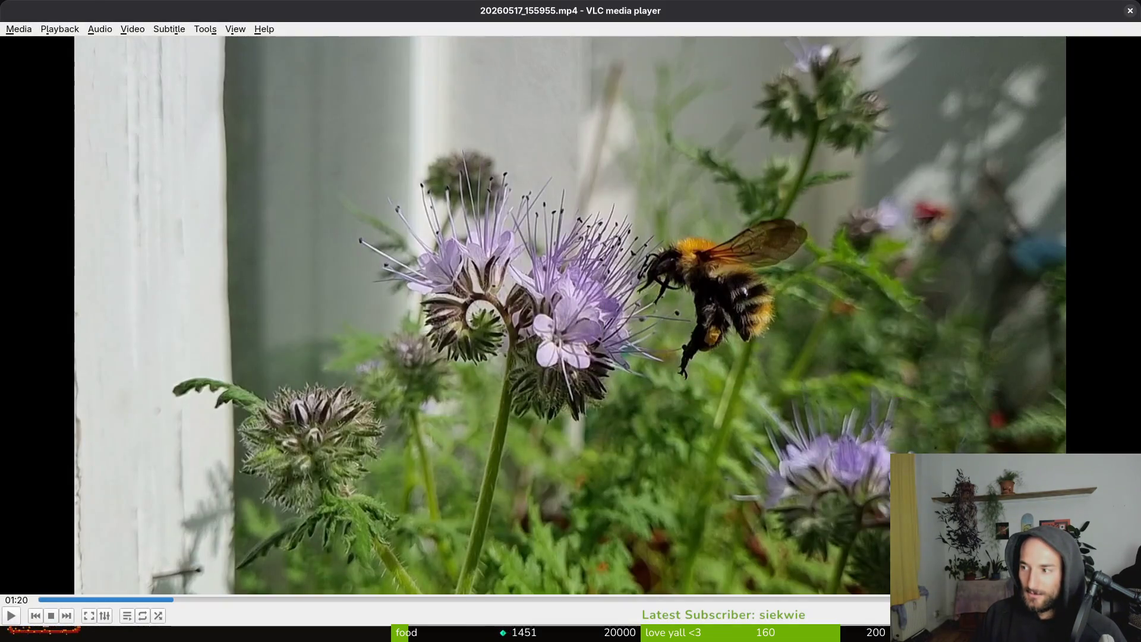
pyautogui.hotkey('alt', 'Tab')
pyautogui.hotkey('alt', 'Tab')
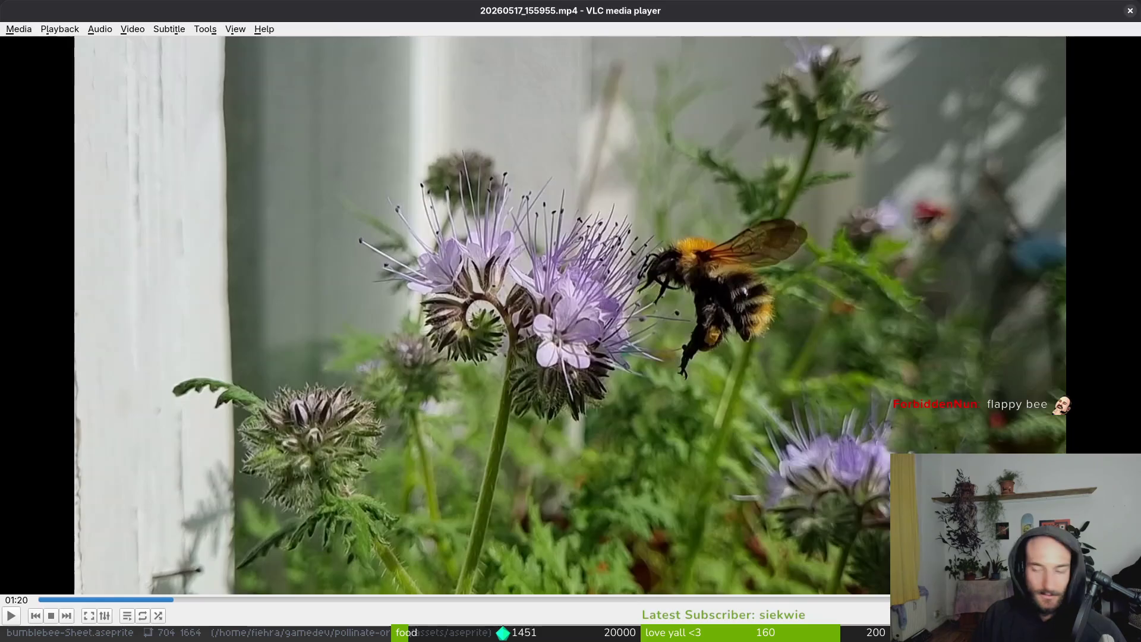
pyautogui.hotkey('alt', 'Tab')
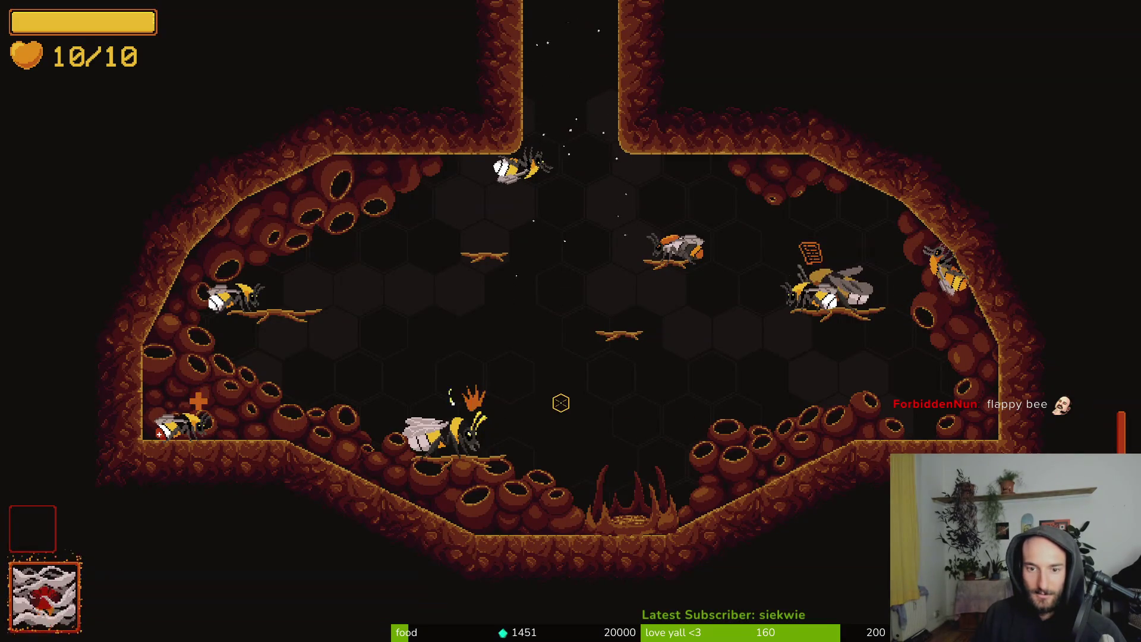
pyautogui.press('super')
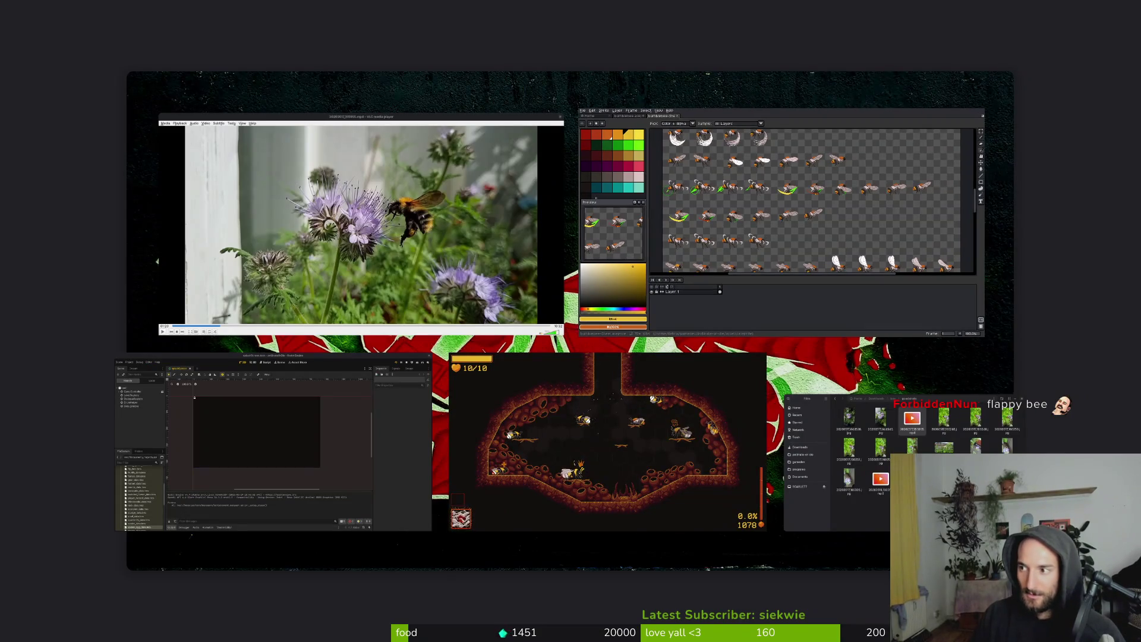
pyautogui.press('super')
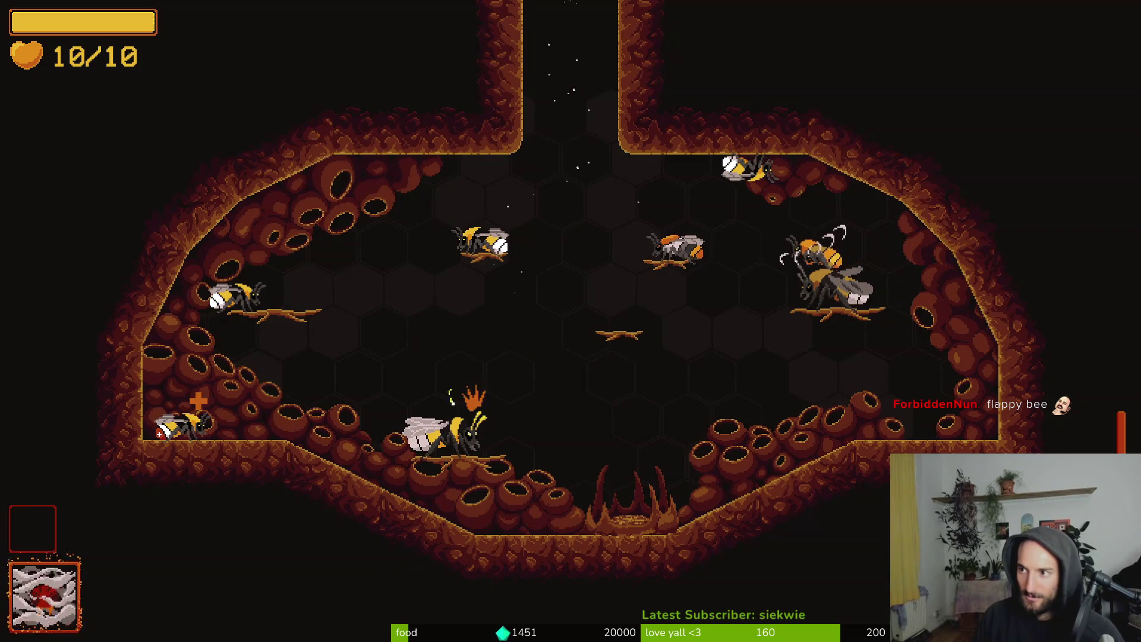
pyautogui.press('super')
pyautogui.press('super')
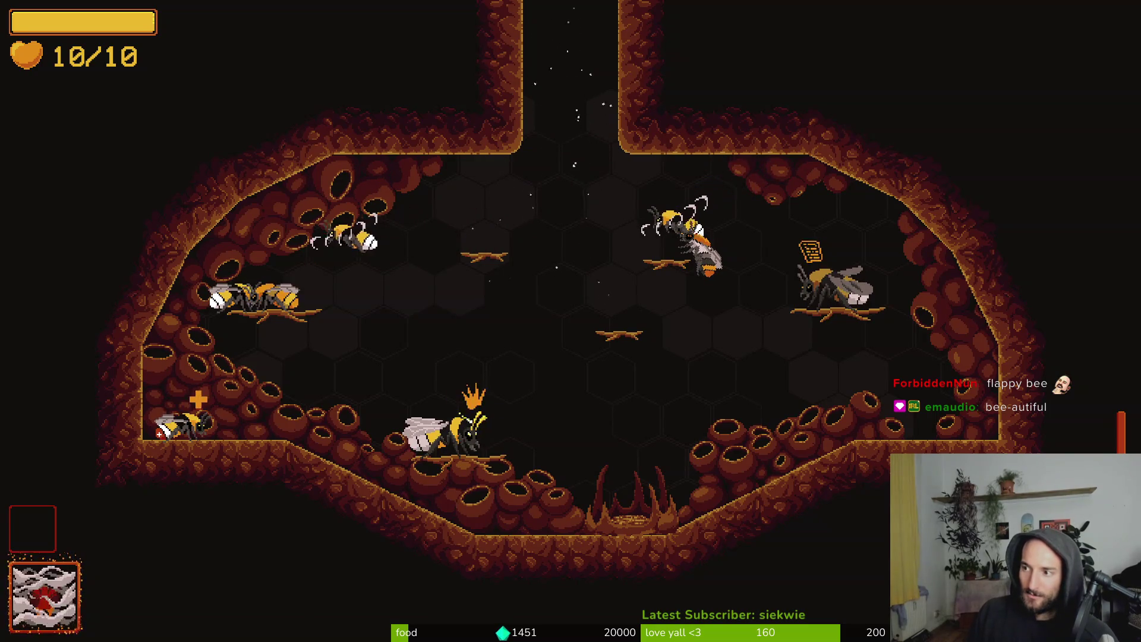
pyautogui.moveTo(517, 85)
pyautogui.mouseDown()
pyautogui.moveTo(457, 74)
pyautogui.moveTo(1079, 85)
pyautogui.moveTo(1014, 105)
pyautogui.mouseUp()
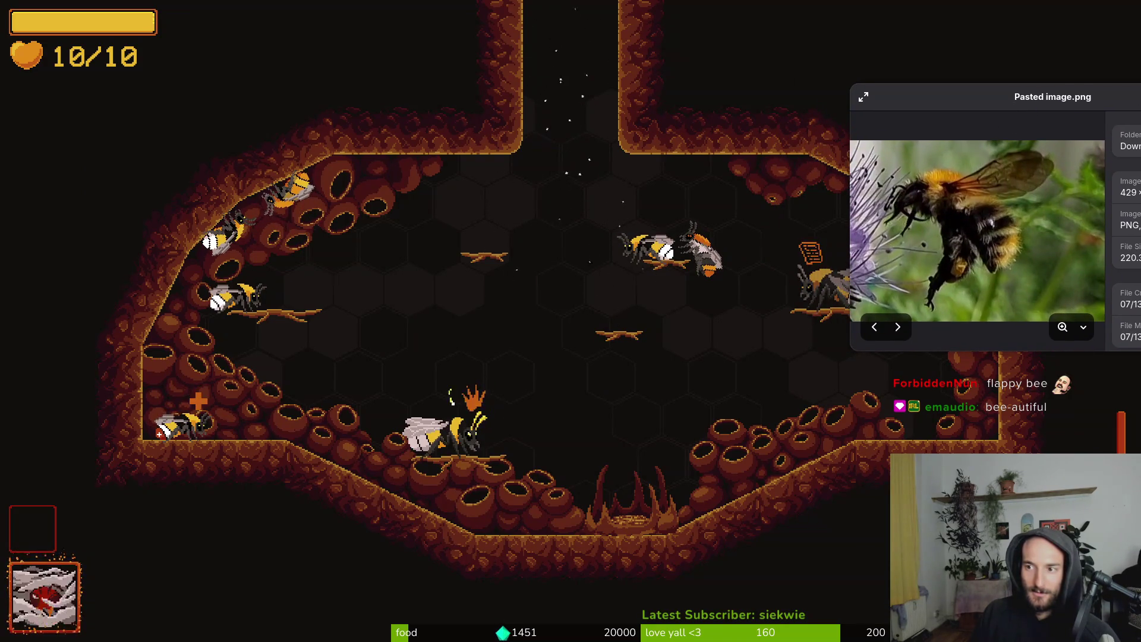
pyautogui.hotkey('ctrl', 'w')
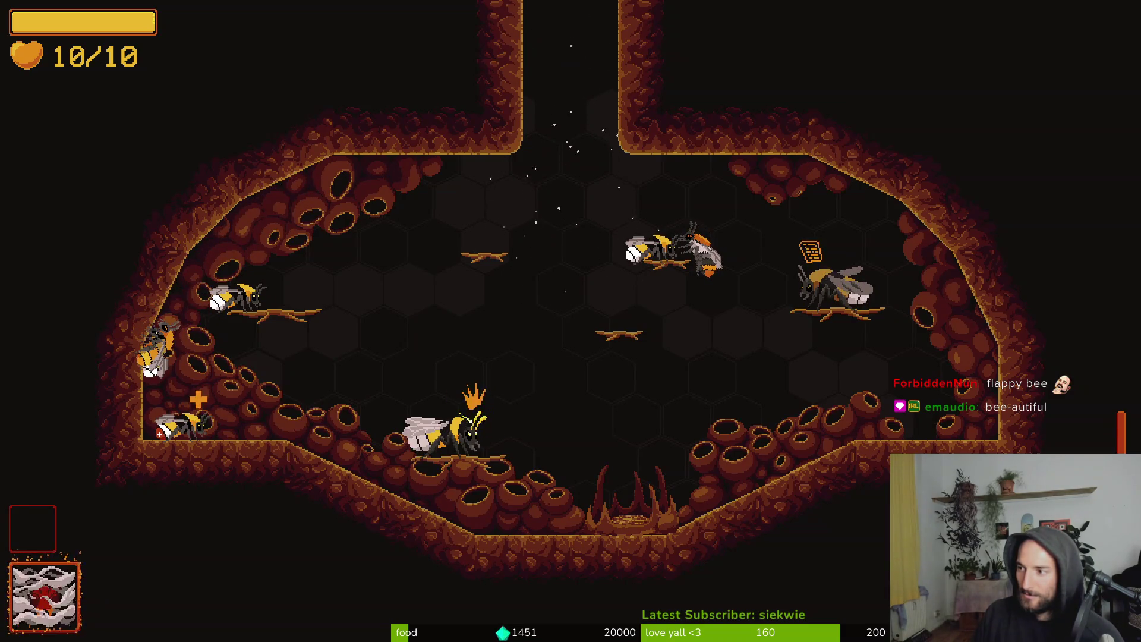
pyautogui.scroll(-1, 645, 203)
# Trace a freehand lasso outline around the bumblebee in the pasted photo
pyautogui.scroll(3, 639, 191)
pyautogui.scroll(-2, 633, 179)
pyautogui.hotkey('shift', 'w')
pyautogui.scroll(2, 627, 169)
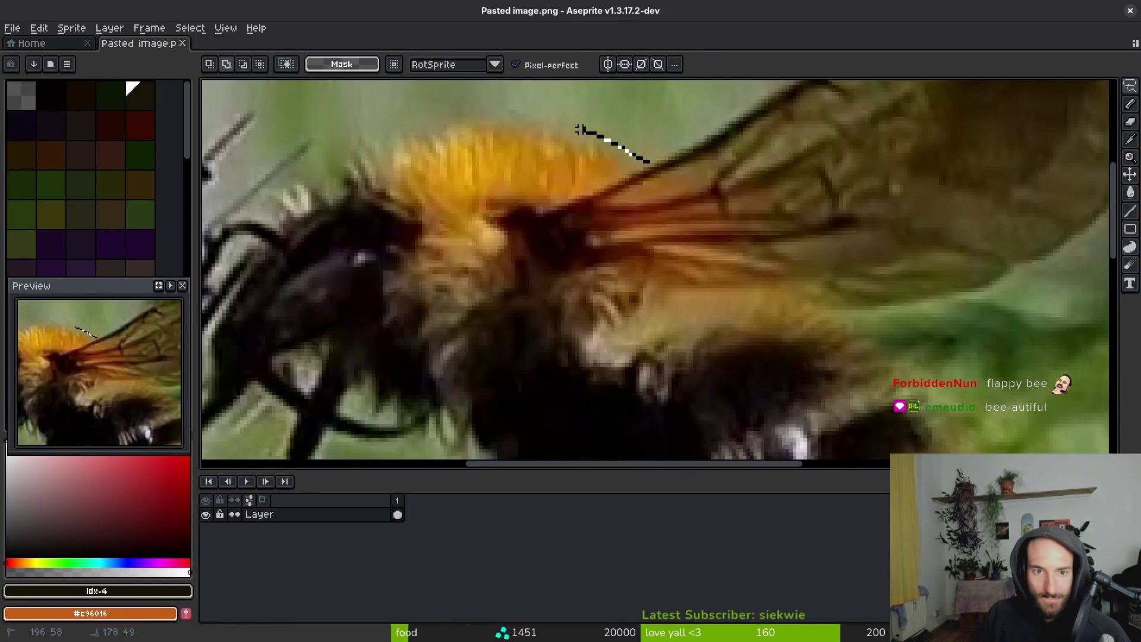
pyautogui.scroll(-1, 331, 181)
pyautogui.moveTo(397, 136)
pyautogui.mouseDown()
pyautogui.moveTo(331, 181)
pyautogui.moveTo(246, 265)
pyautogui.mouseUp()
pyautogui.scroll(-1, 246, 265)
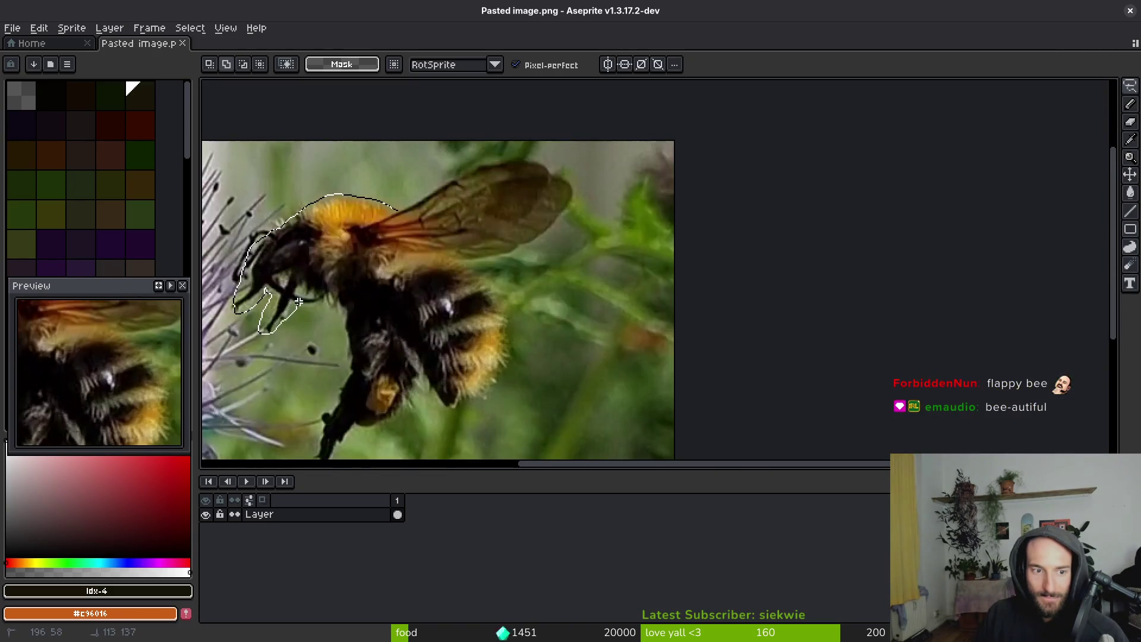
pyautogui.moveTo(338, 367); pyautogui.dragTo(330, 382)
pyautogui.scroll(-1, 330, 382)
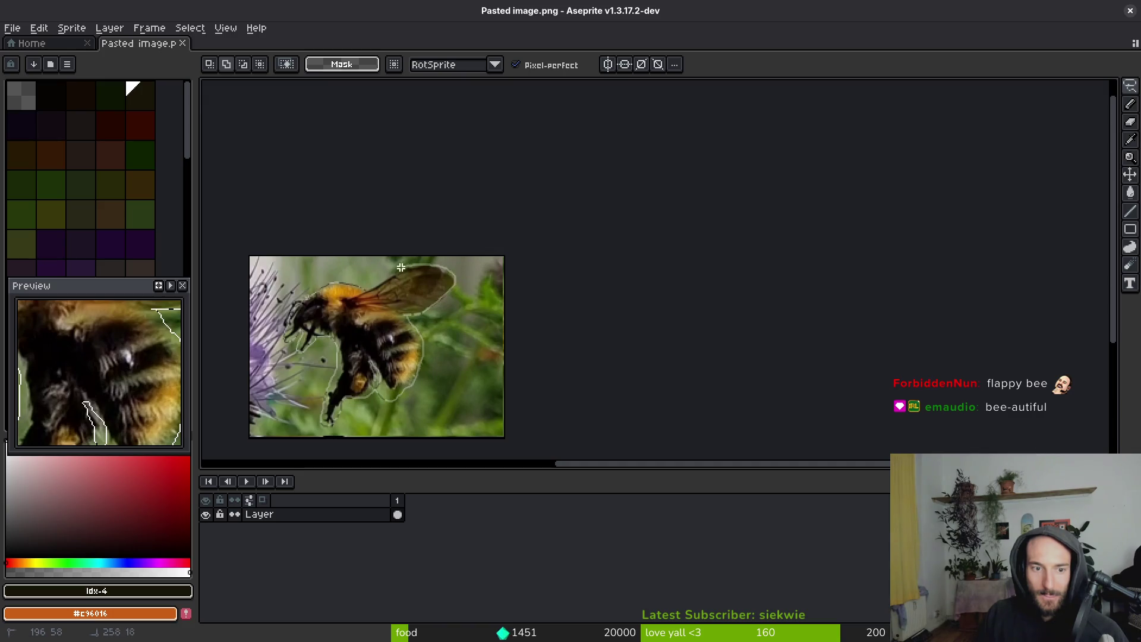
pyautogui.scroll(4, 420, 348)
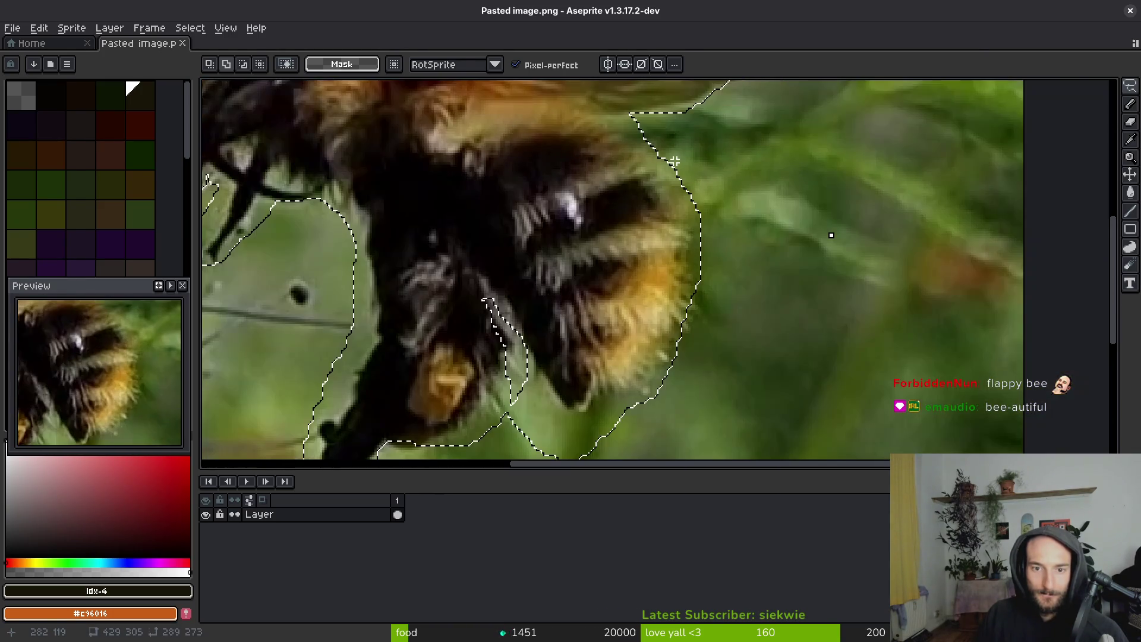
pyautogui.scroll(-4, 648, 214)
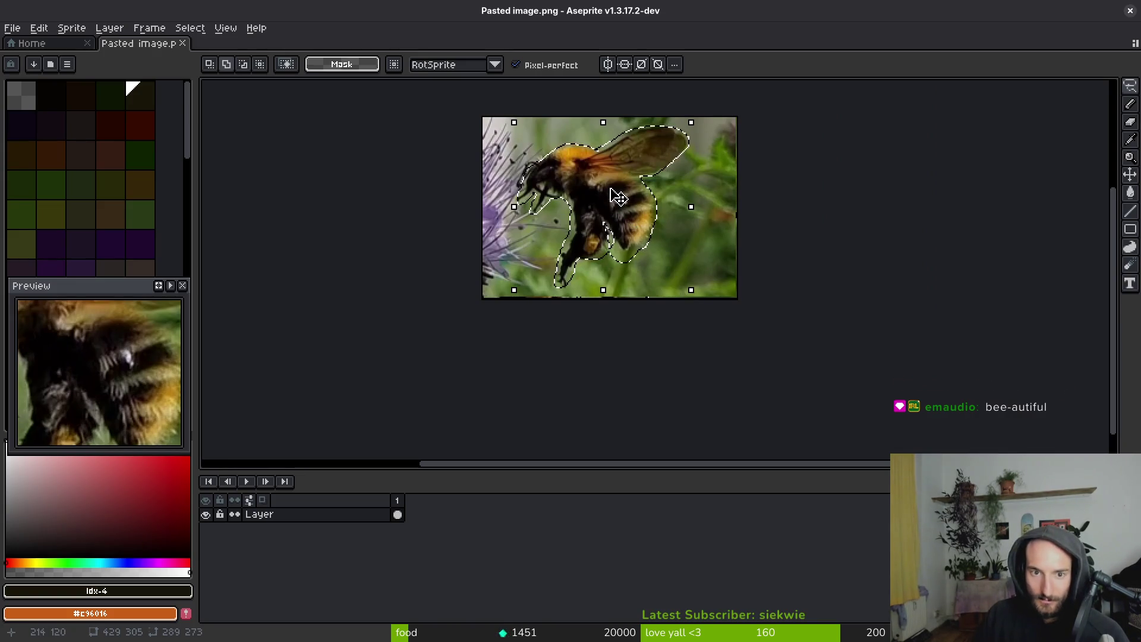
pyautogui.scroll(4, 631, 241)
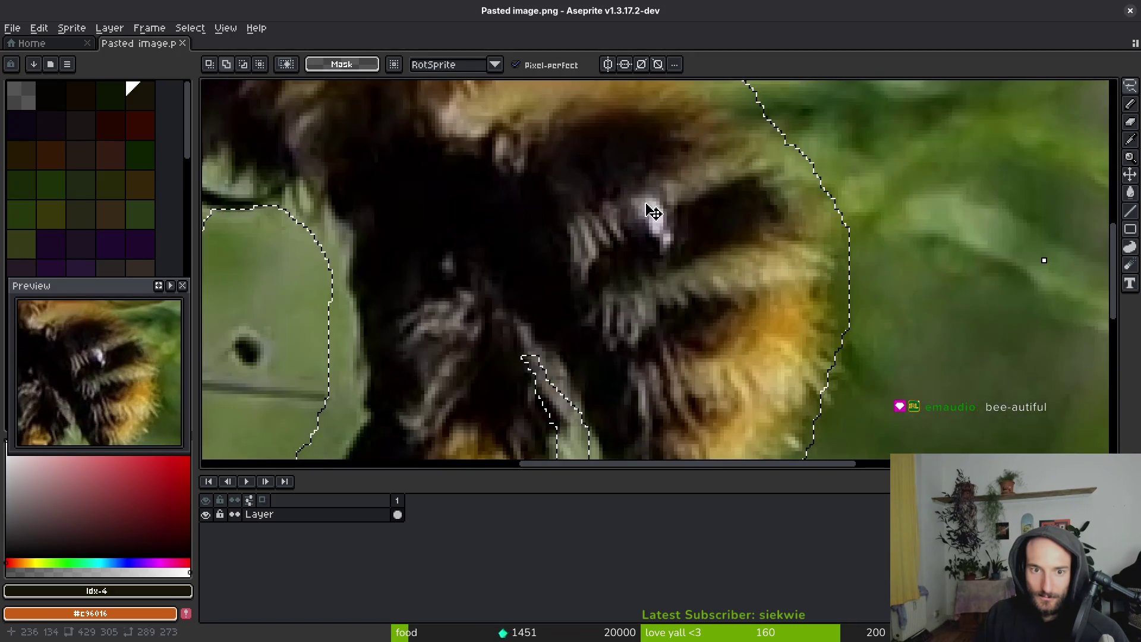
pyautogui.scroll(-4, 652, 211)
# Cut the bee out, clear the photo background, paste the bee back, save, and close Aseprite
pyautogui.press('Delete')
pyautogui.scroll(3, 646, 218)
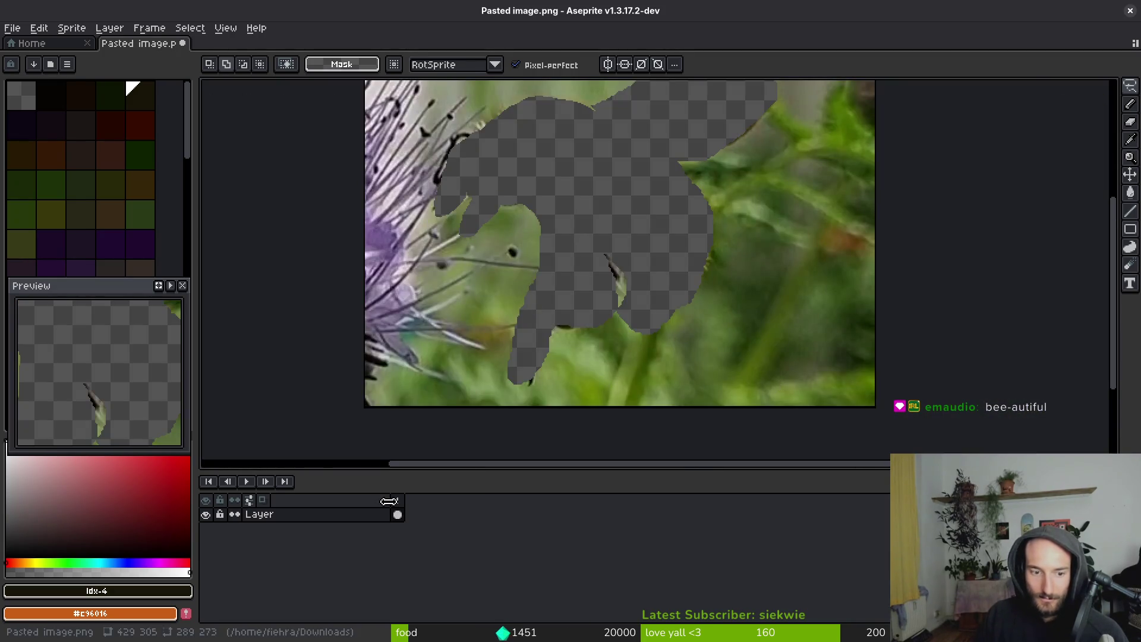
pyautogui.press('Delete')
pyautogui.hotkey('ctrl', 'v')
pyautogui.press('Return')
pyautogui.scroll(-3, 638, 236)
pyautogui.hotkey('ctrl', 's')
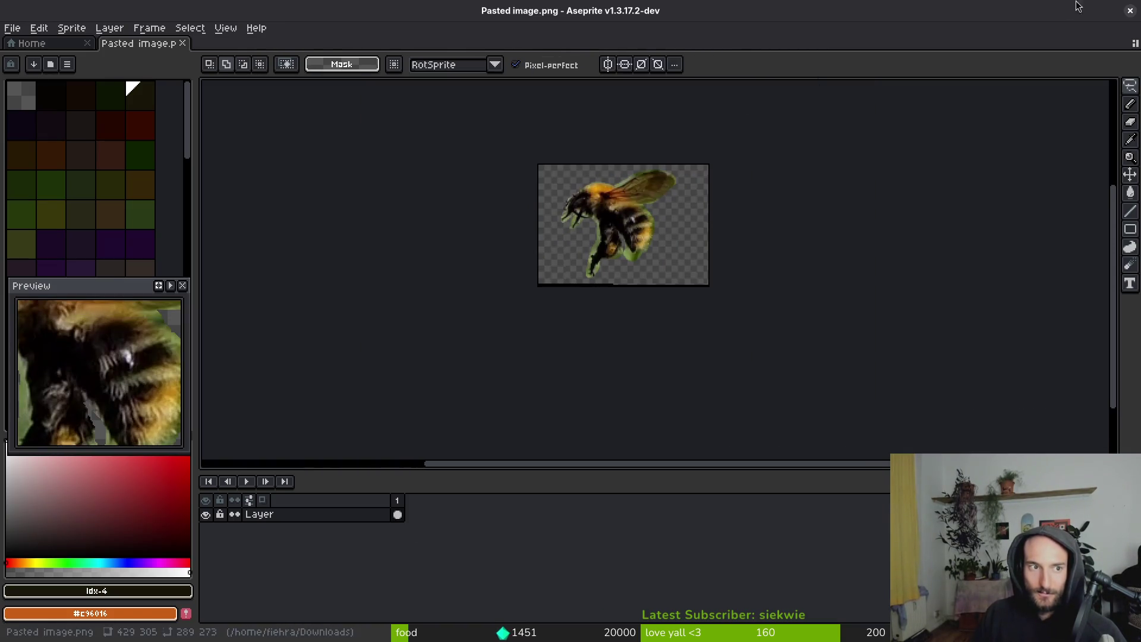
pyautogui.click(1131, 11)
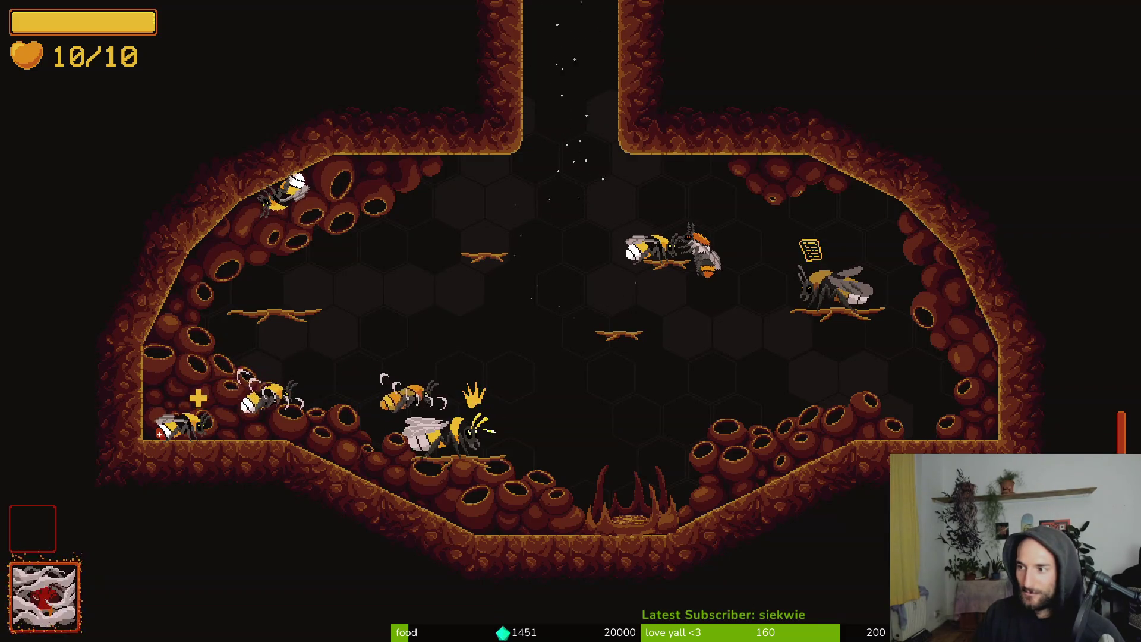
# Check the transparent cut-out bee preview, then return to the game and slash the arena enemies
pyautogui.moveTo(963, 138)
pyautogui.mouseDown()
pyautogui.moveTo(963, 45)
pyautogui.moveTo(939, 28)
pyautogui.moveTo(951, 132)
pyautogui.moveTo(761, 110)
pyautogui.moveTo(877, 102)
pyautogui.mouseUp()
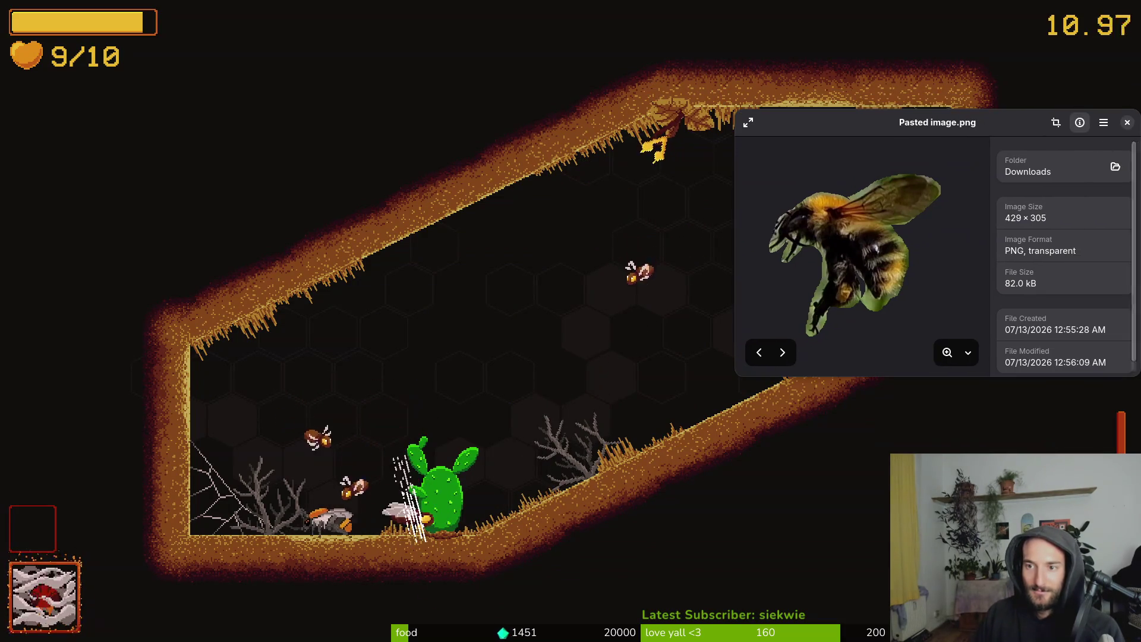
pyautogui.hotkey('alt', 'Tab')
pyautogui.click(811, 233)
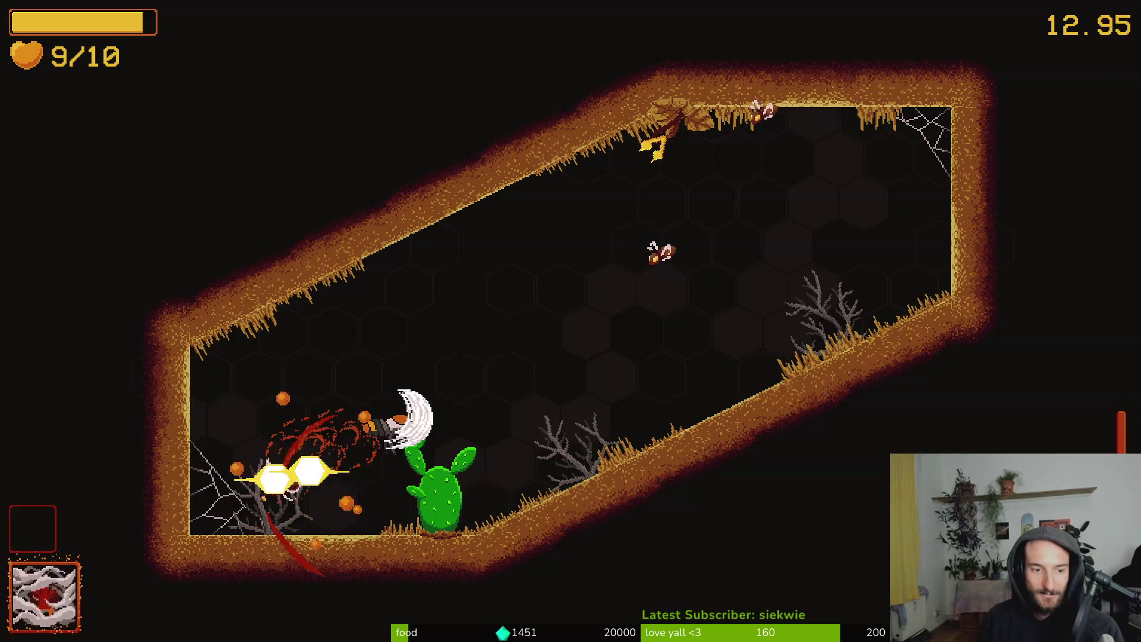
# Kill the remaining enemies, strike the cactus flower, and take the slash damage upgrade
pyautogui.click(548, 300)
pyautogui.click(684, 112)
pyautogui.click(821, 191)
pyautogui.click(437, 348)
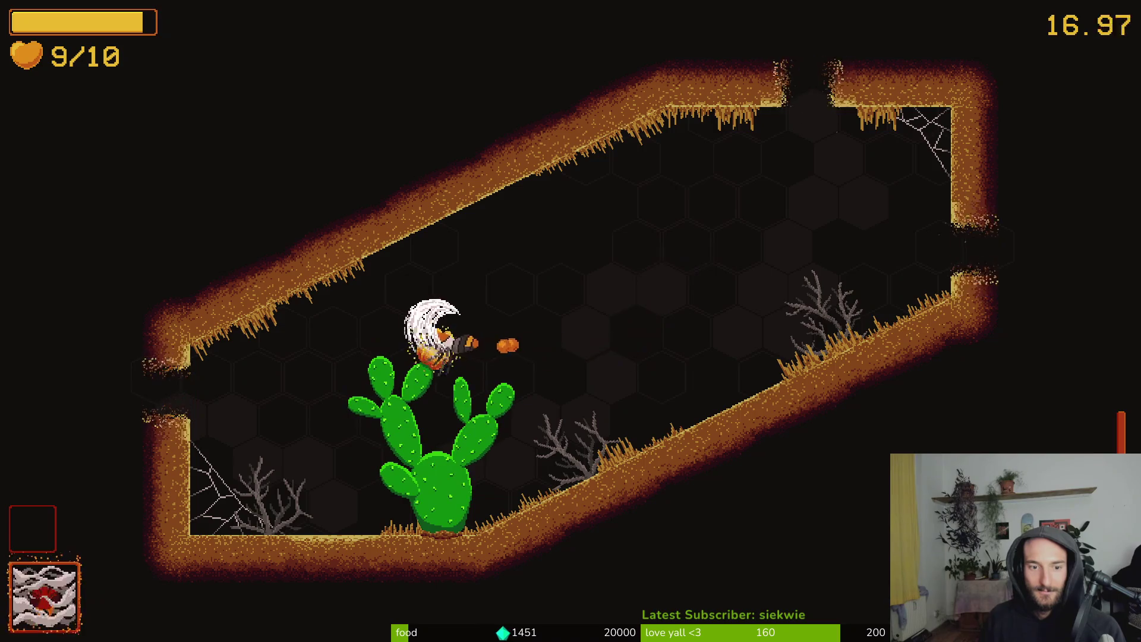
pyautogui.click(438, 283)
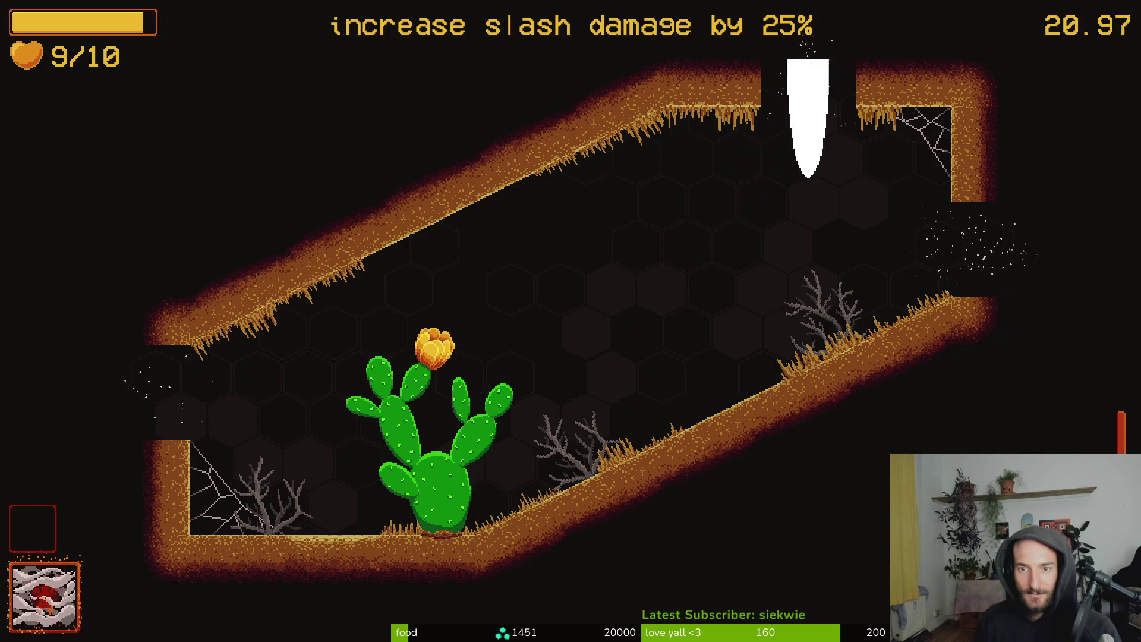
# Slash the moths, strike the cactus flower for pollen, and collect the +20% upgrade
pyautogui.click(370, 471)
pyautogui.click(432, 292)
pyautogui.click(773, 375)
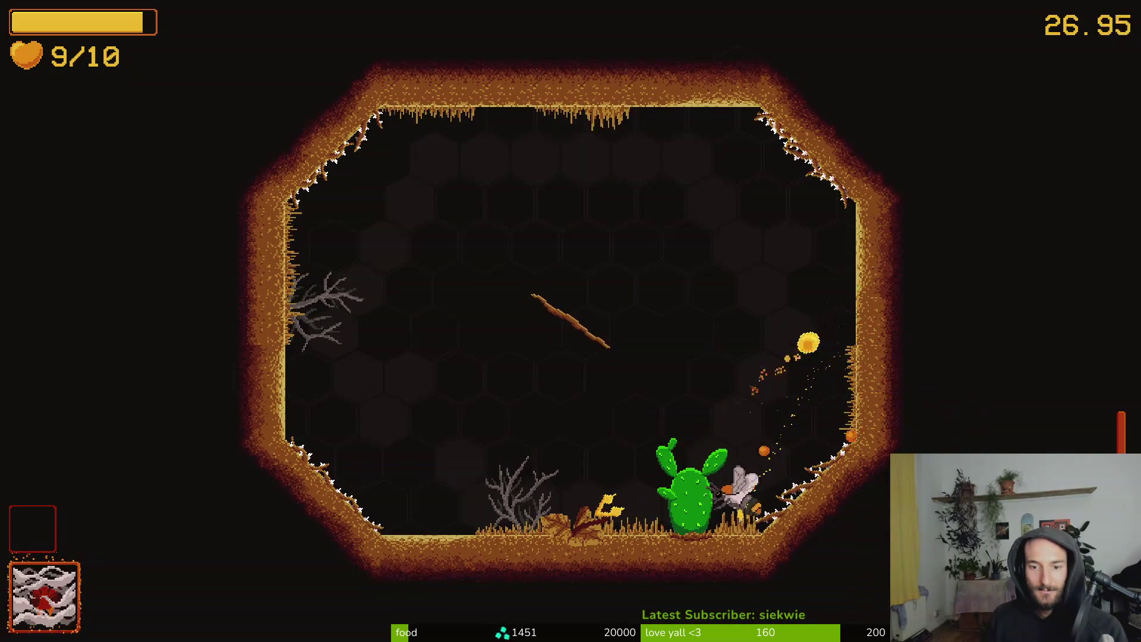
pyautogui.click(544, 127)
pyautogui.click(561, 113)
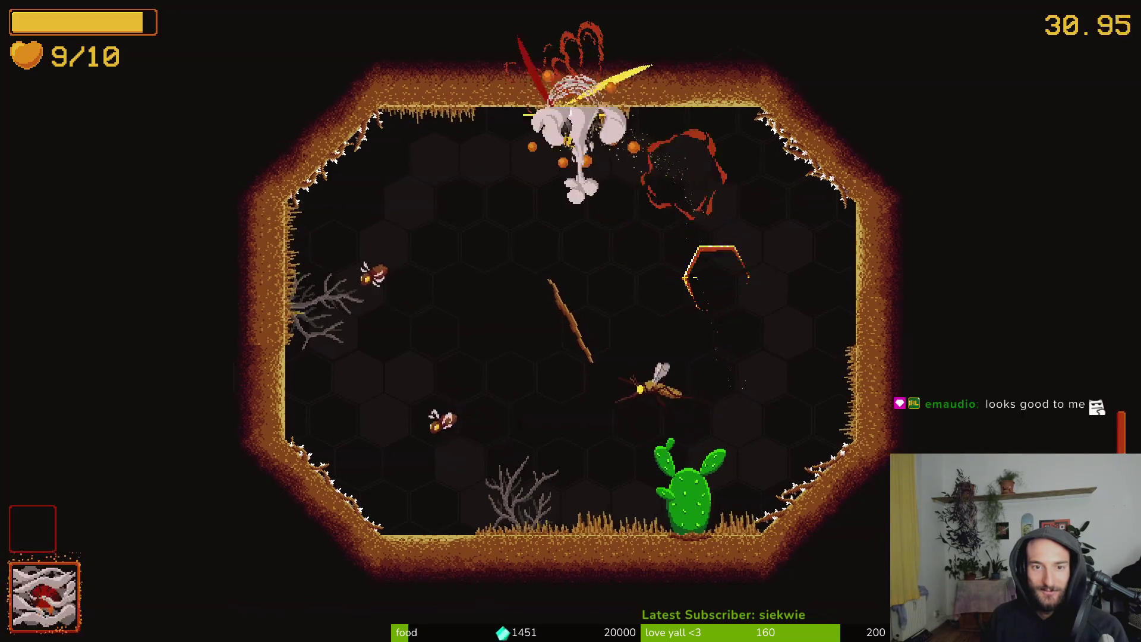
pyautogui.click(342, 280)
pyautogui.click(375, 421)
pyautogui.click(574, 321)
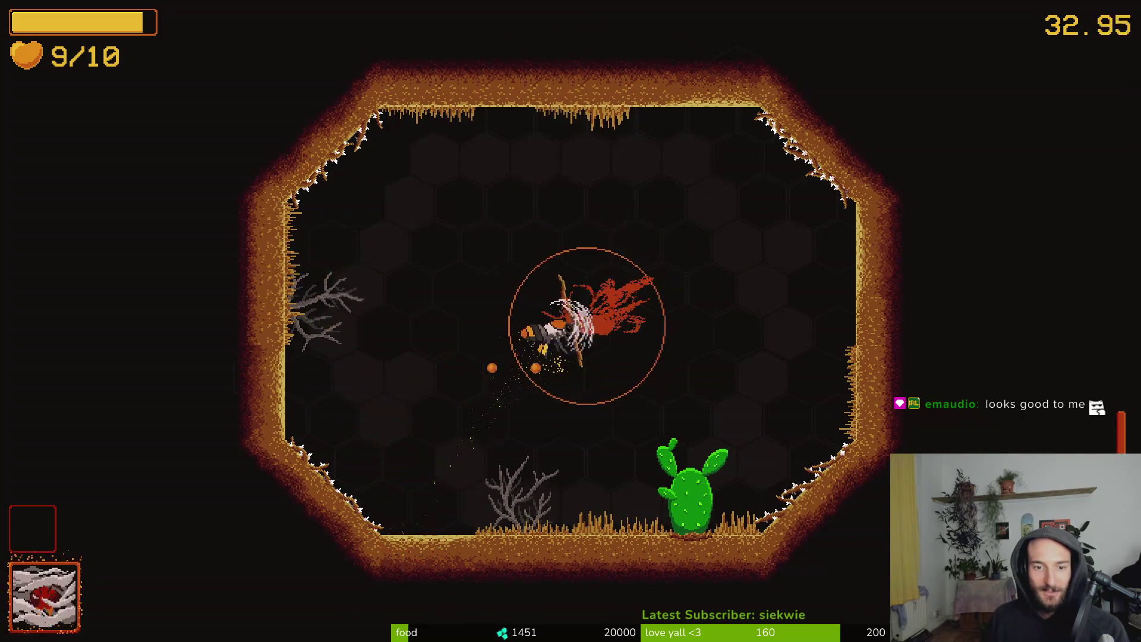
pyautogui.click(740, 366)
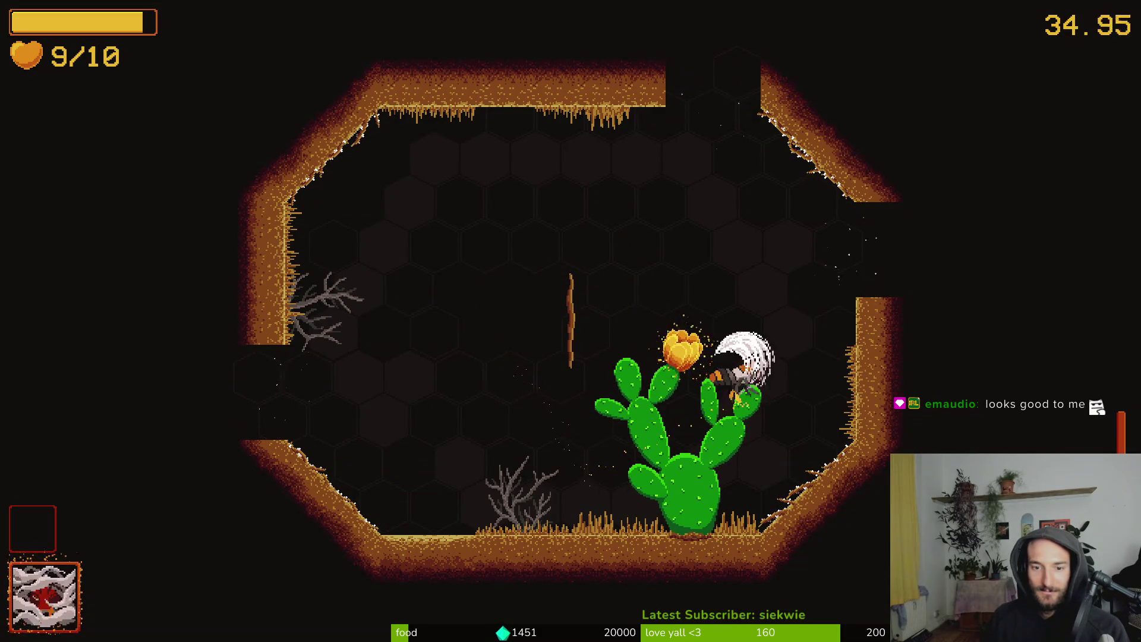
pyautogui.click(767, 326)
pyautogui.click(689, 101)
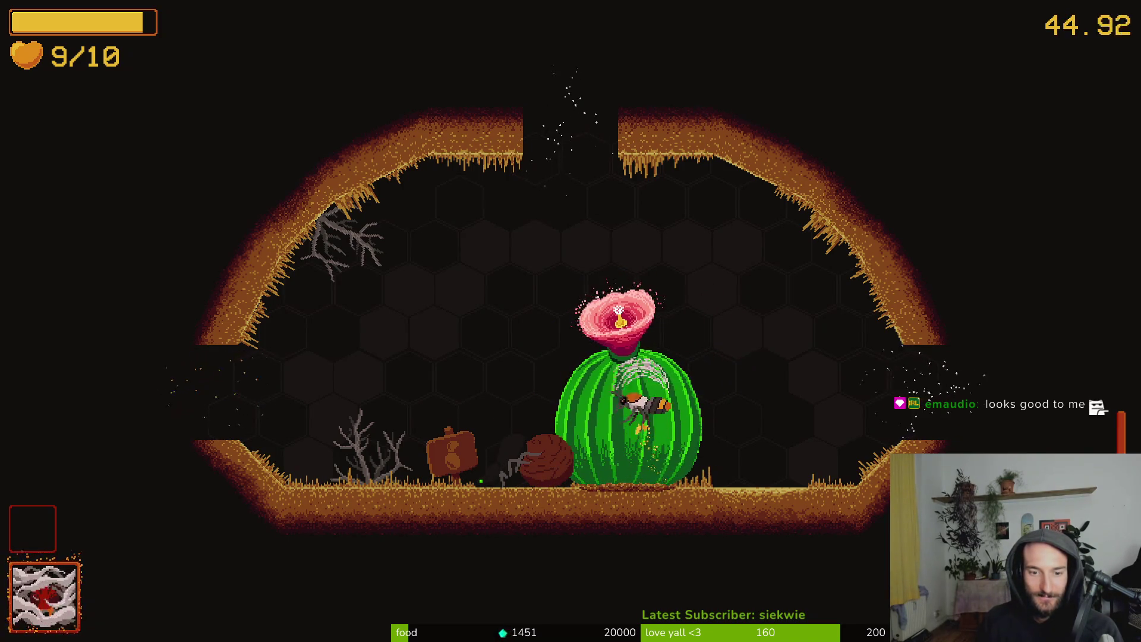
# Strike the flower again and charge into the wasps inside the ring
pyautogui.click(619, 310)
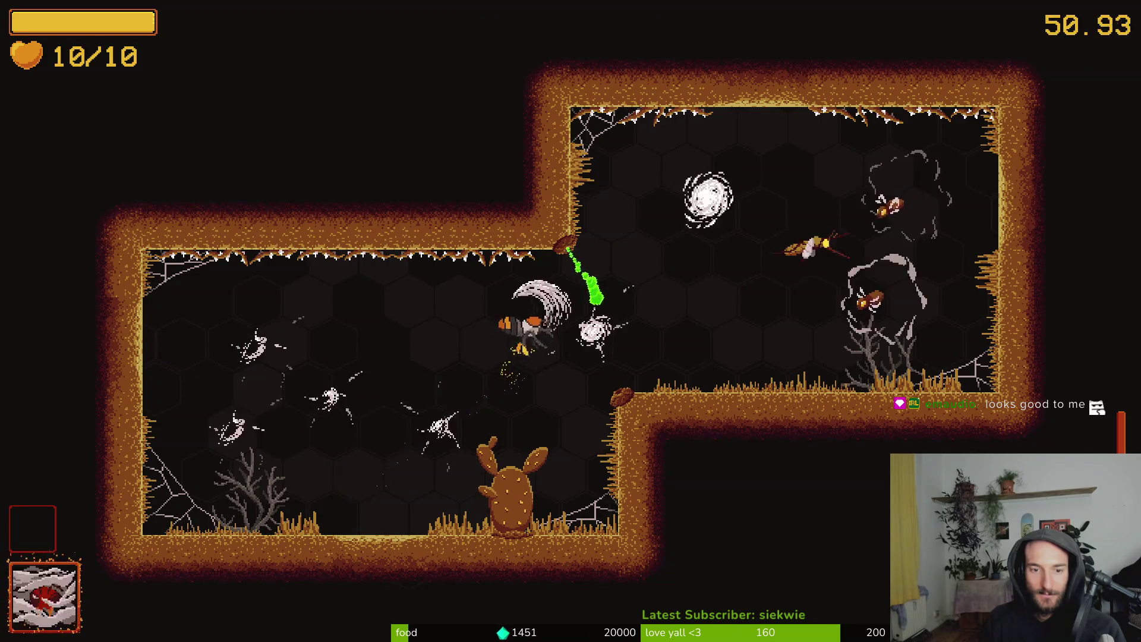
pyautogui.click(755, 268)
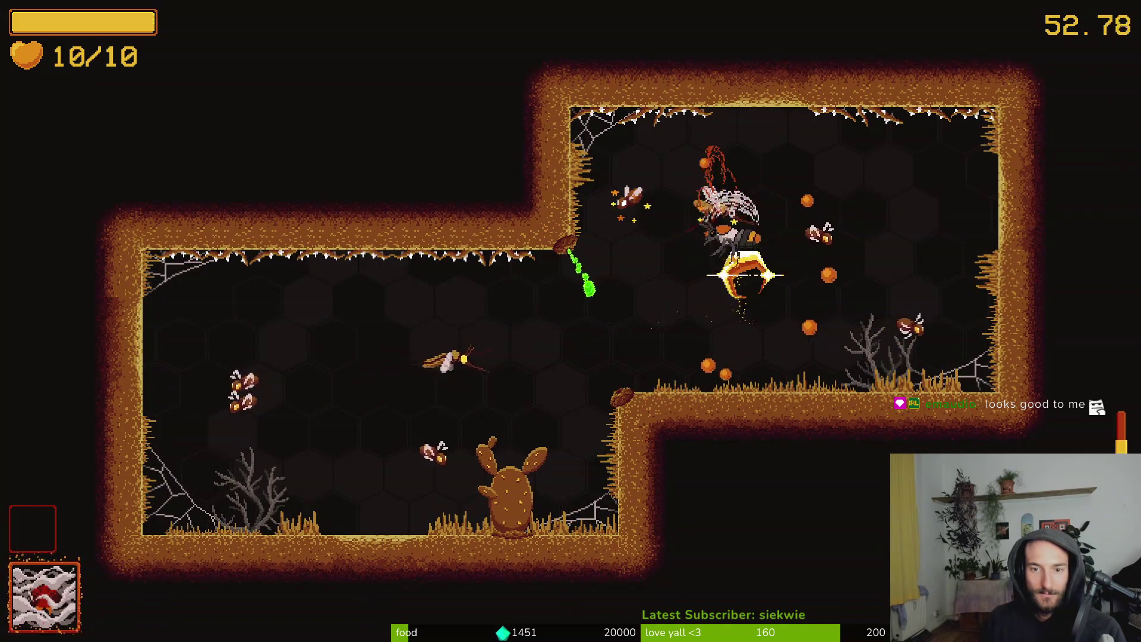
pyautogui.click(931, 314)
pyautogui.click(678, 139)
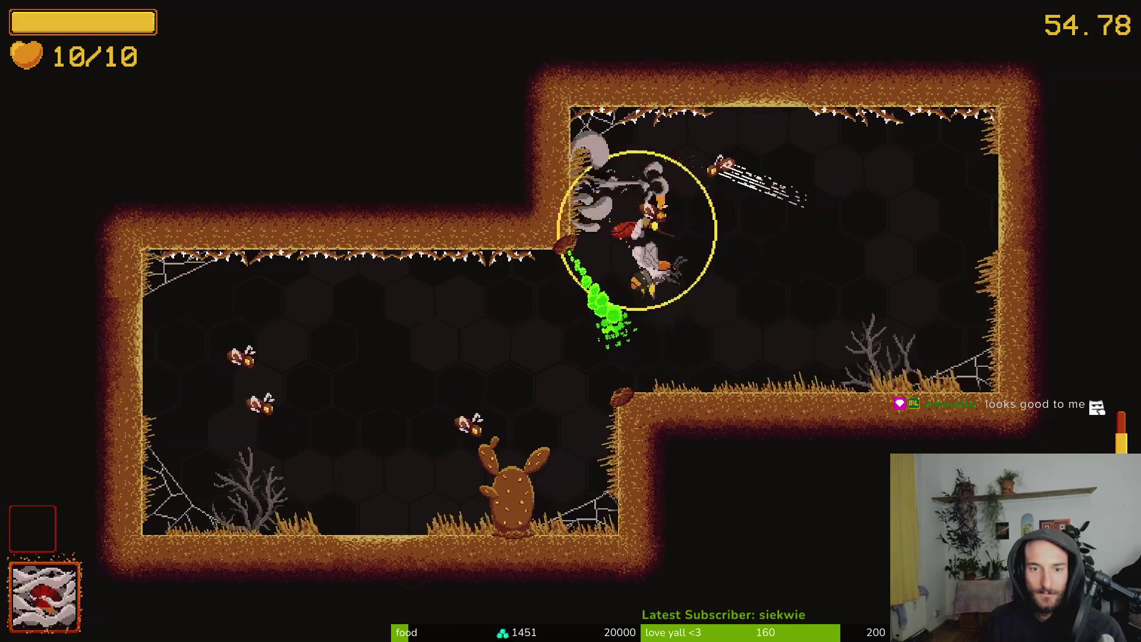
pyautogui.click(676, 281)
pyautogui.click(703, 142)
pyautogui.click(513, 334)
pyautogui.click(294, 341)
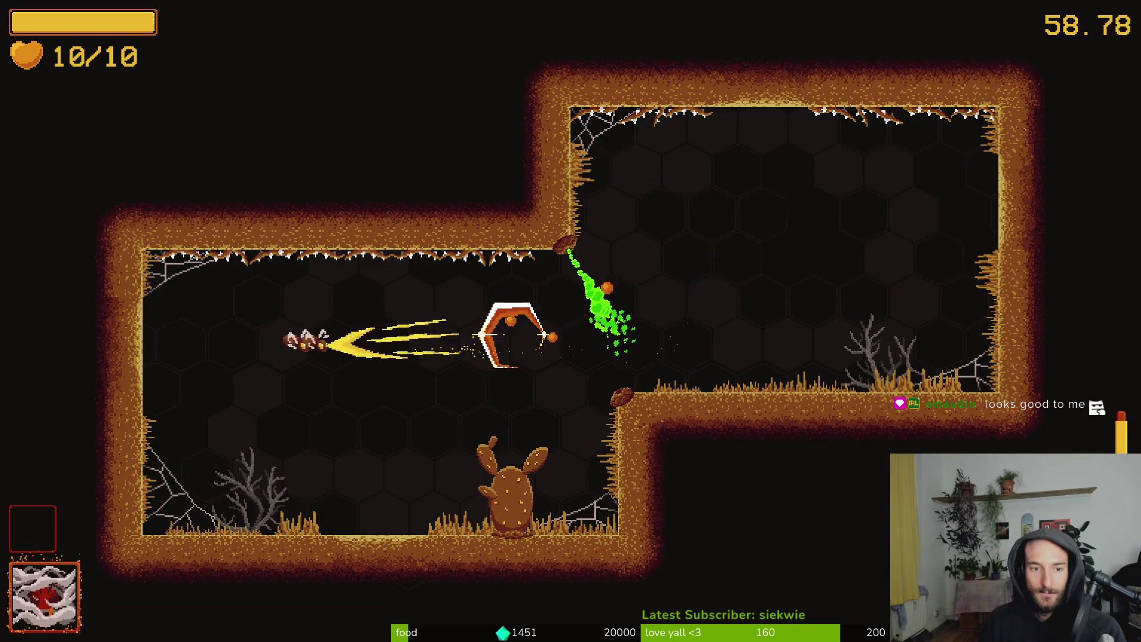
pyautogui.click(493, 298)
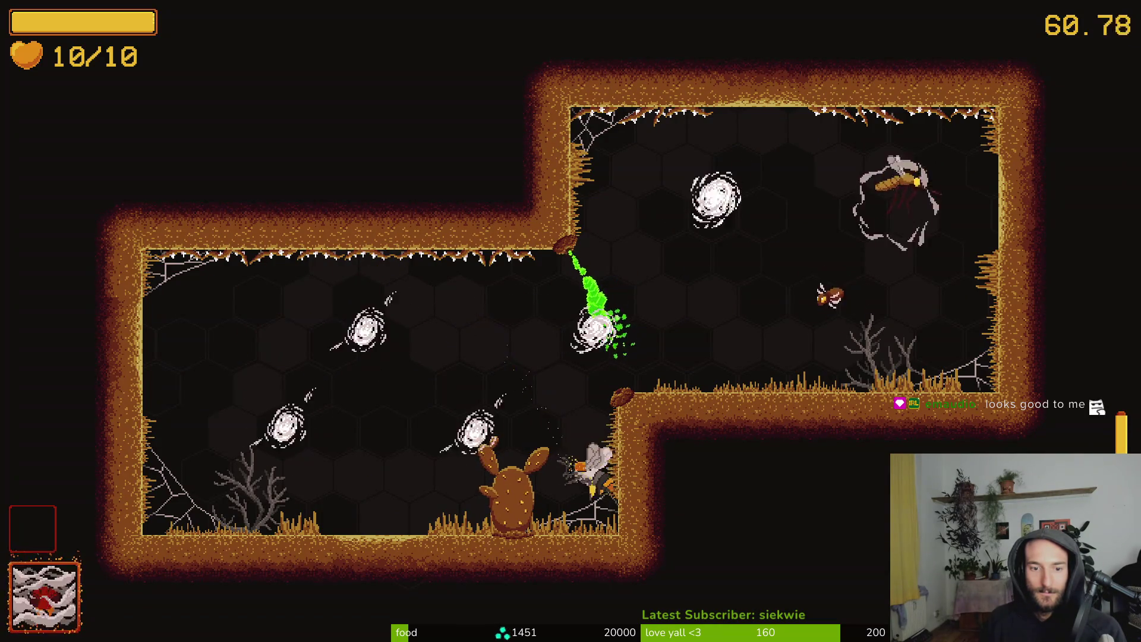
# Slash the hatched wasps, then kill the mosquito and the ground bug
pyautogui.click(336, 350)
pyautogui.click(423, 383)
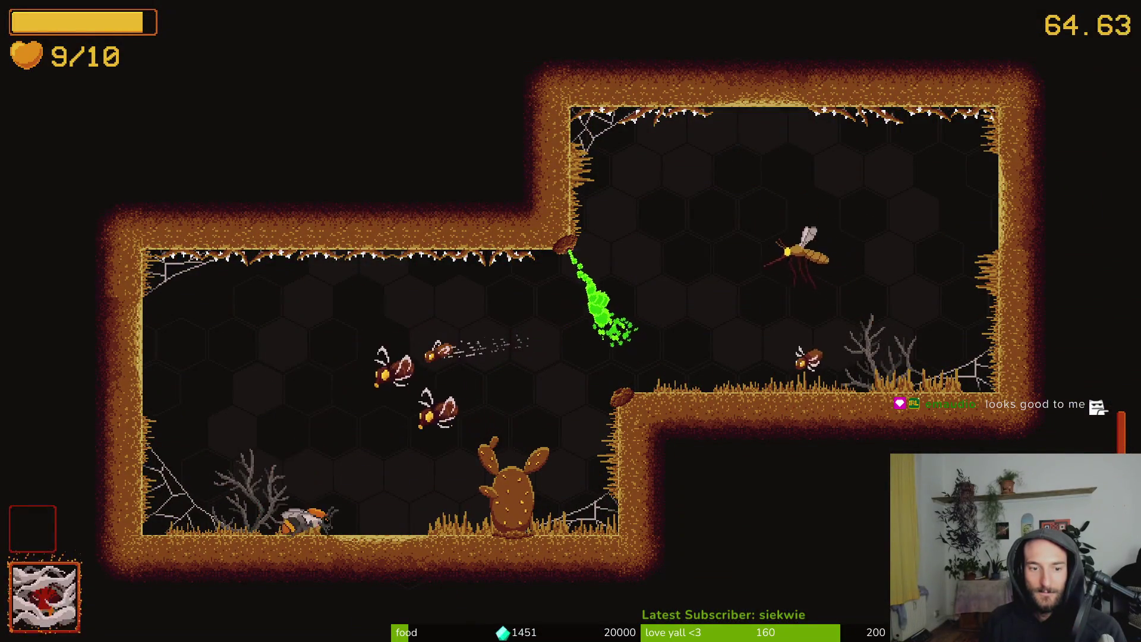
pyautogui.click(488, 324)
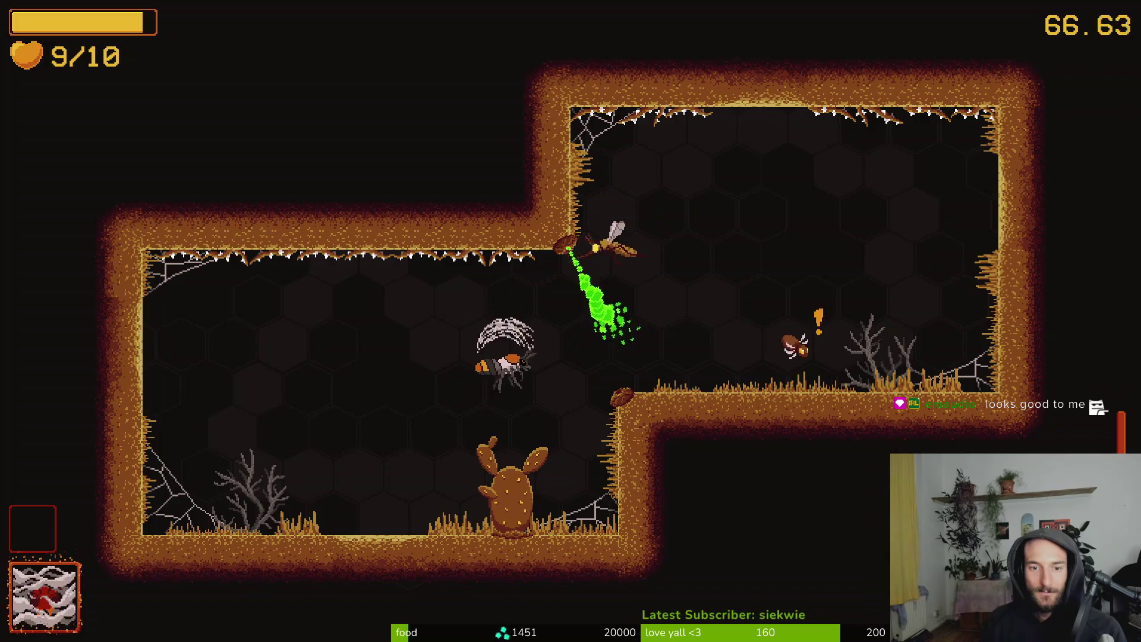
pyautogui.click(594, 237)
pyautogui.click(682, 183)
pyautogui.click(694, 190)
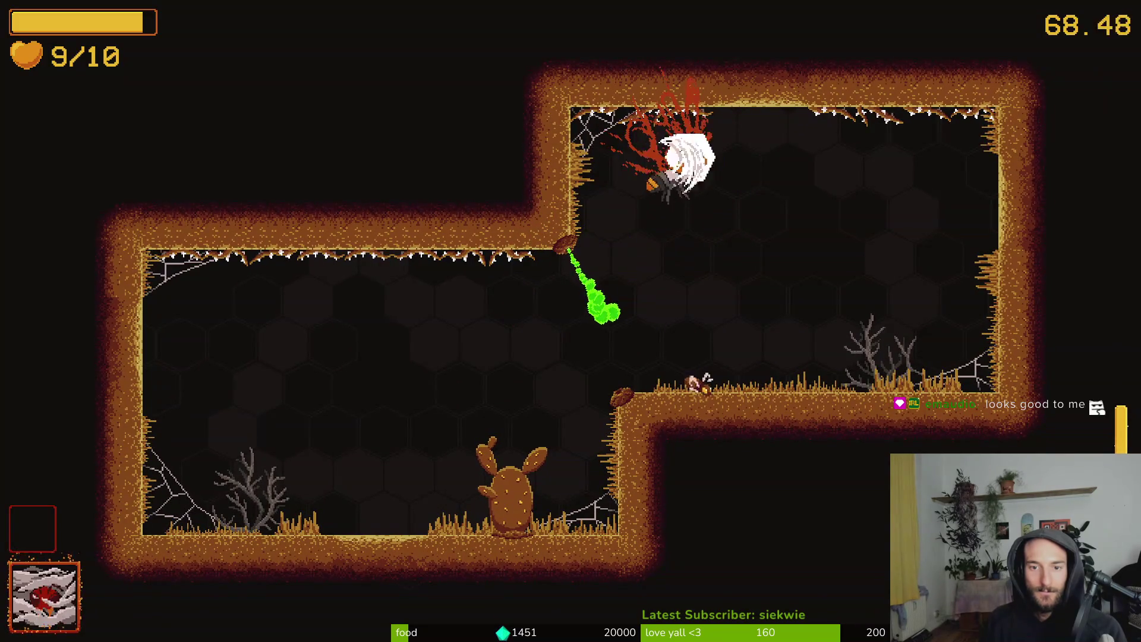
pyautogui.click(701, 356)
# Fly through the opened door and clear the wasps around the cactus in the next room
pyautogui.press('w')
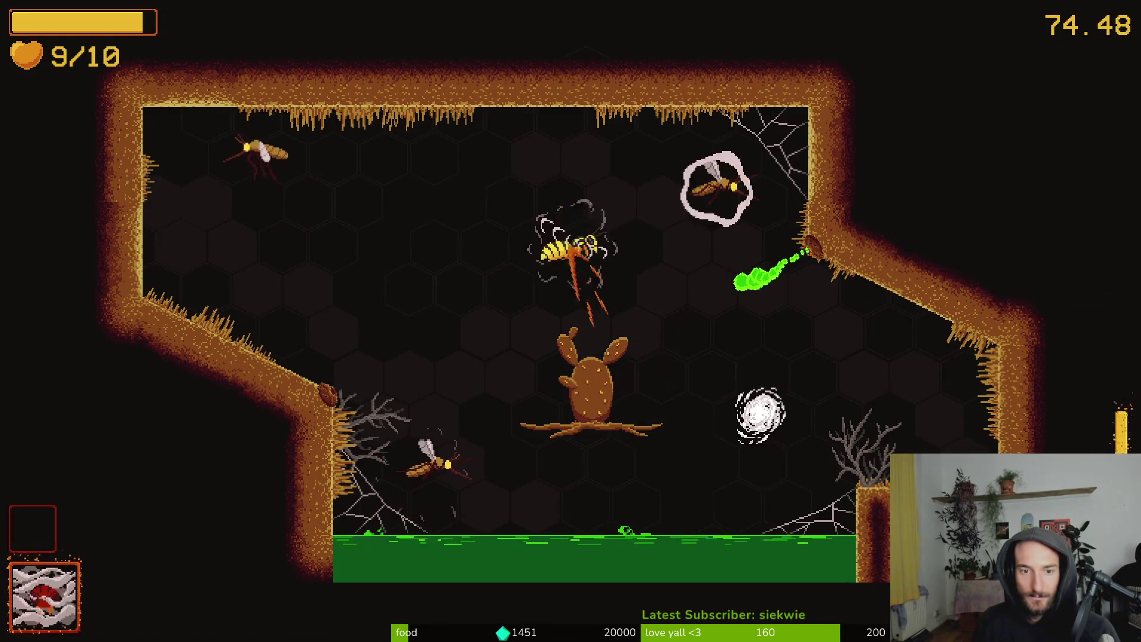
pyautogui.click(686, 245)
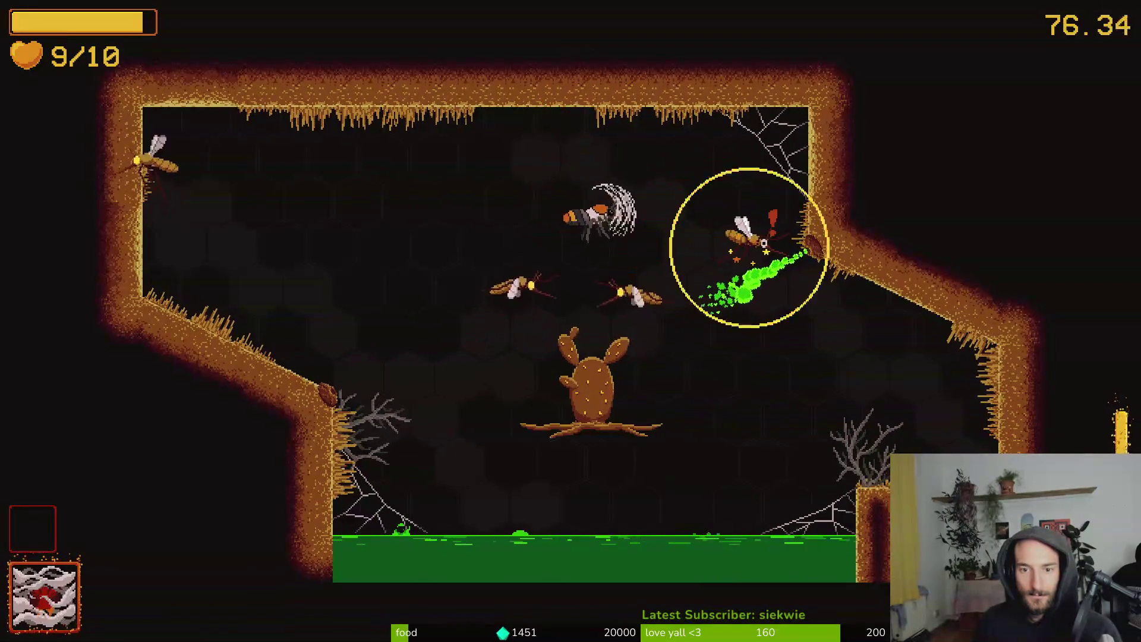
pyautogui.press('a')
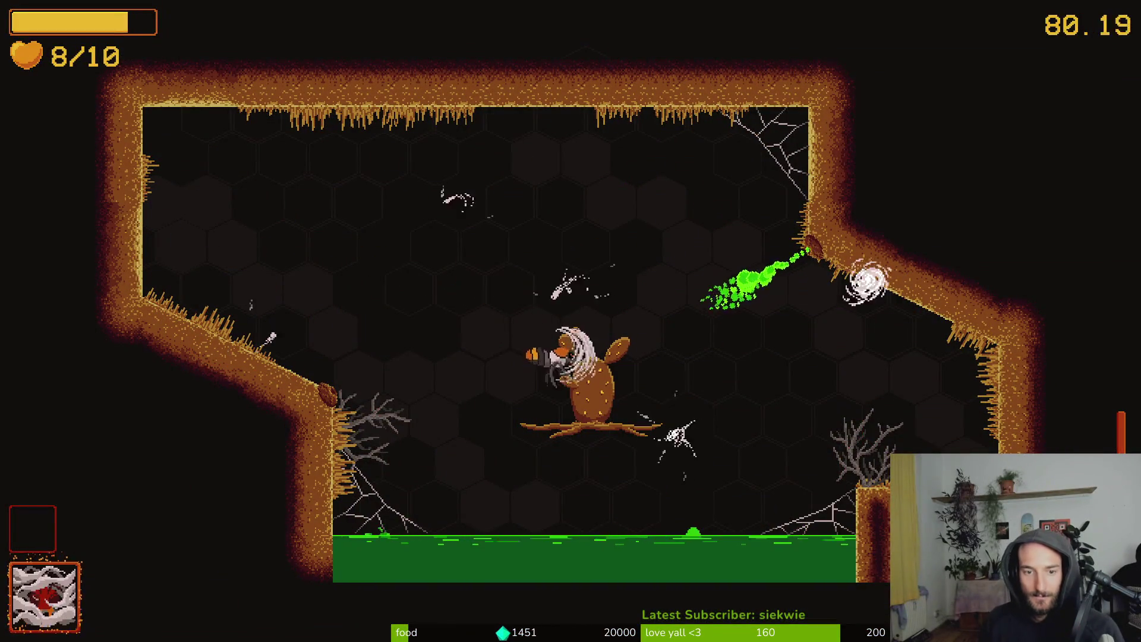
pyautogui.press('a')
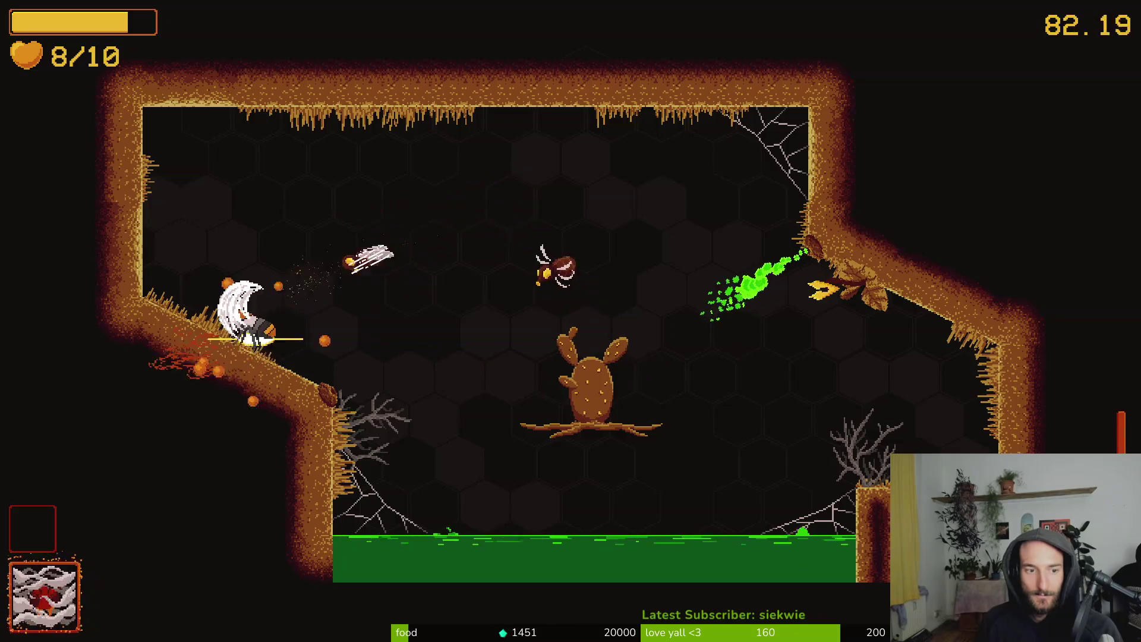
pyautogui.press('d')
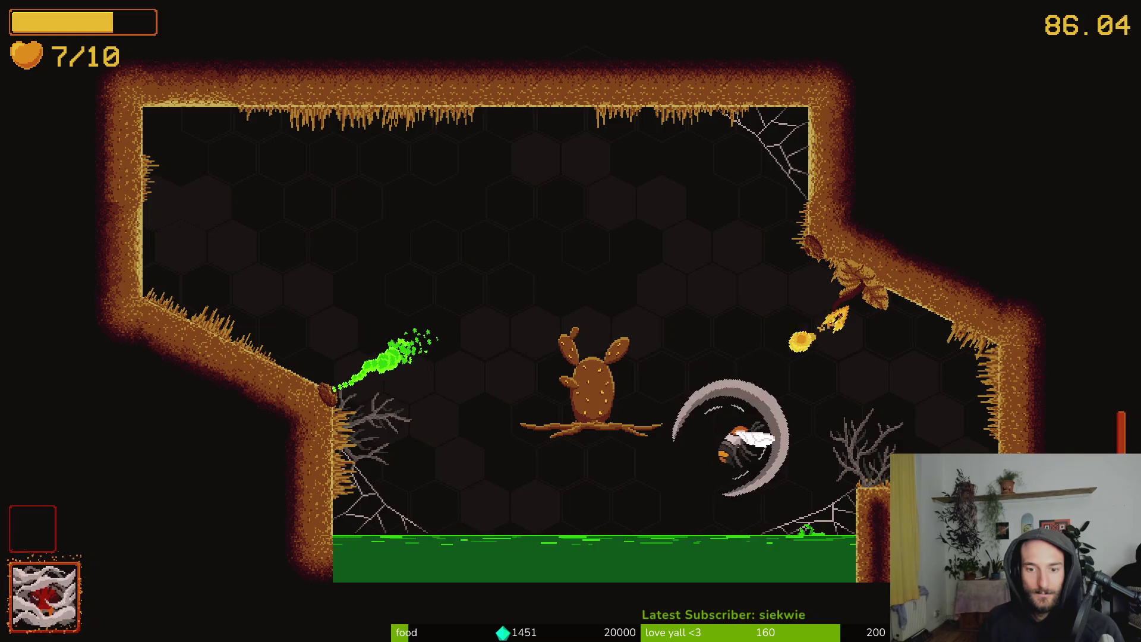
pyautogui.press('a')
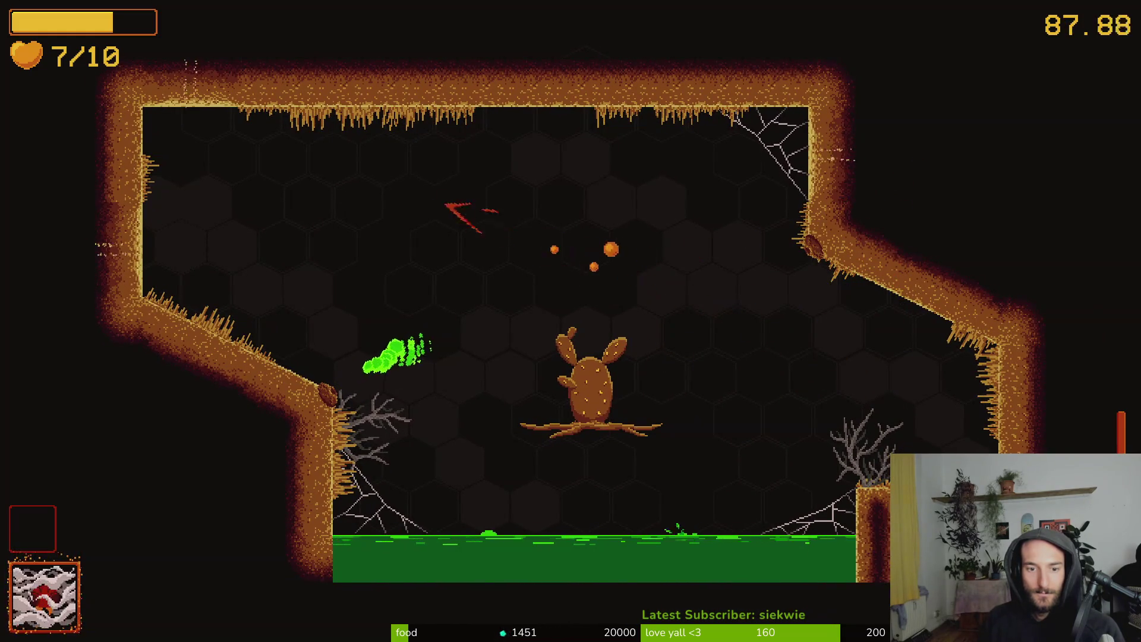
pyautogui.press('j')
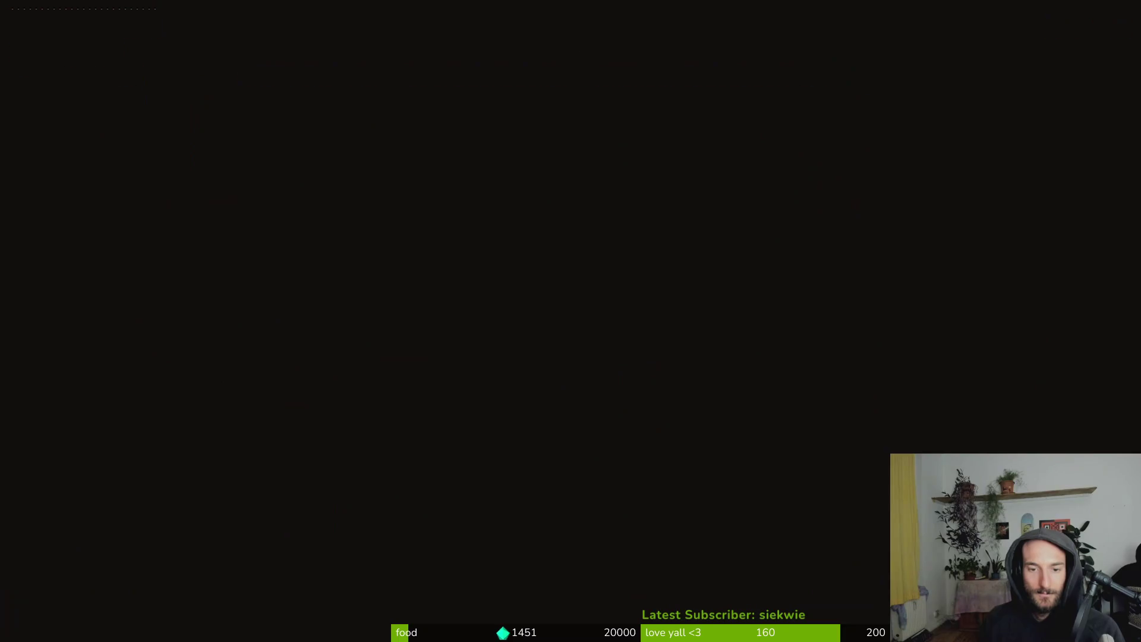
# Enter the trapped bee's room, skip its dialogue, and start the spider fight using the special ability
pyautogui.press('j')
pyautogui.press('d')
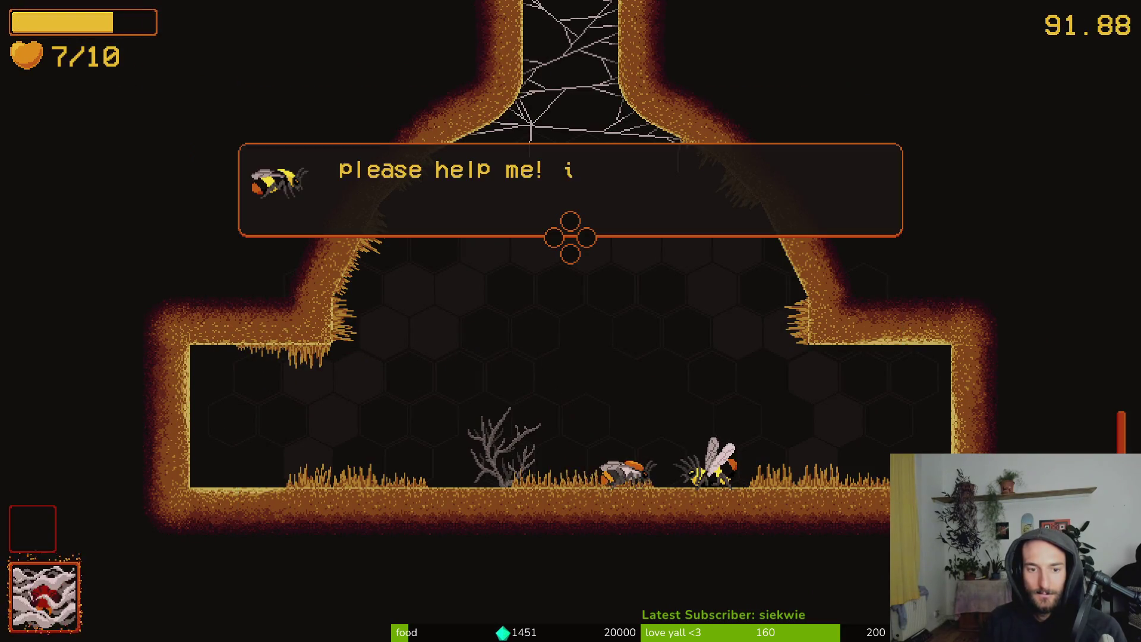
pyautogui.press('space')
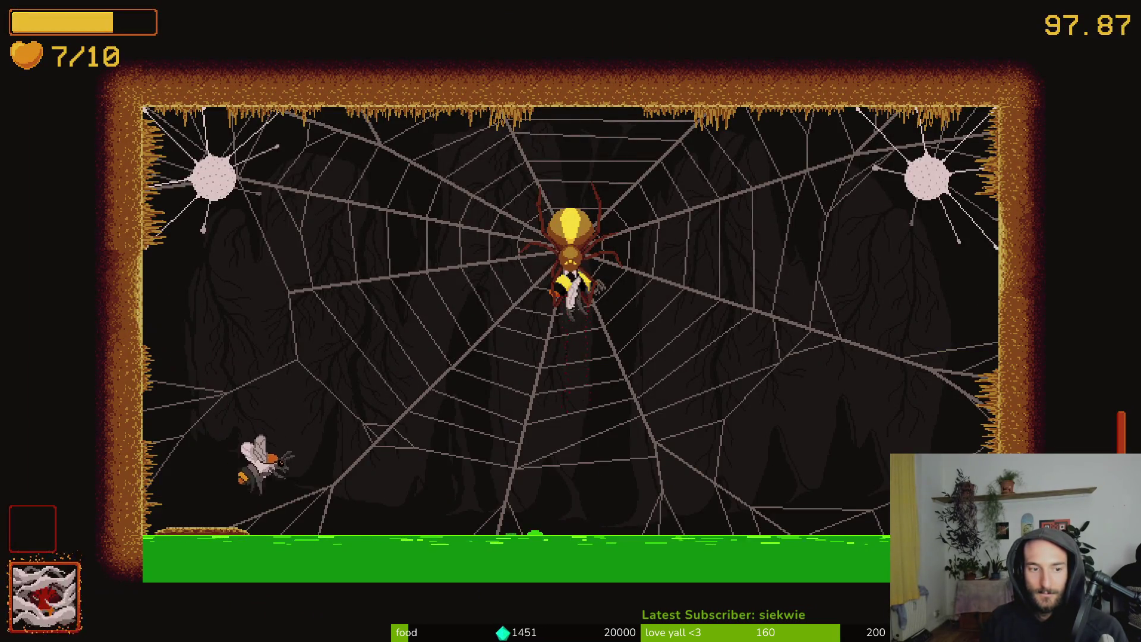
pyautogui.press('a')
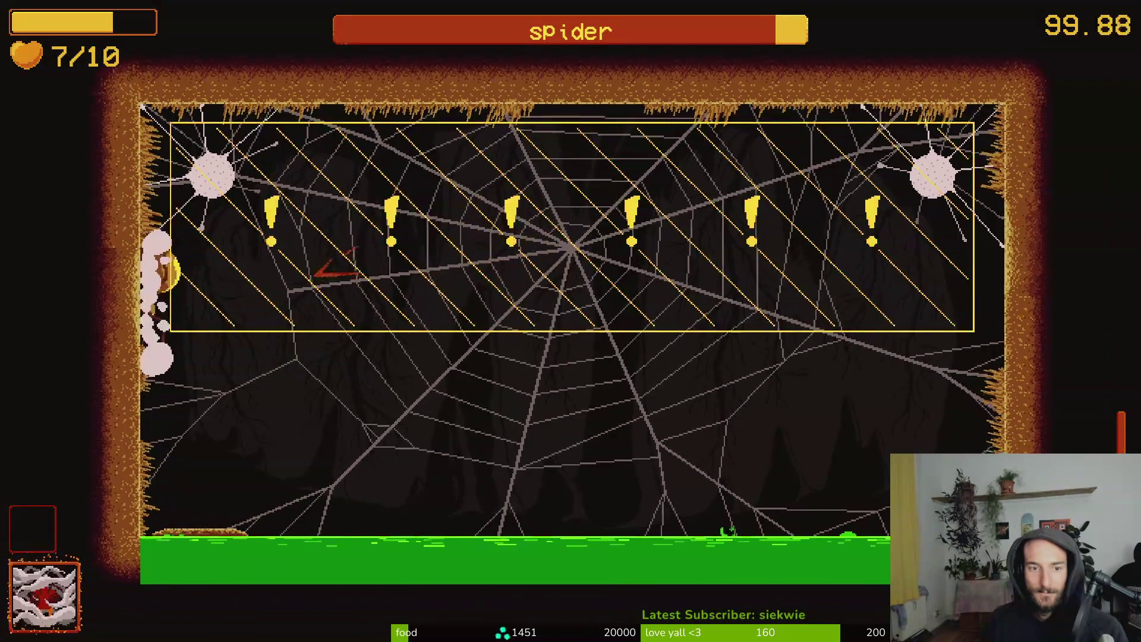
pyautogui.press('d')
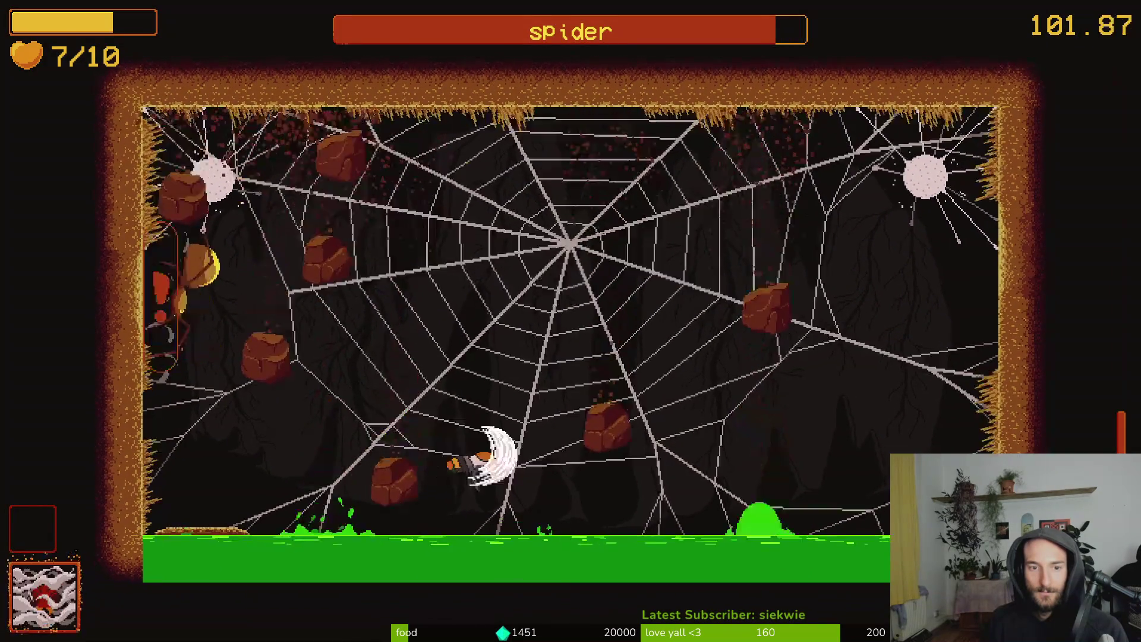
pyautogui.press('space')
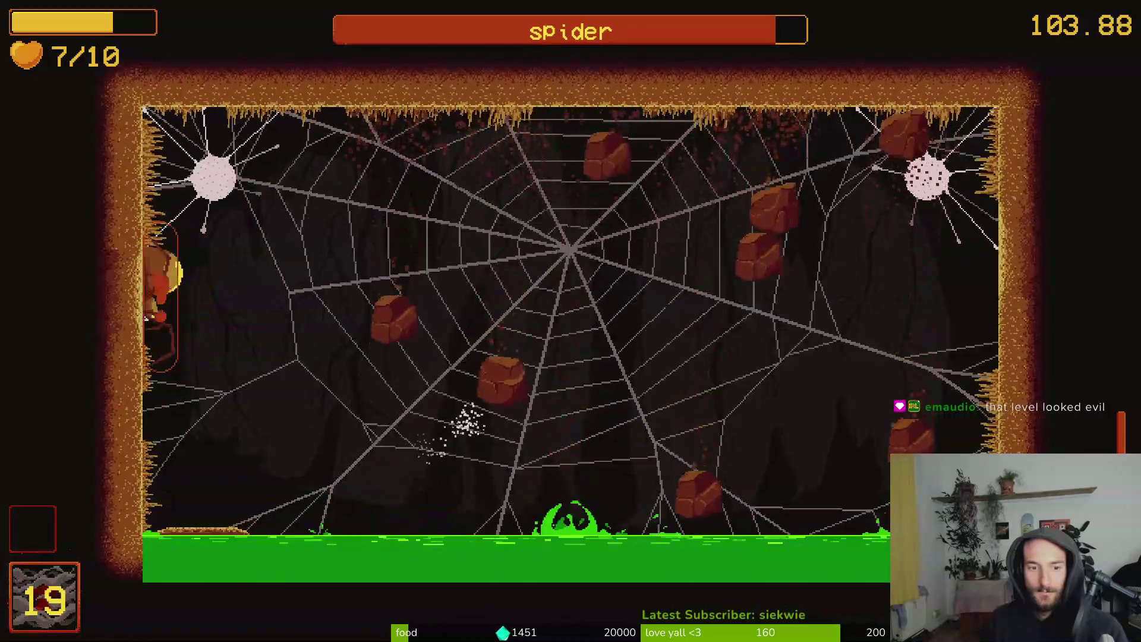
# Attack the spider at the web centre while avoiding the acid pool and falling rocks
pyautogui.press('d')
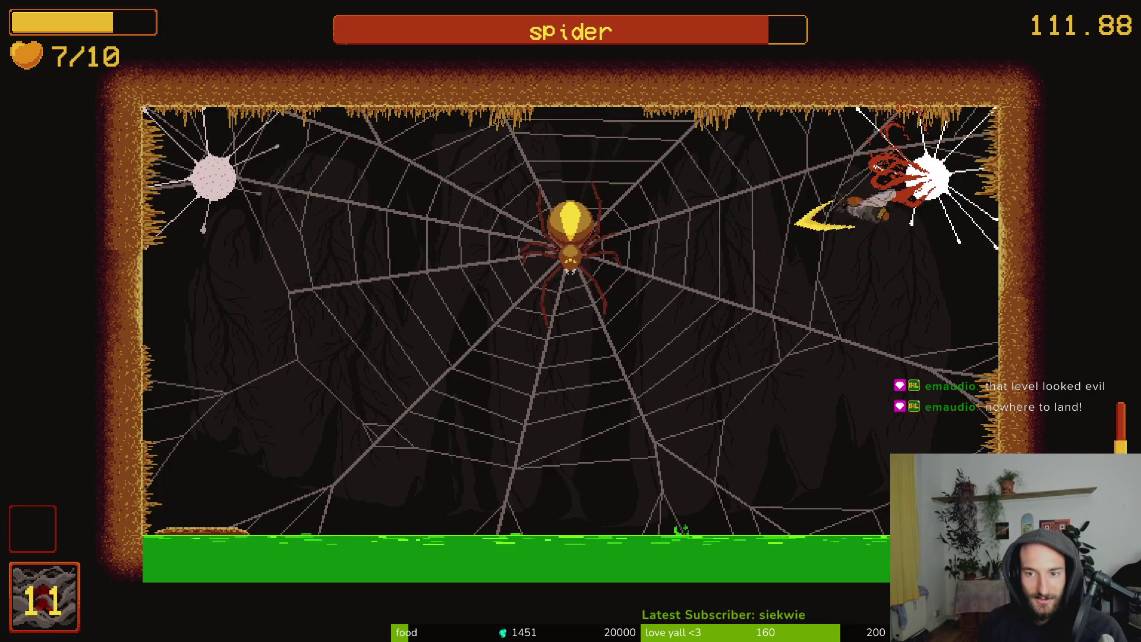
pyautogui.press('shift')
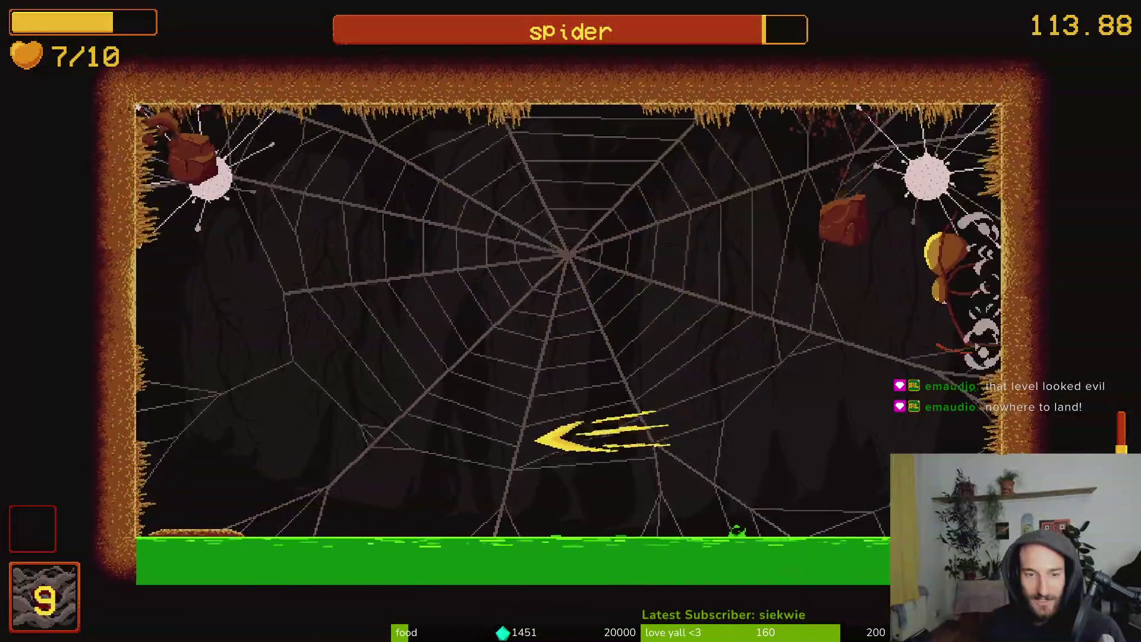
pyautogui.press('w')
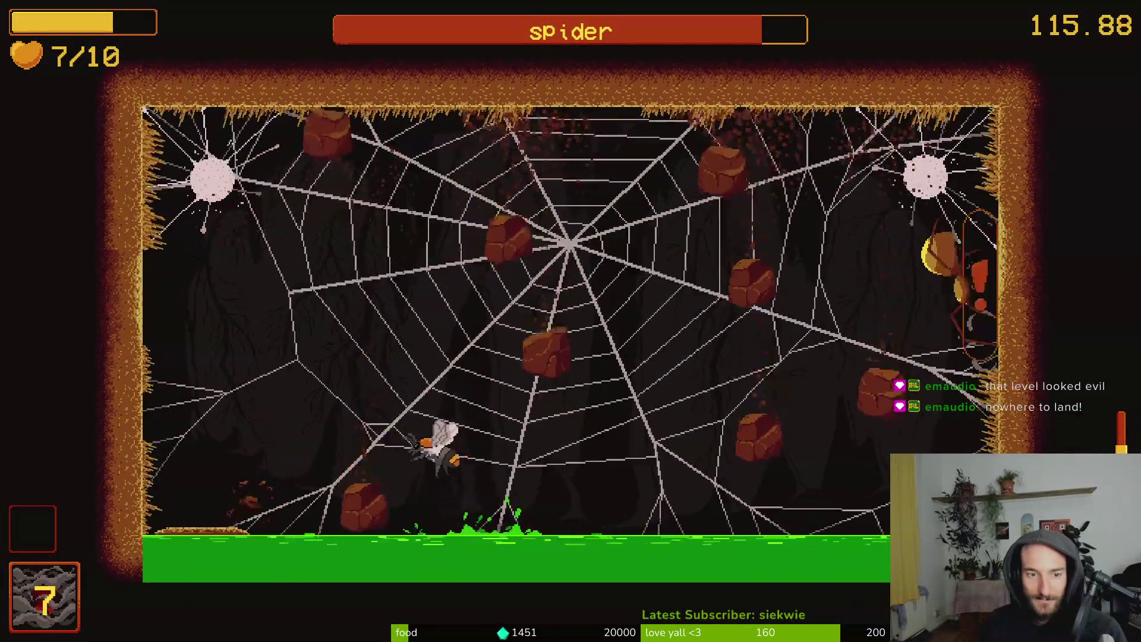
pyautogui.press('w')
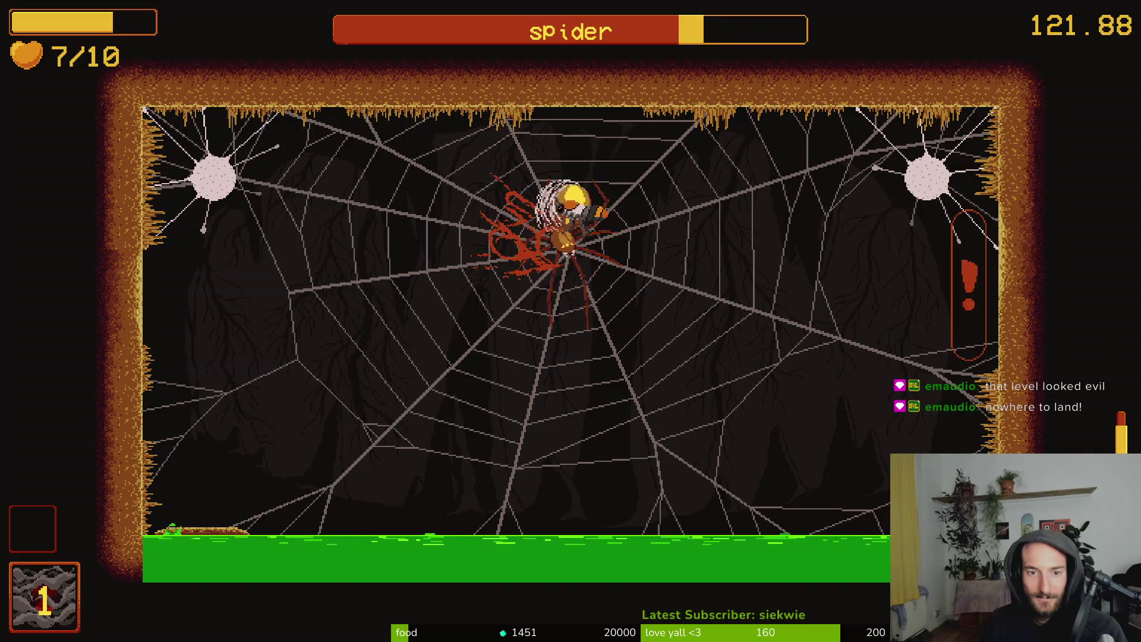
pyautogui.press('a')
pyautogui.press('d')
pyautogui.press('d')
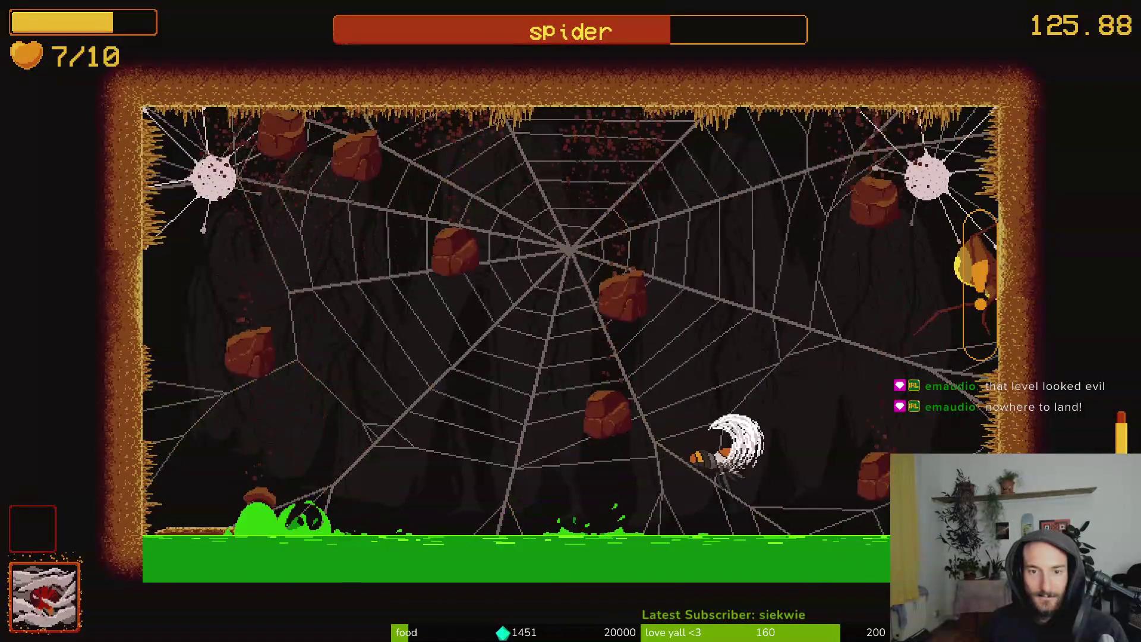
pyautogui.press('a')
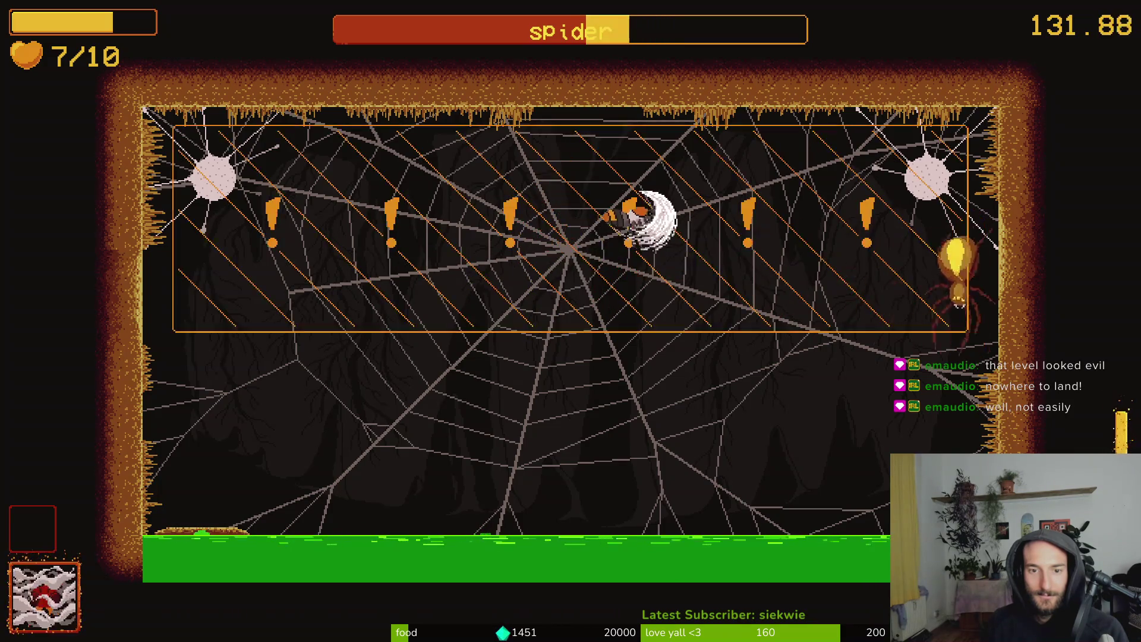
# Keep dashing off the walls and dodging rocks while wearing the spider's health down
pyautogui.press('a')
pyautogui.press('d')
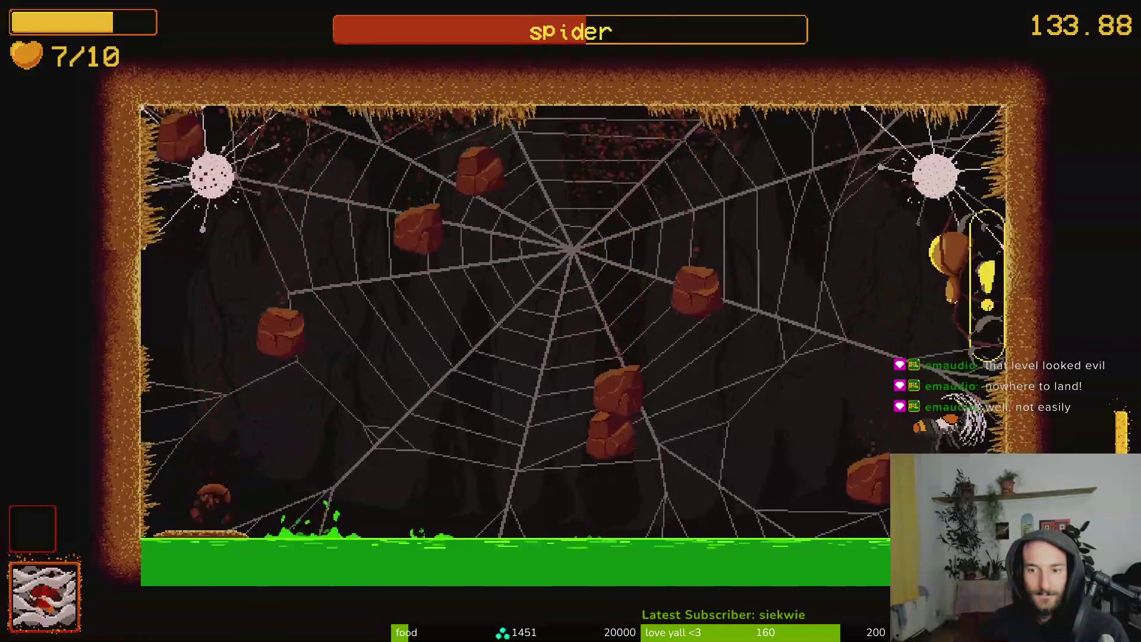
pyautogui.press('a')
pyautogui.press('a')
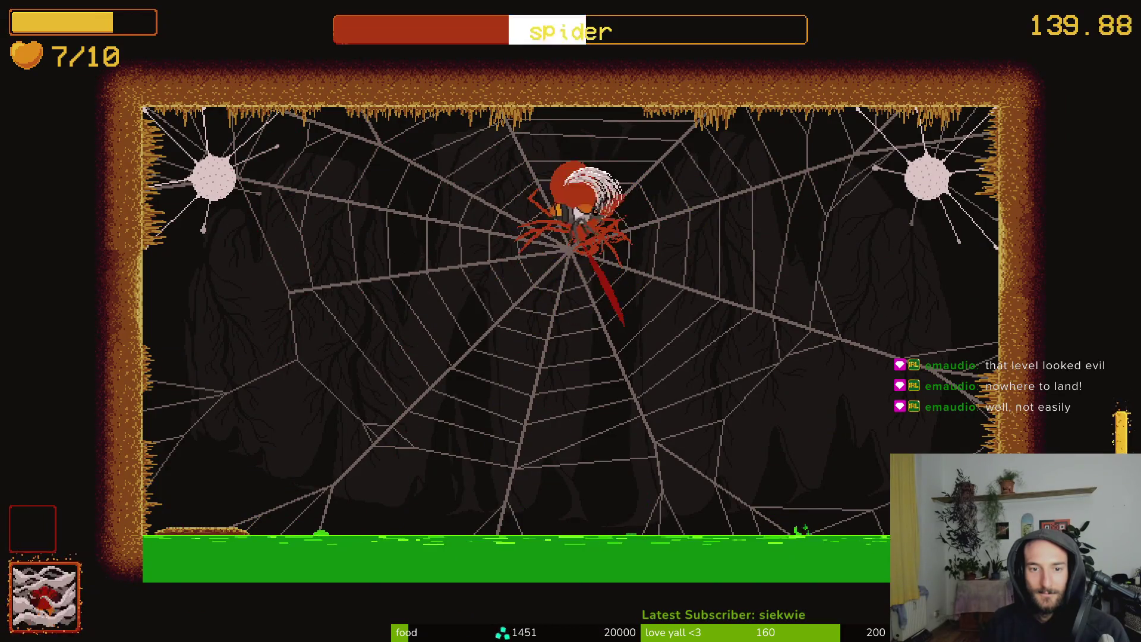
pyautogui.press('d')
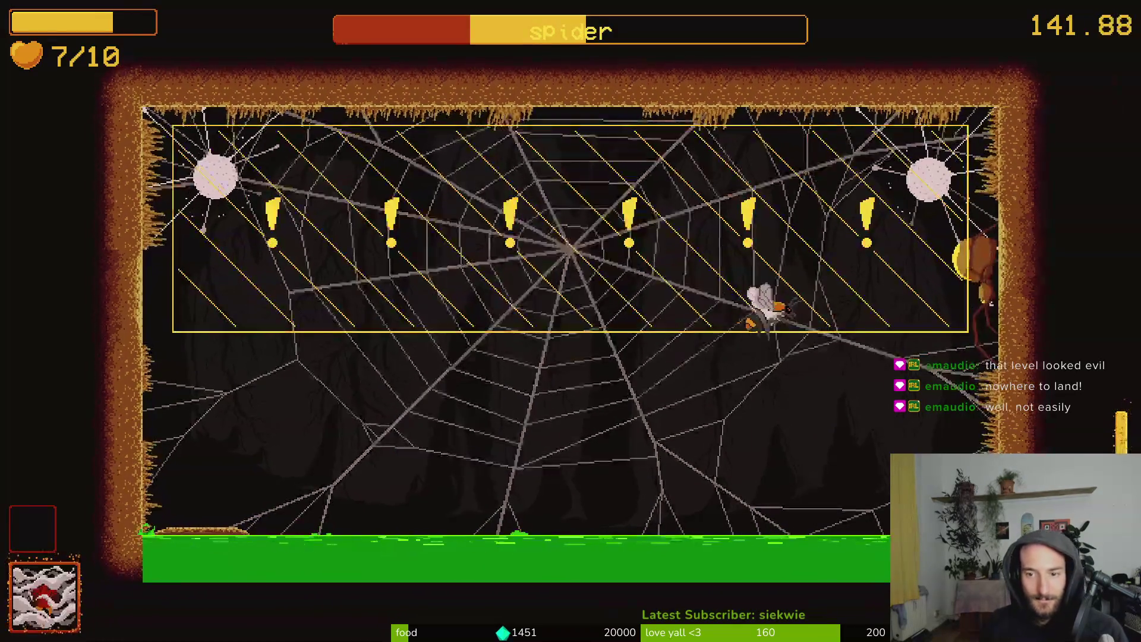
pyautogui.press('a')
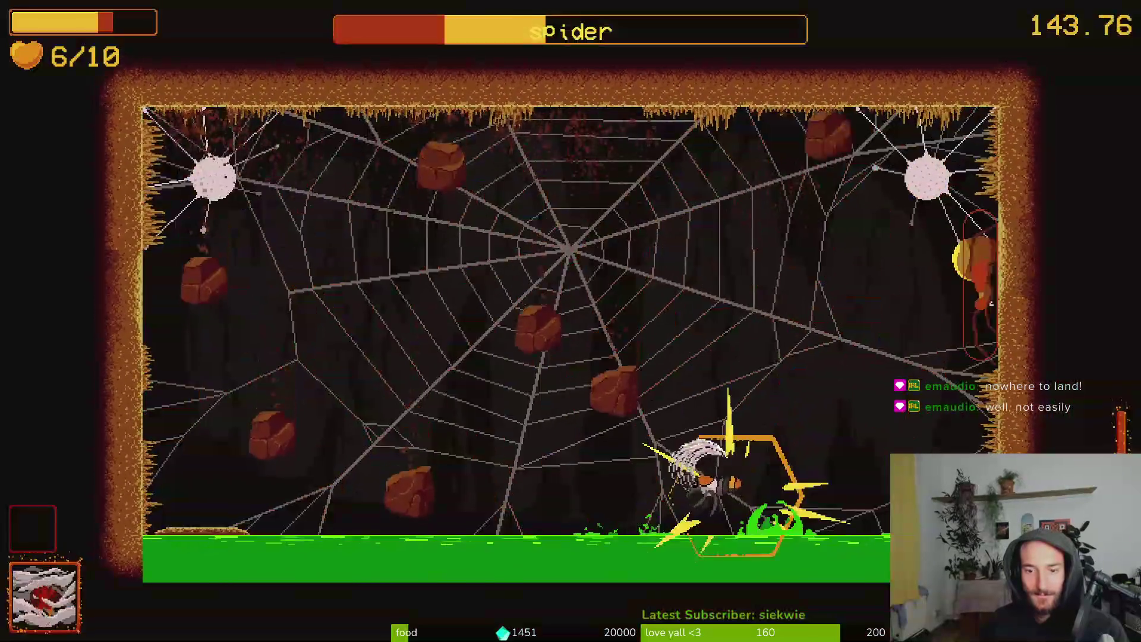
pyautogui.press('w')
pyautogui.press('a')
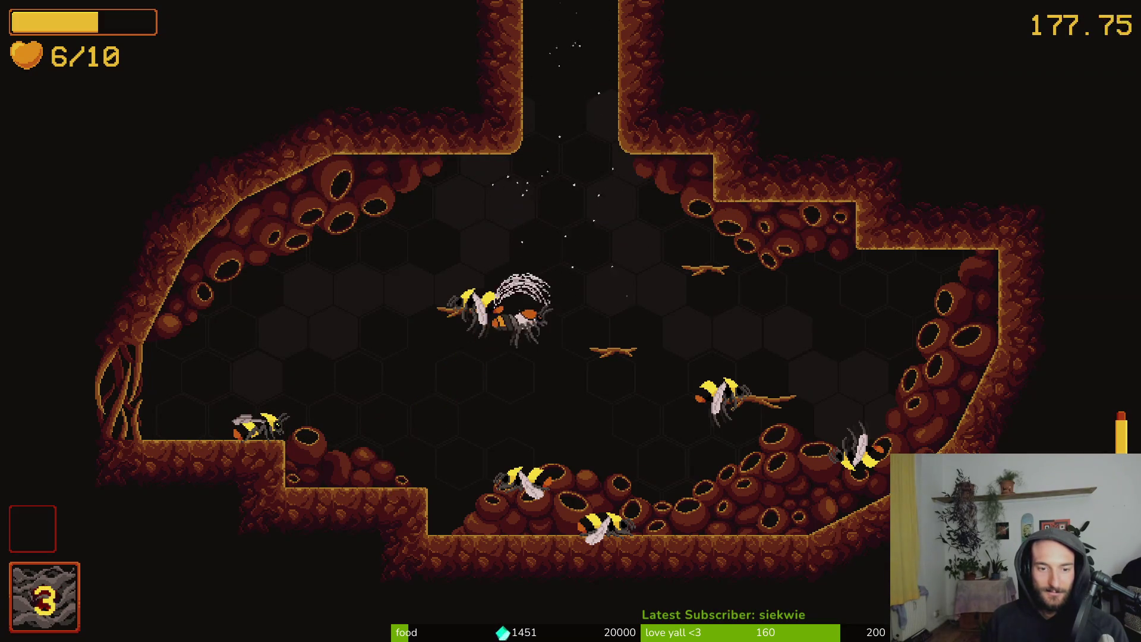
# Climb the cave wall and dive onto both green mantises to destroy them
pyautogui.press('space')
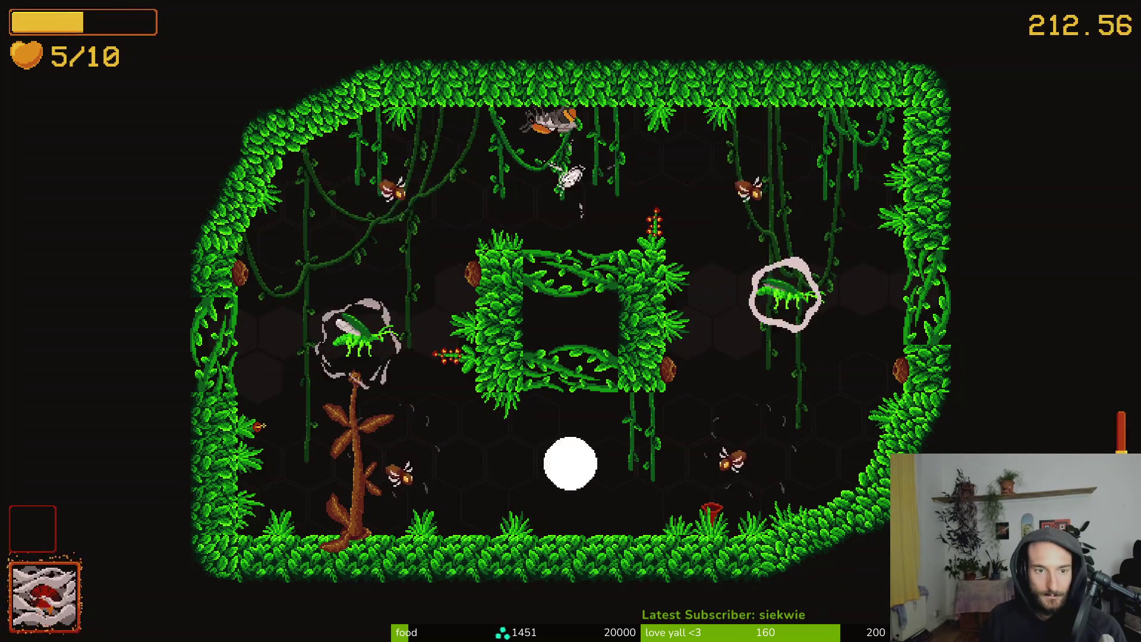
pyautogui.press('s')
pyautogui.press('d')
pyautogui.press('w')
pyautogui.press('s')
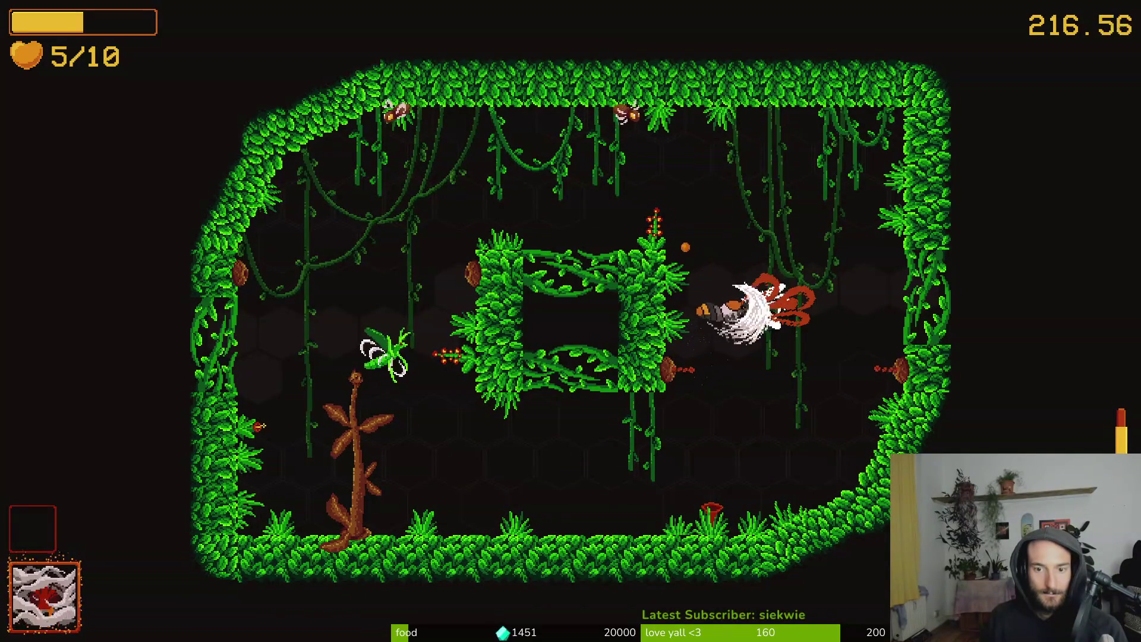
pyautogui.press('w')
pyautogui.press('a')
pyautogui.press('s')
pyautogui.press('s')
pyautogui.press('a')
pyautogui.press('s')
# Fight around the central hedge until the exits open, then dash up into the next room
pyautogui.press('w')
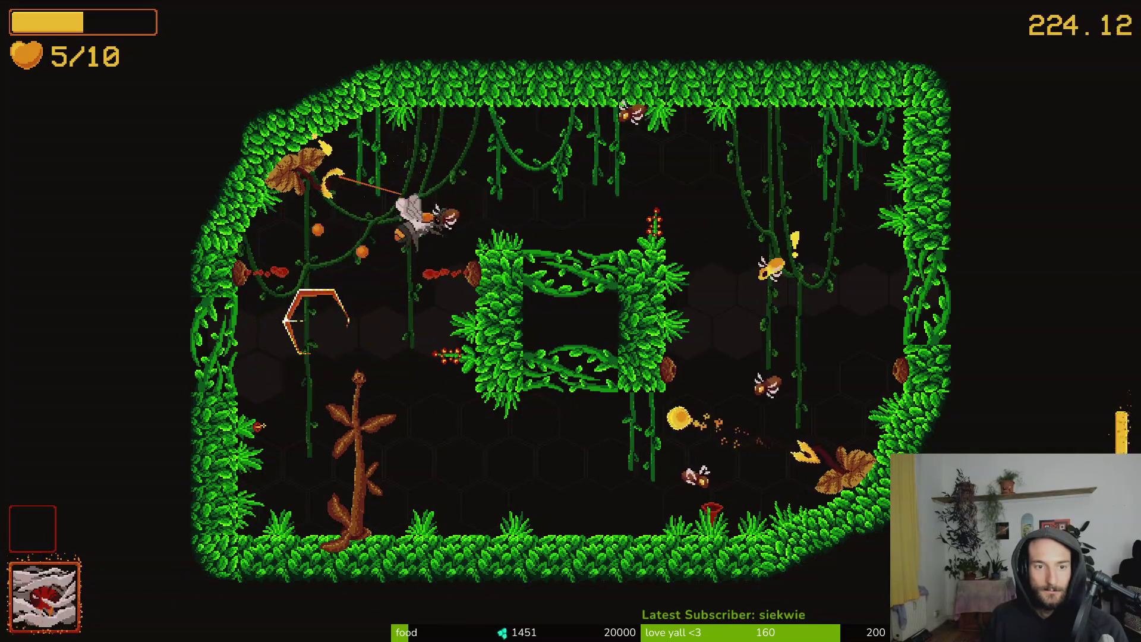
pyautogui.press('d')
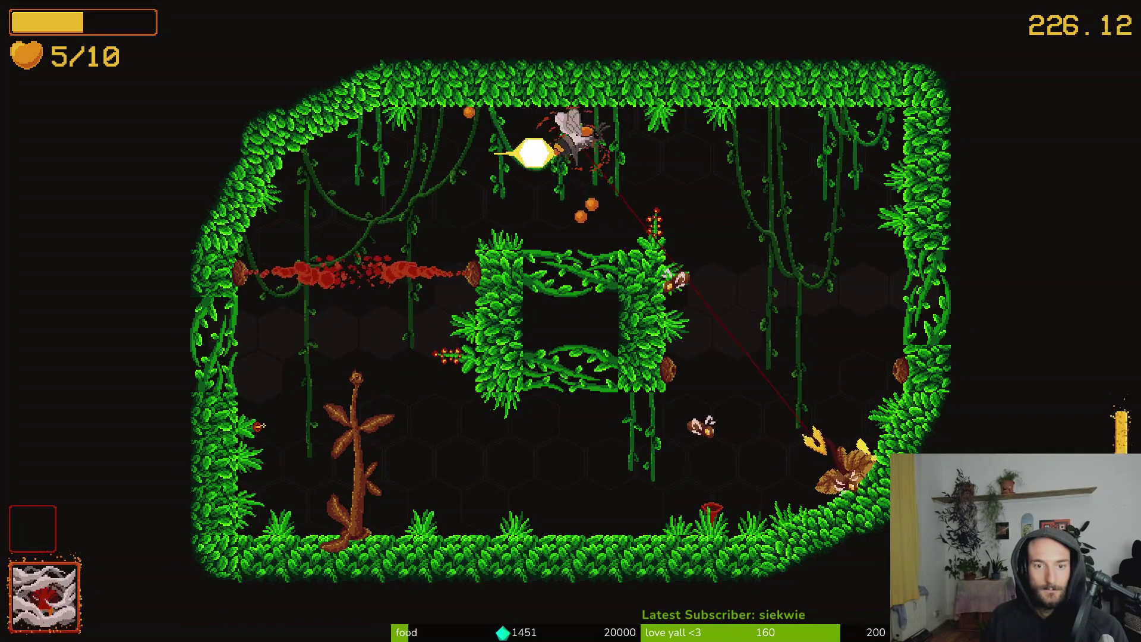
pyautogui.press('s')
pyautogui.press('w')
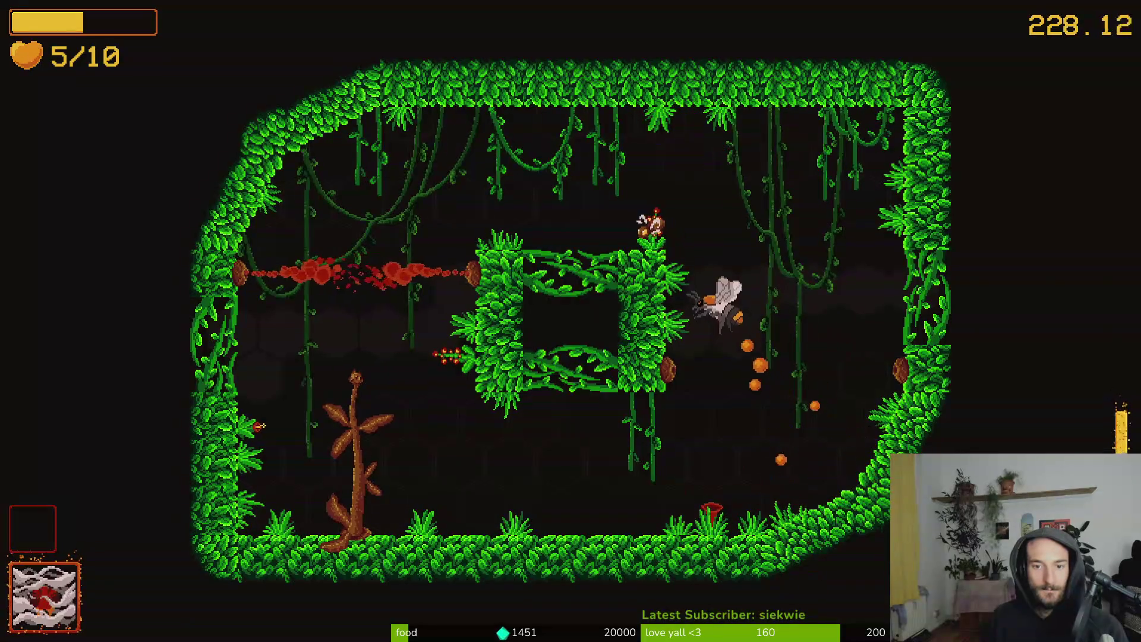
pyautogui.press('d')
pyautogui.press('s')
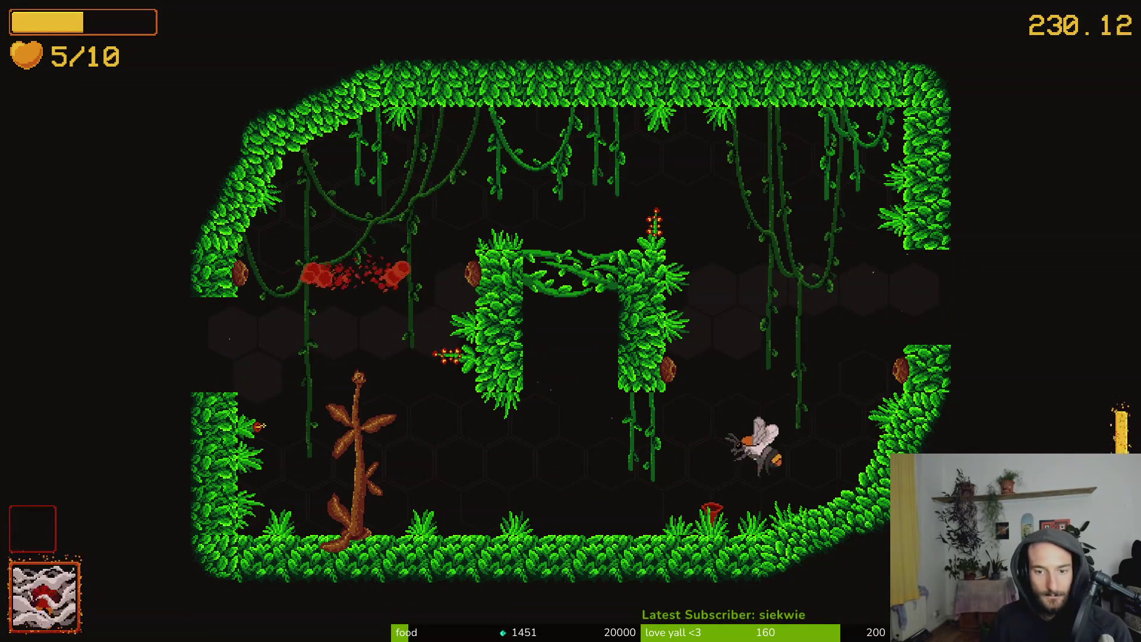
pyautogui.press('w')
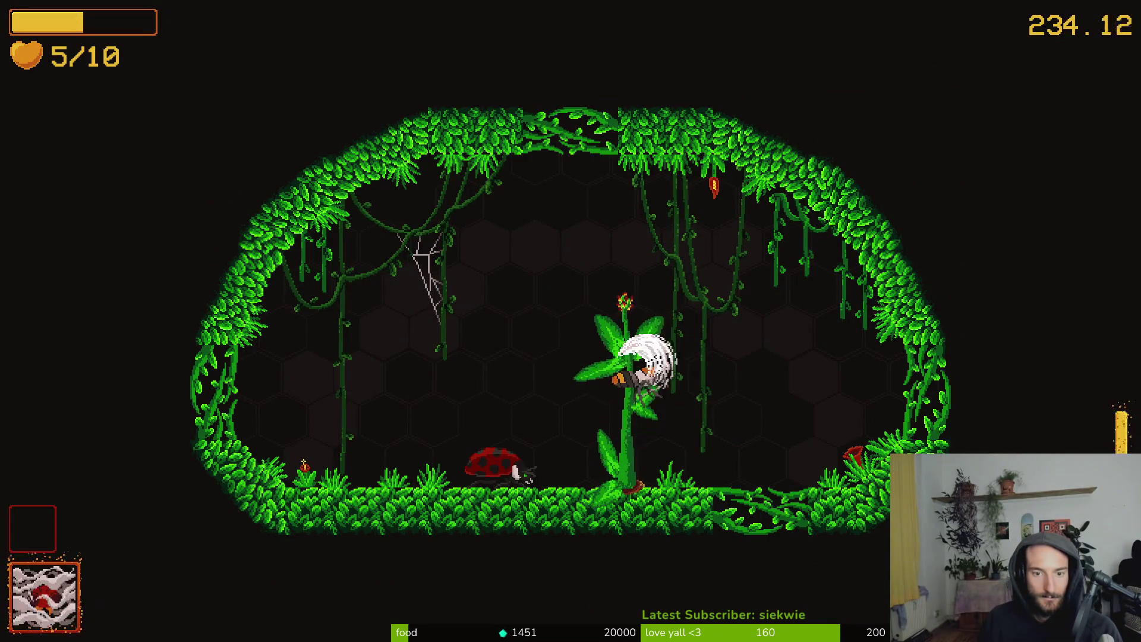
# Kill the plant, collect the +20% slash upgrade, and slash the spawning enemies
pyautogui.press('w')
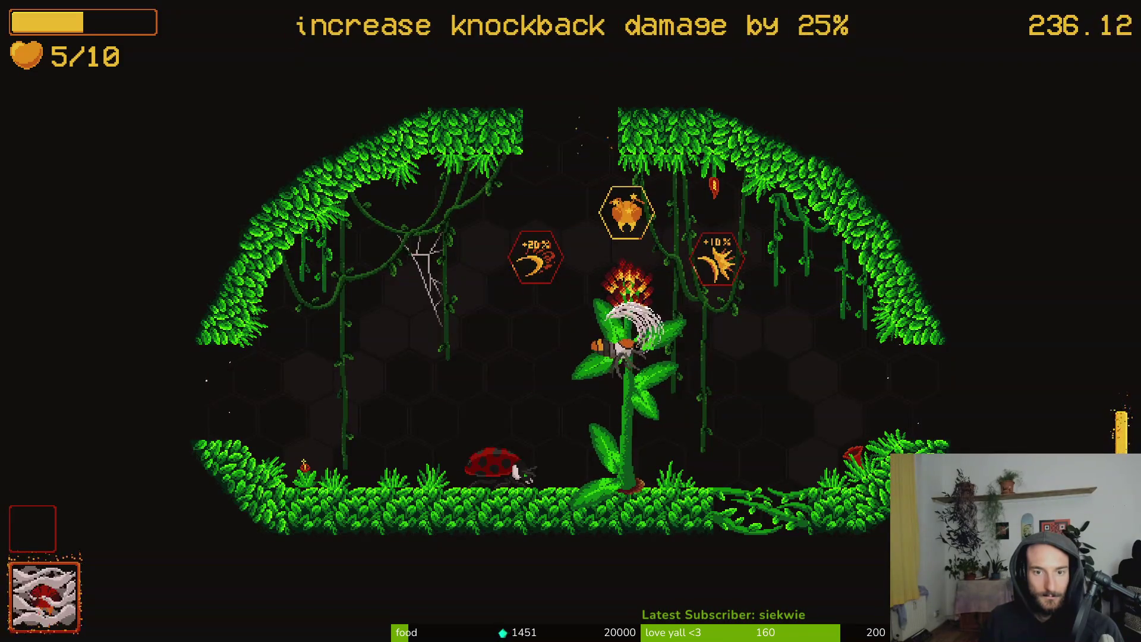
pyautogui.press('a')
pyautogui.press('w')
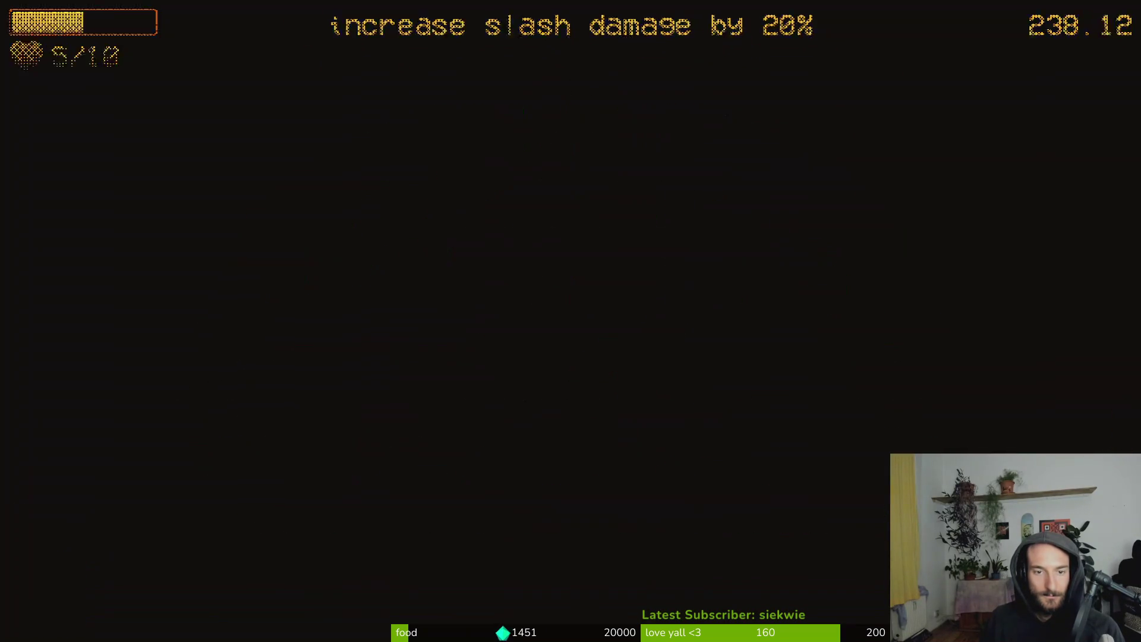
pyautogui.press('s')
pyautogui.press('w')
pyautogui.press('s')
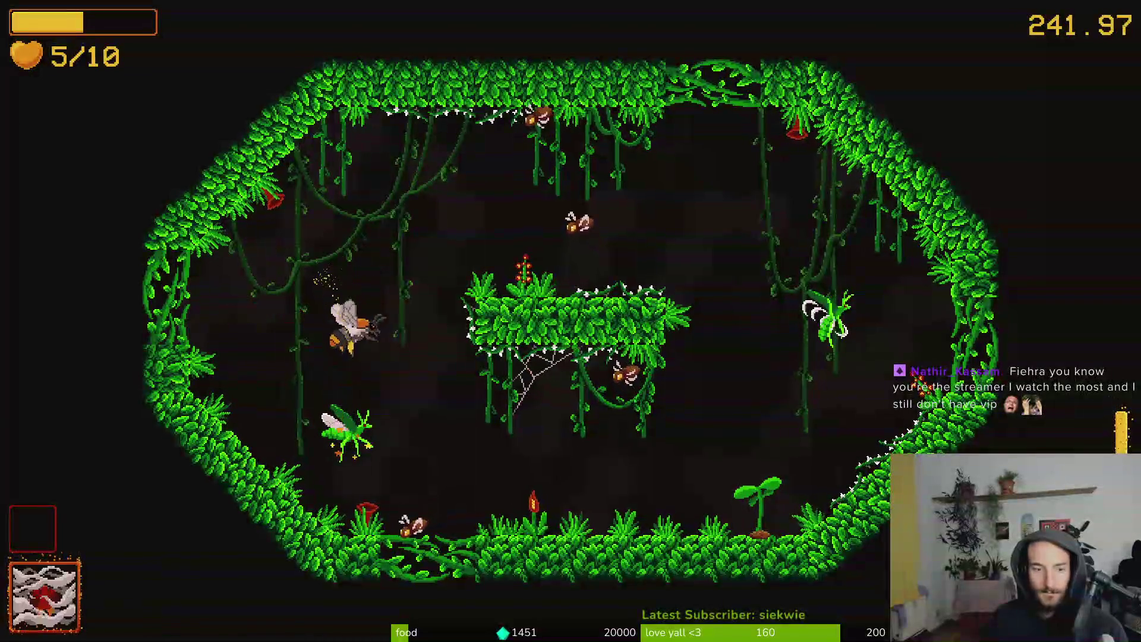
pyautogui.press('d')
pyautogui.press('d')
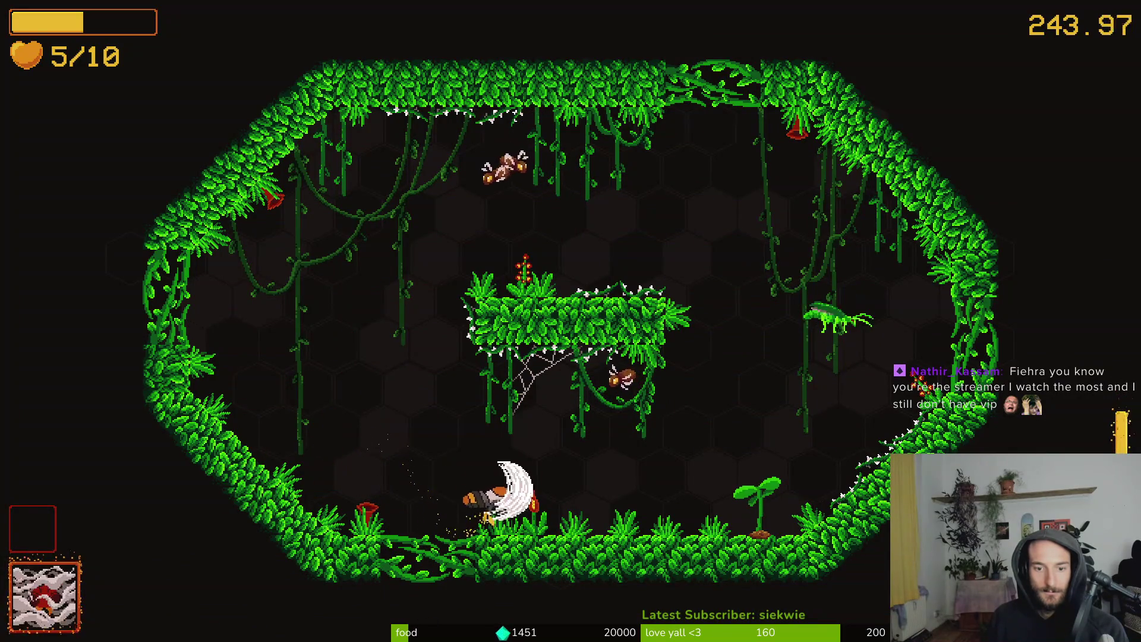
pyautogui.press('w')
pyautogui.press('w')
# Fight the spider wave, crescent-slash the mushroom, and strike the diving enemy bee
pyautogui.press('a')
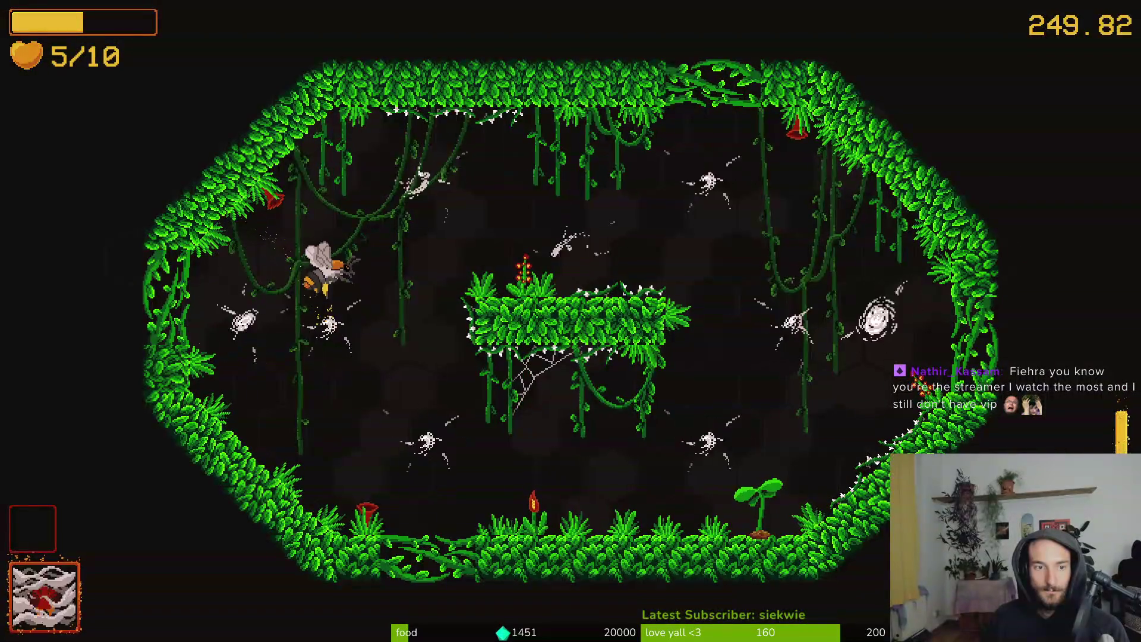
pyautogui.press('w')
pyautogui.press('s')
pyautogui.press('d')
pyautogui.press('a')
pyautogui.press('d')
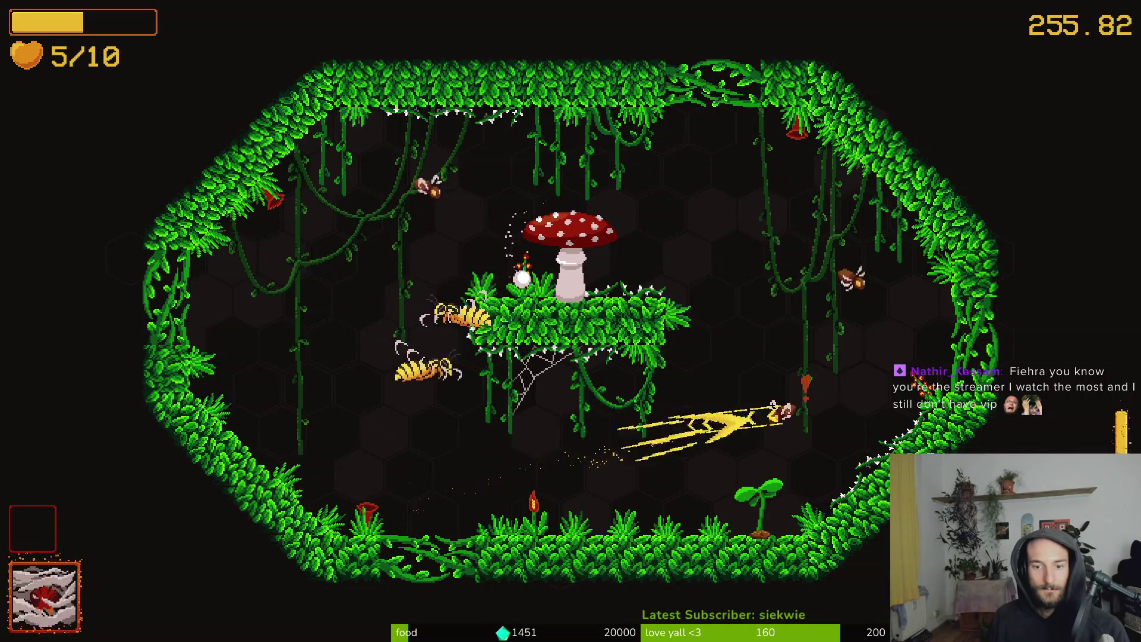
pyautogui.press('w')
pyautogui.press('d')
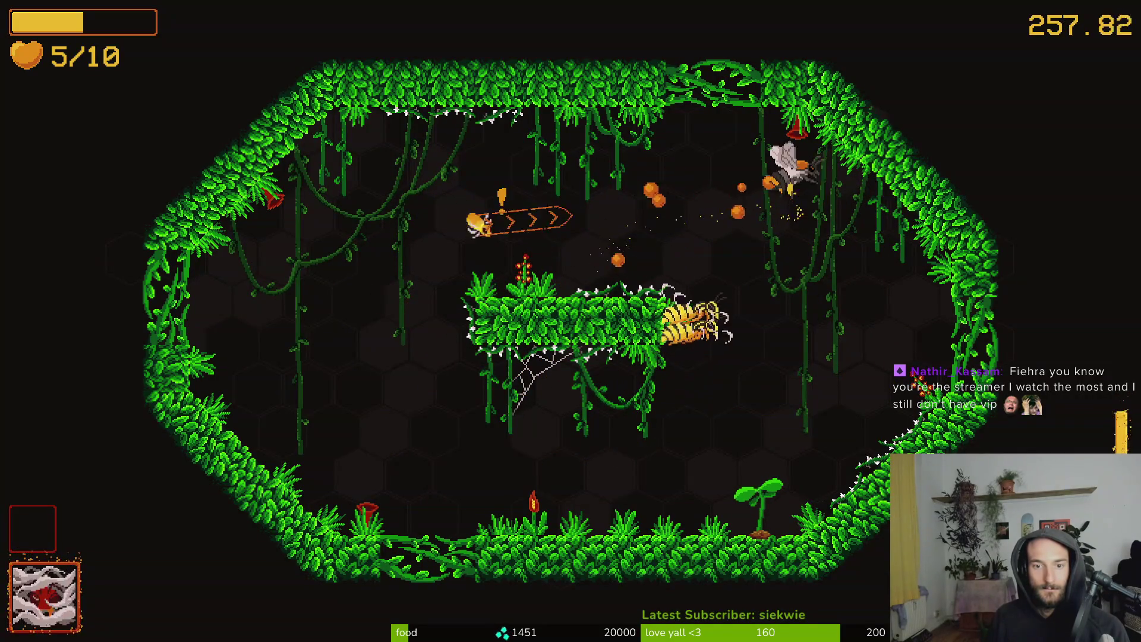
pyautogui.press('w')
pyautogui.press('a')
pyautogui.press('w')
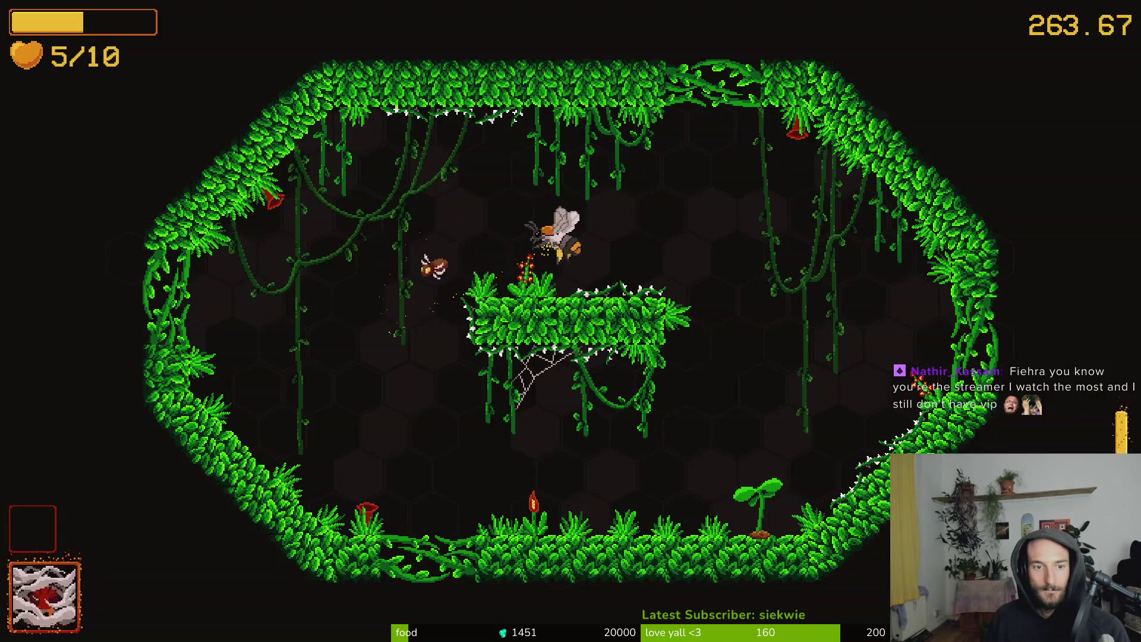
# Slash through the next enemy wave and attack the beetle at lower centre
pyautogui.press('w')
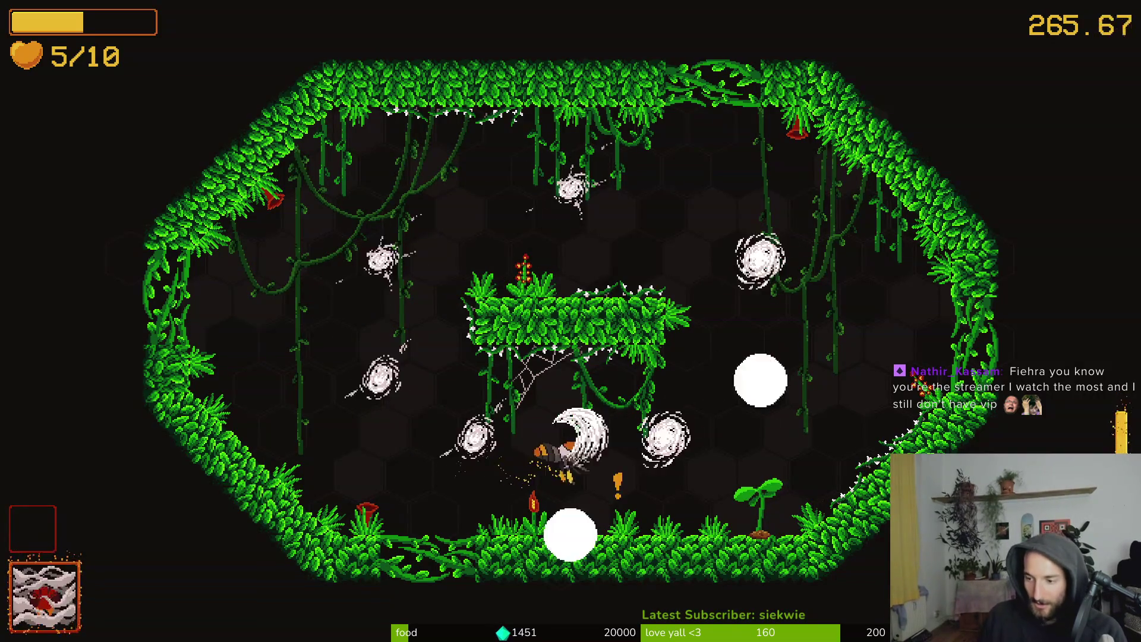
pyautogui.press('a')
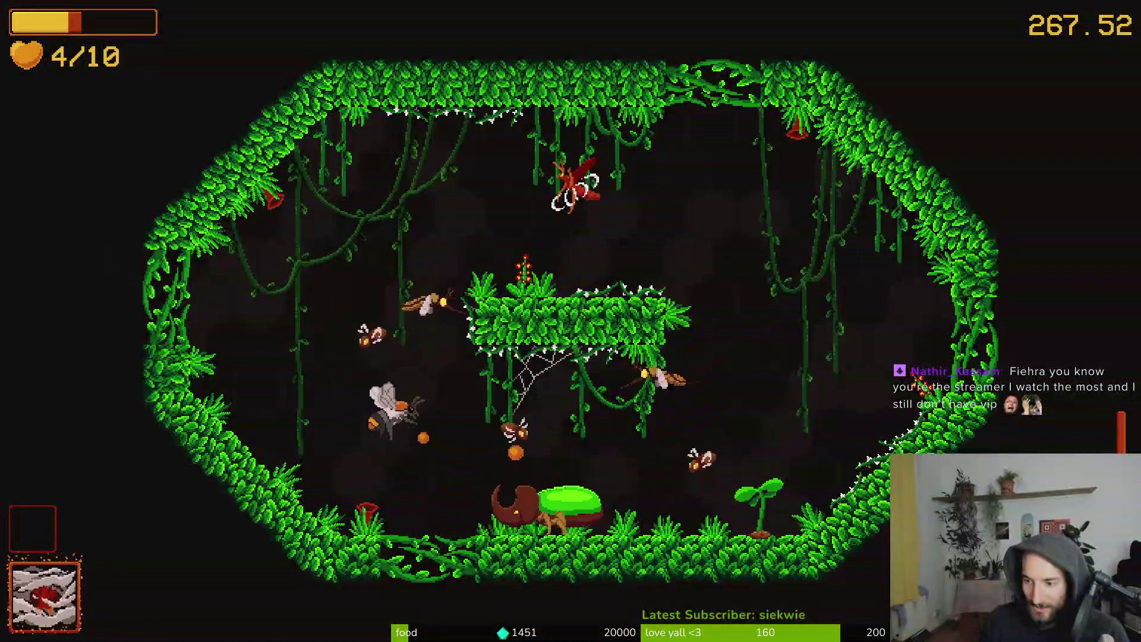
pyautogui.press('w')
pyautogui.press('d')
pyautogui.press('s')
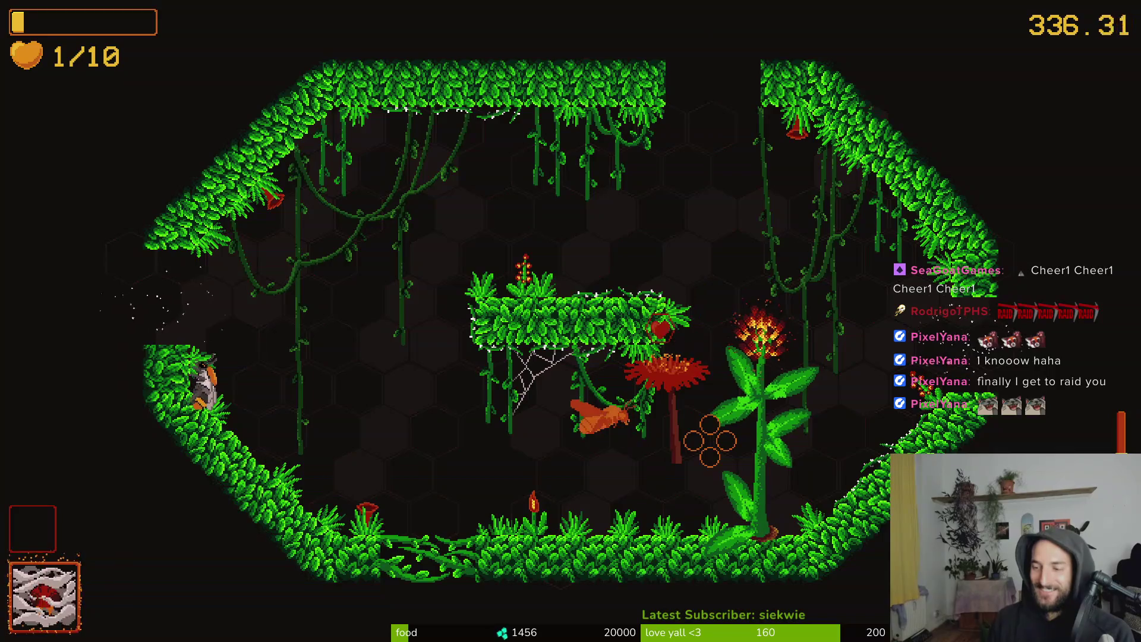
# Slash the last creature near the reticle and dash right into the vine-filled room
pyautogui.click(711, 441)
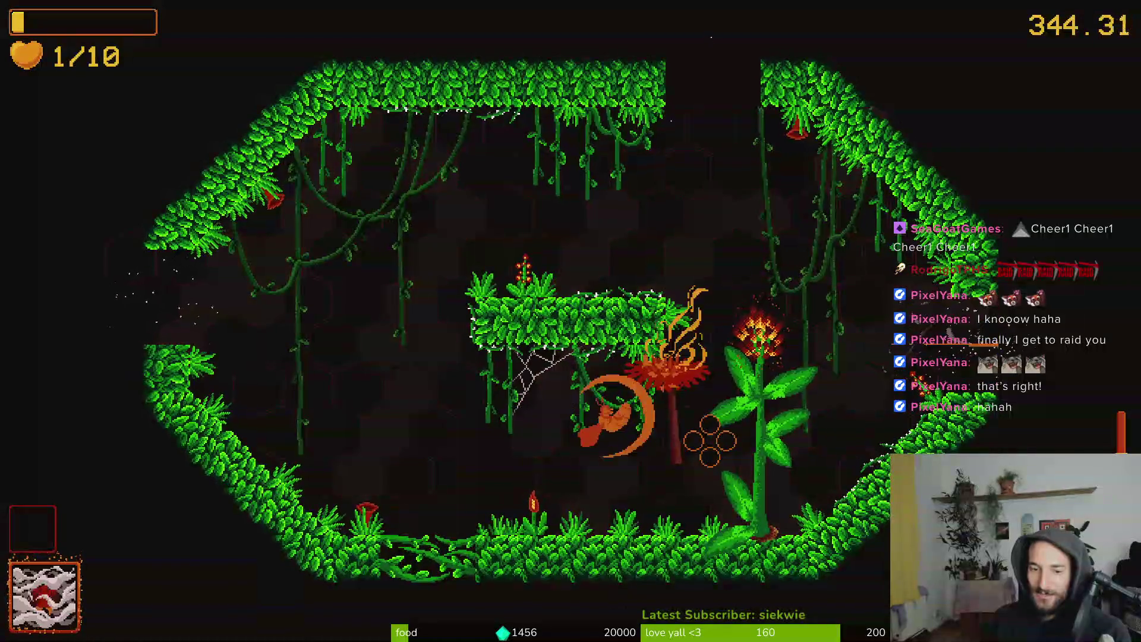
pyautogui.press('space')
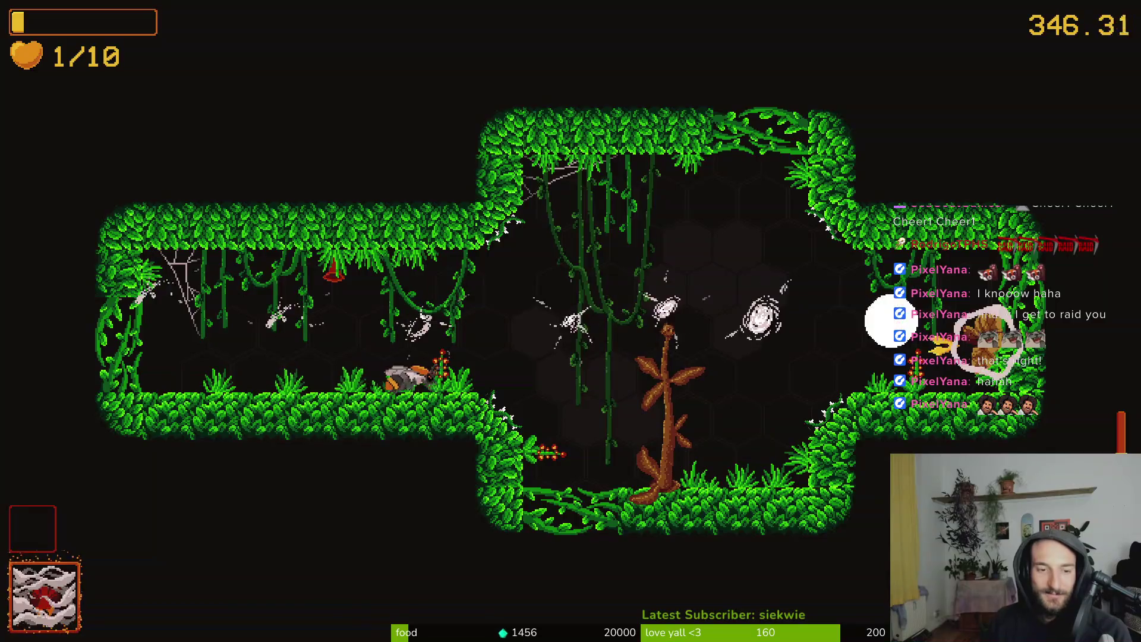
# Dash-slash into the centre room, fire projectiles, and fight the enemies around the central plant
pyautogui.press('space')
pyautogui.press('x')
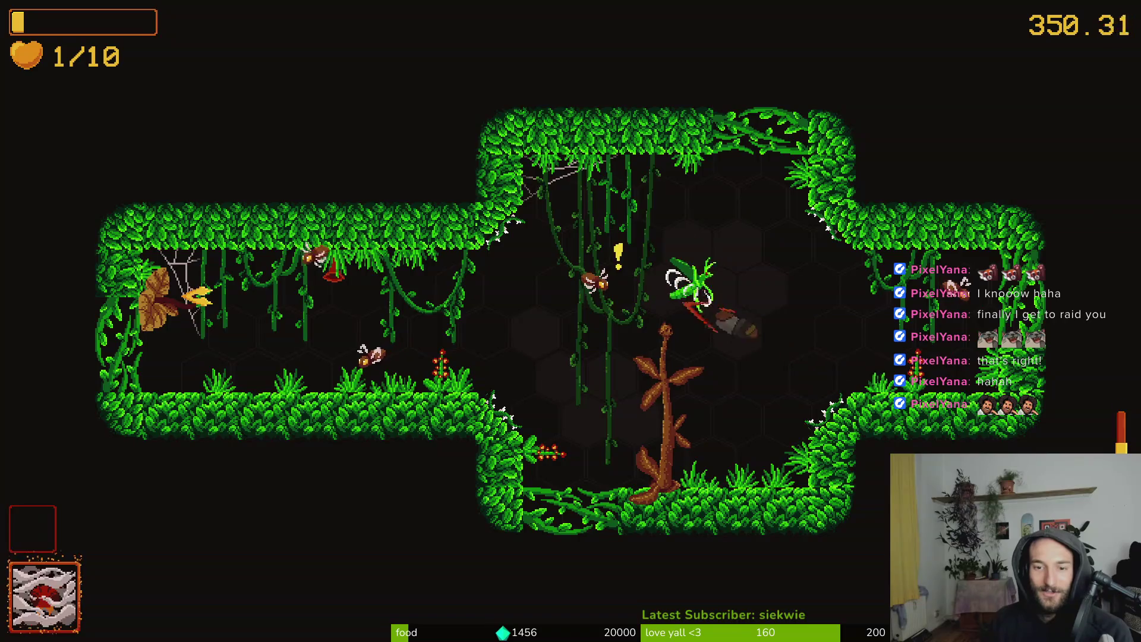
pyautogui.press('space')
pyautogui.press('space')
pyautogui.press('space')
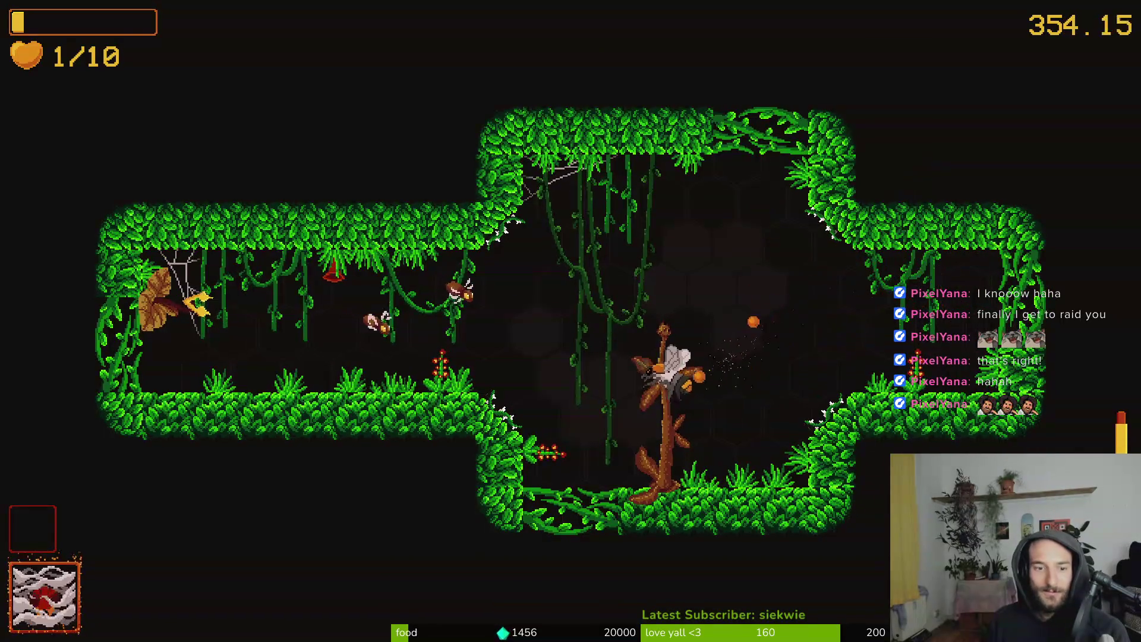
pyautogui.press('space')
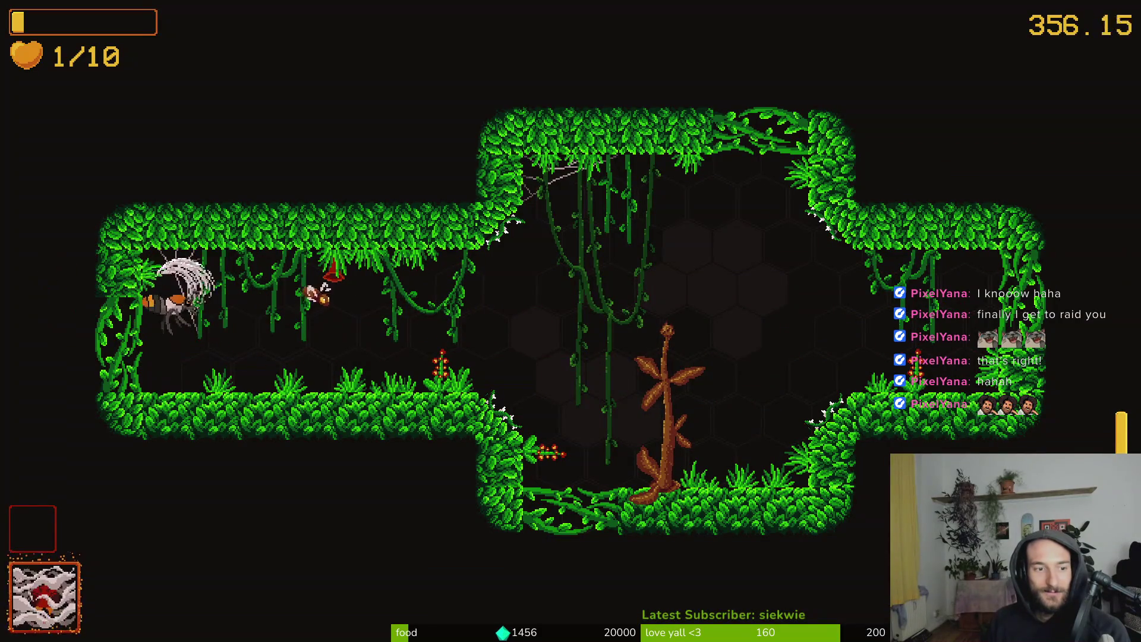
pyautogui.press('space')
pyautogui.press('space')
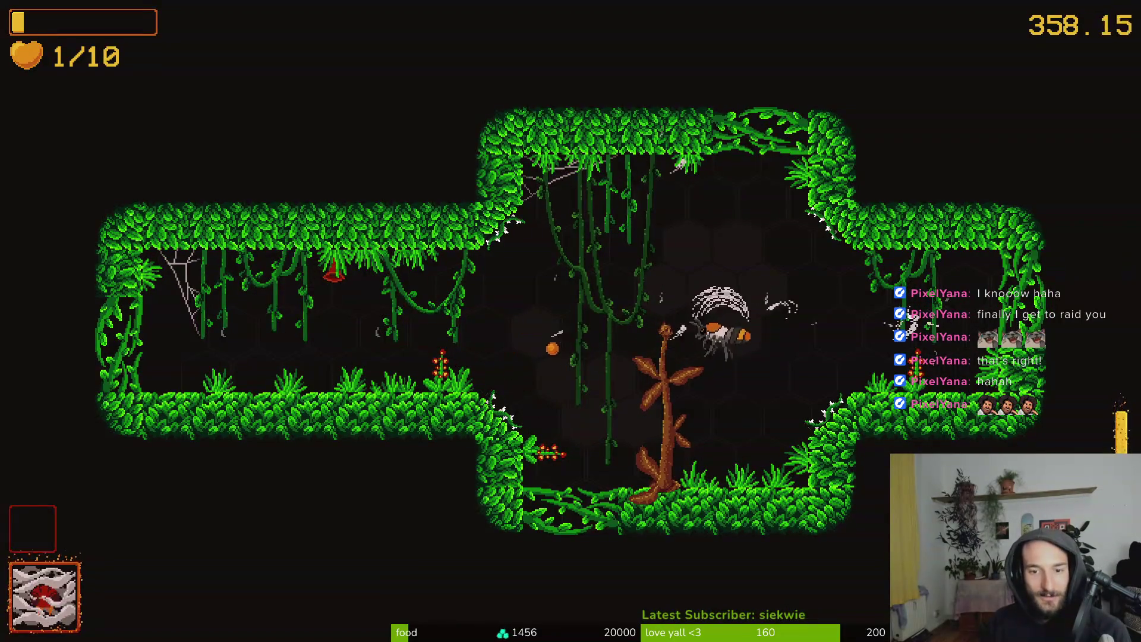
pyautogui.press('space')
pyautogui.press('space')
# Keep dodging and slashing into the plant boss room until the Mantis kills the bee
pyautogui.press('space')
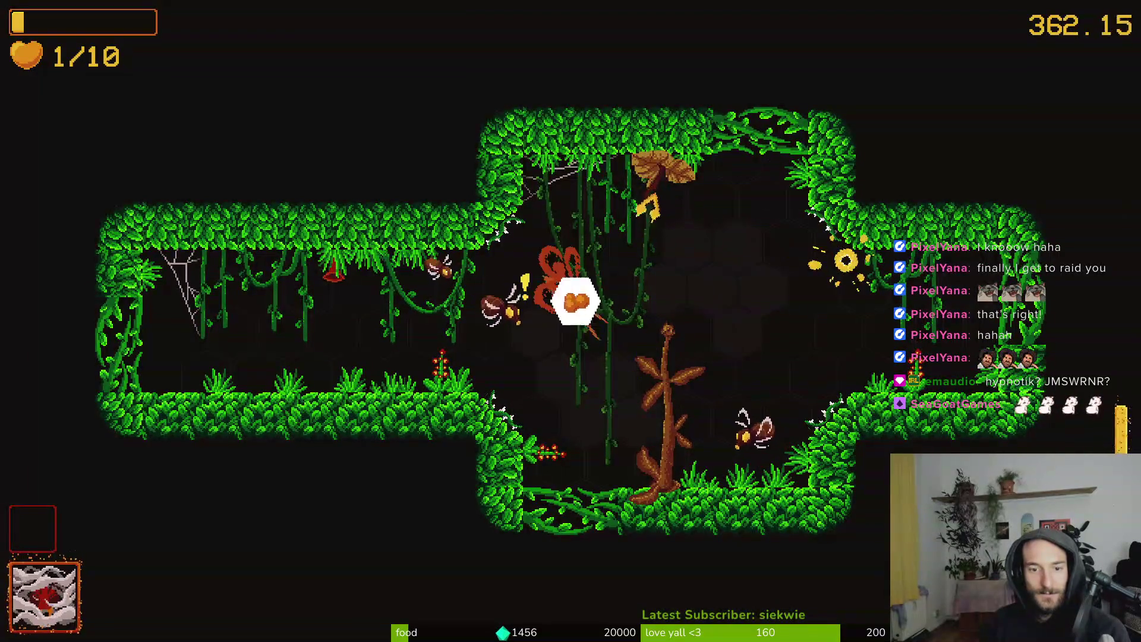
pyautogui.press('space')
pyautogui.press('space')
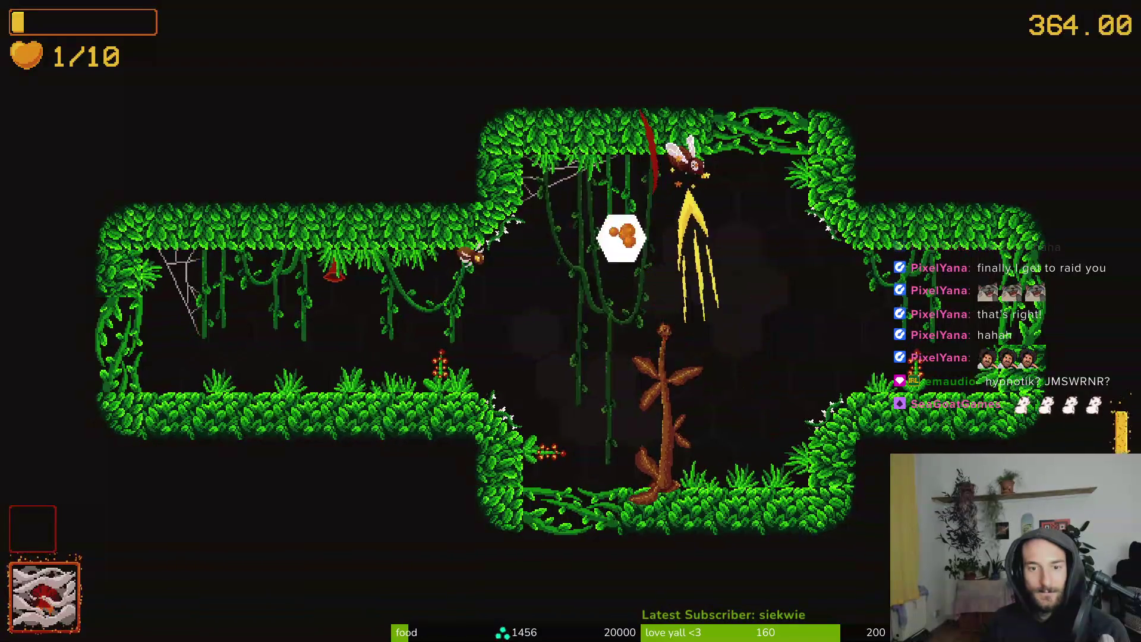
pyautogui.press('space')
pyautogui.press('space')
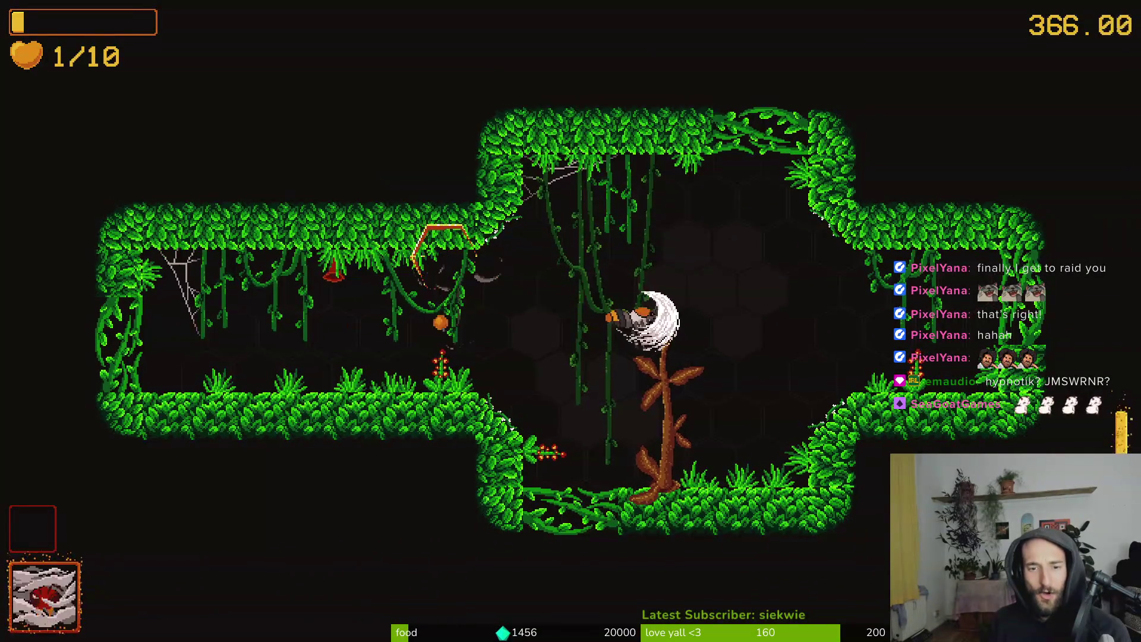
pyautogui.press('space')
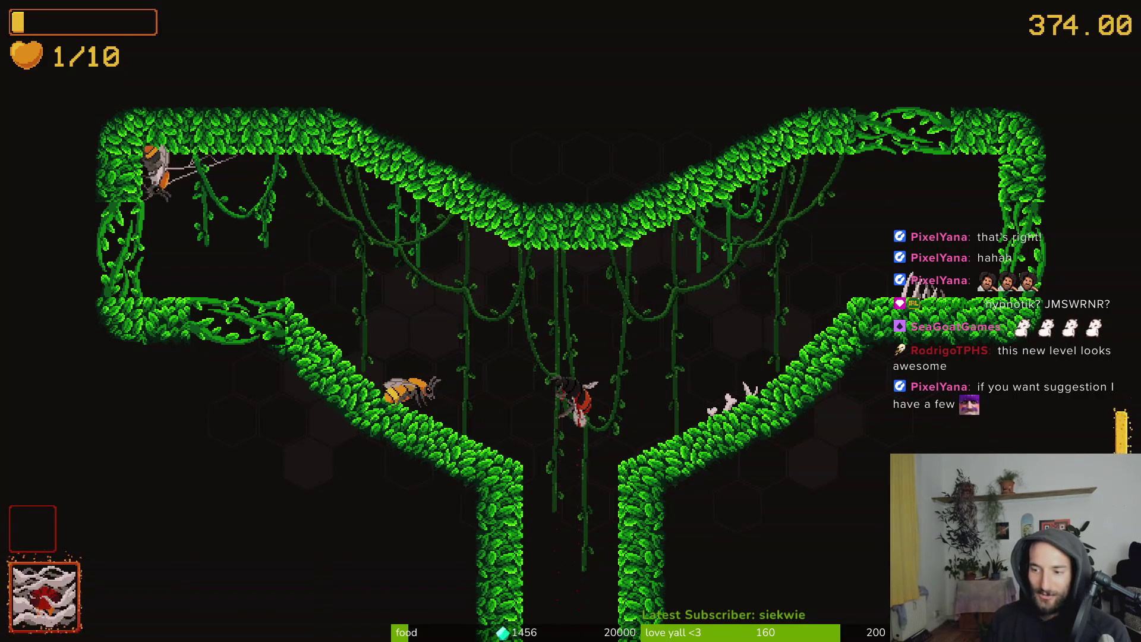
pyautogui.press('space')
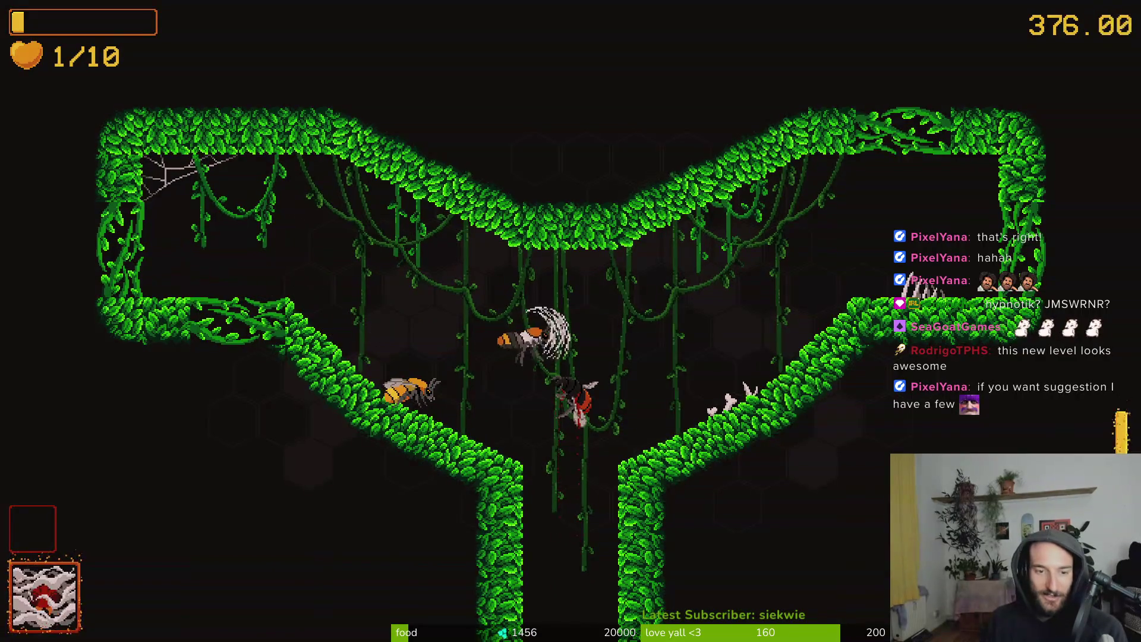
pyautogui.press('space')
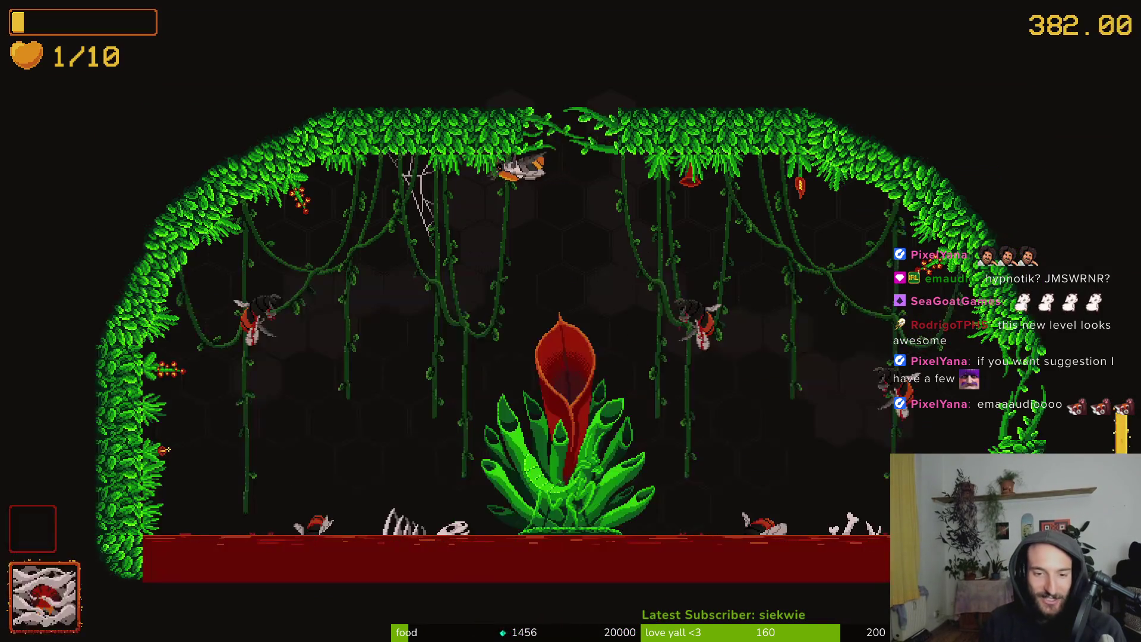
pyautogui.press('space')
pyautogui.press('space')
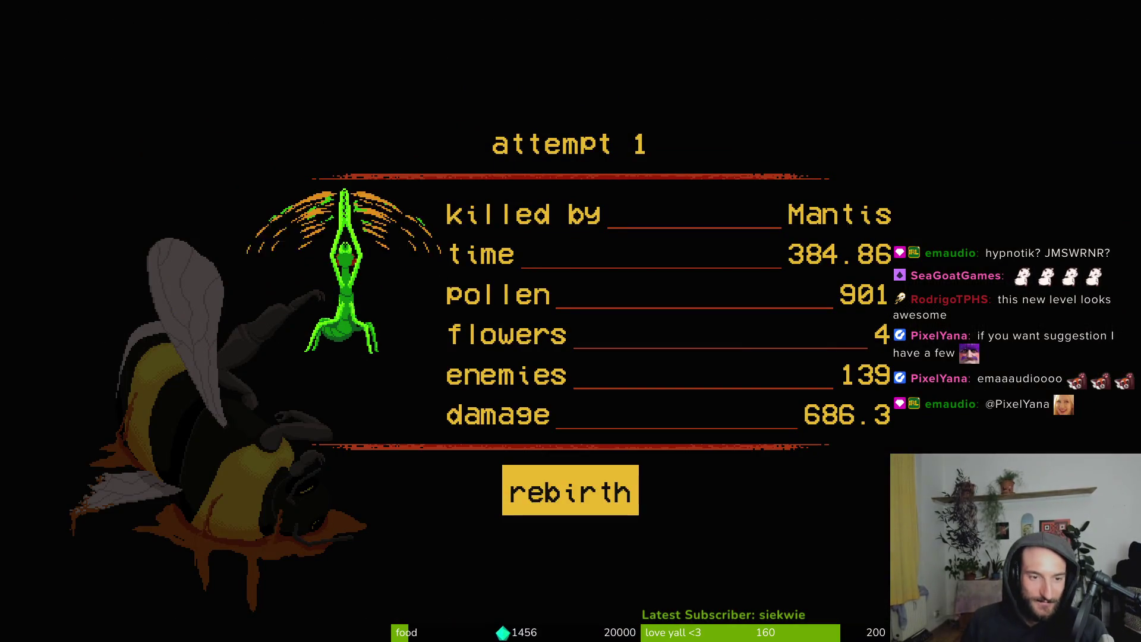
# Start a new run, slash on the hive floor, and view the BLUEBANDED species collection entry
pyautogui.press('Return')
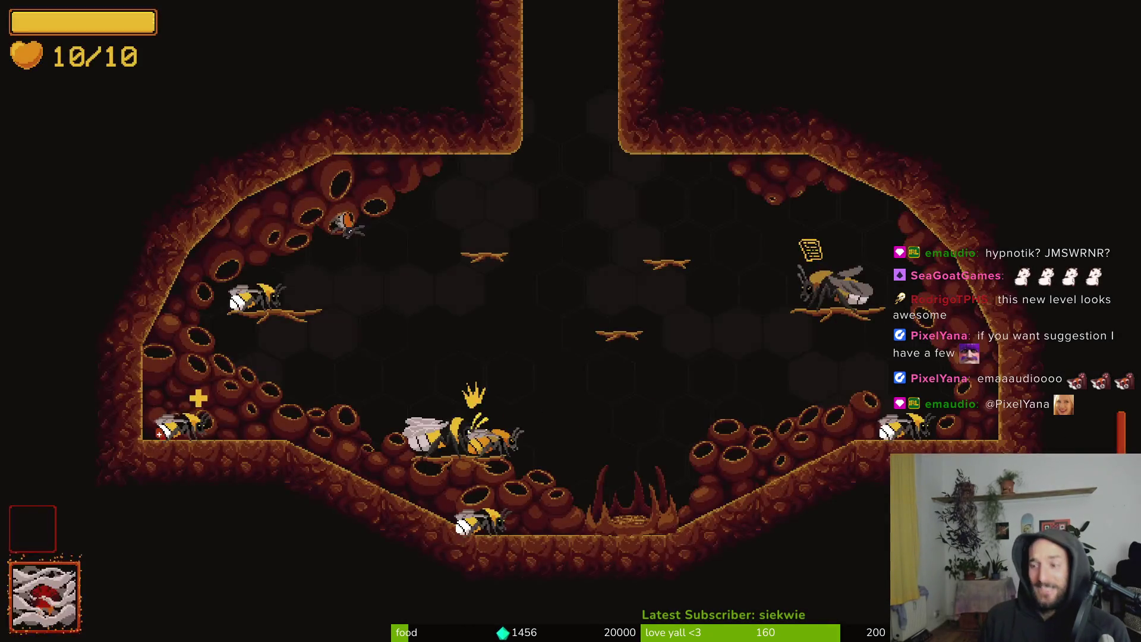
pyautogui.press('Right')
pyautogui.press('x')
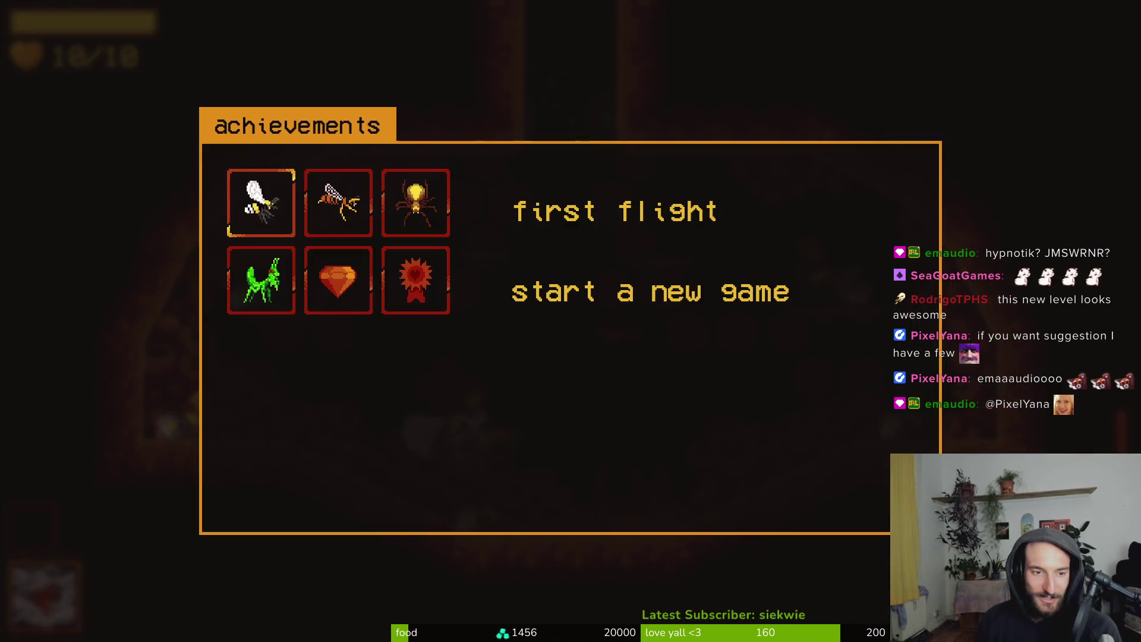
pyautogui.press('Tab')
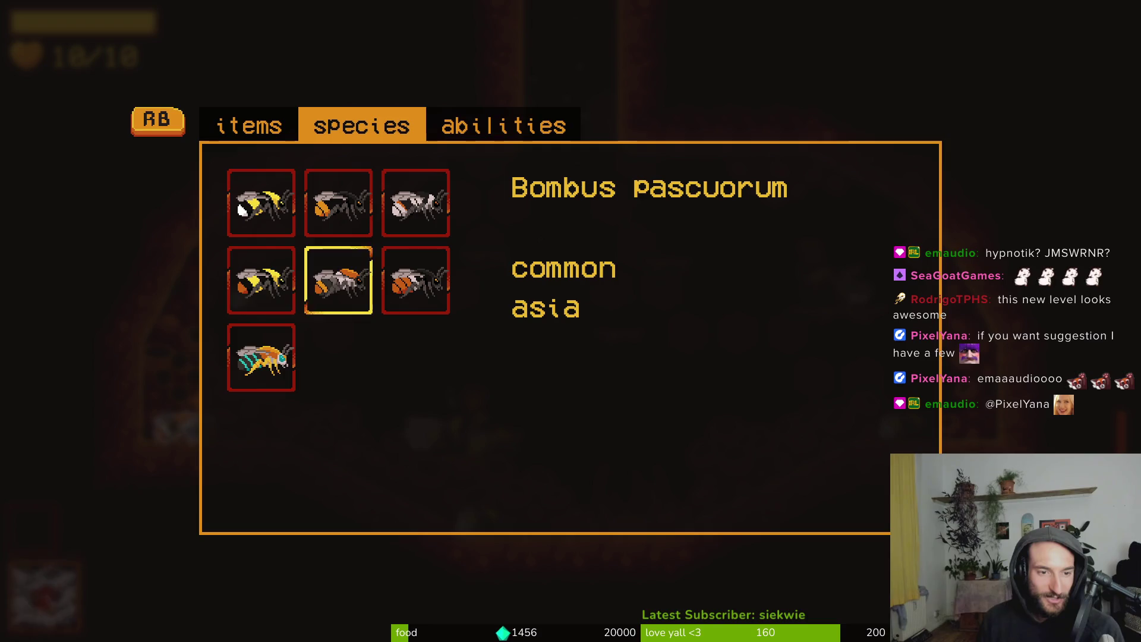
pyautogui.press('Tab')
pyautogui.press('Tab')
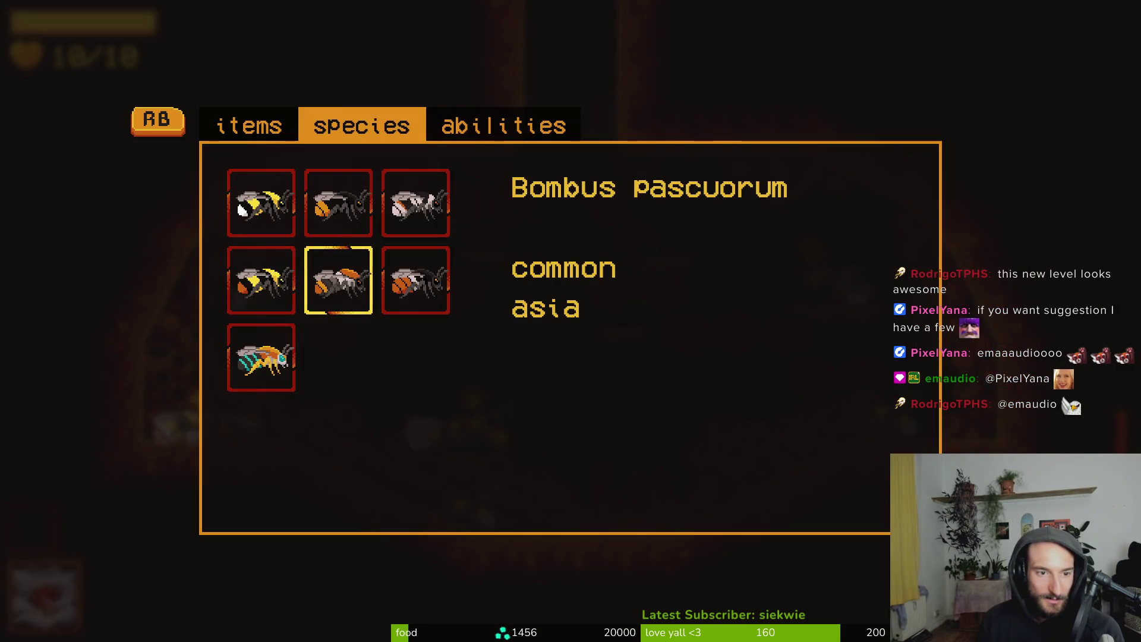
pyautogui.press('Down')
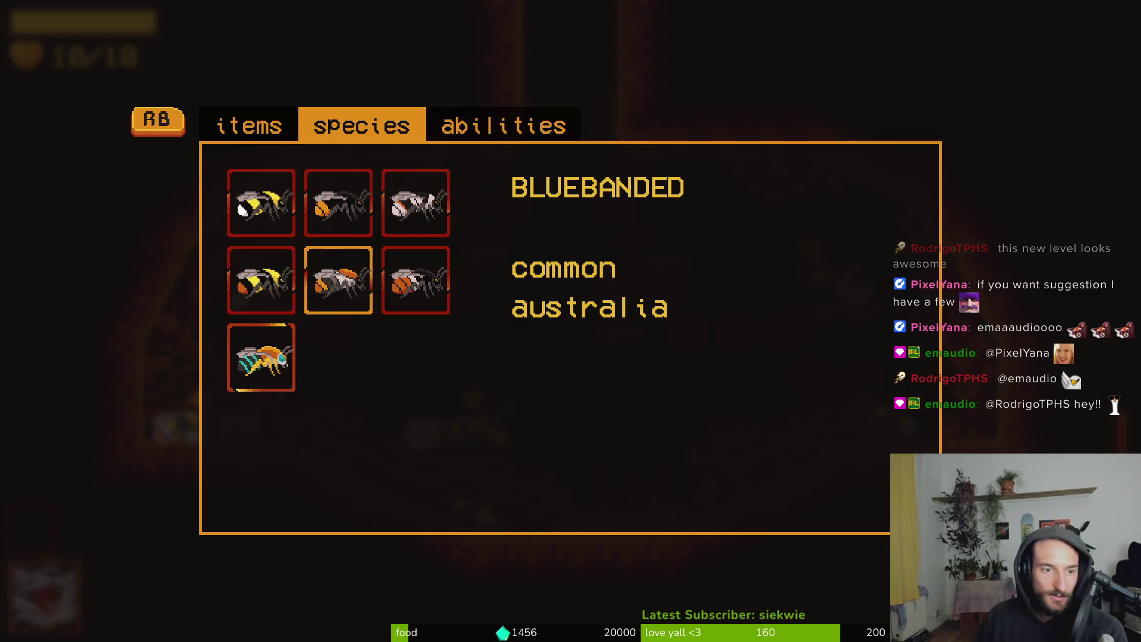
pyautogui.press('Tab')
# Quit the game through the pause menu and relaunch it with Run Project in Godot
pyautogui.press('Escape')
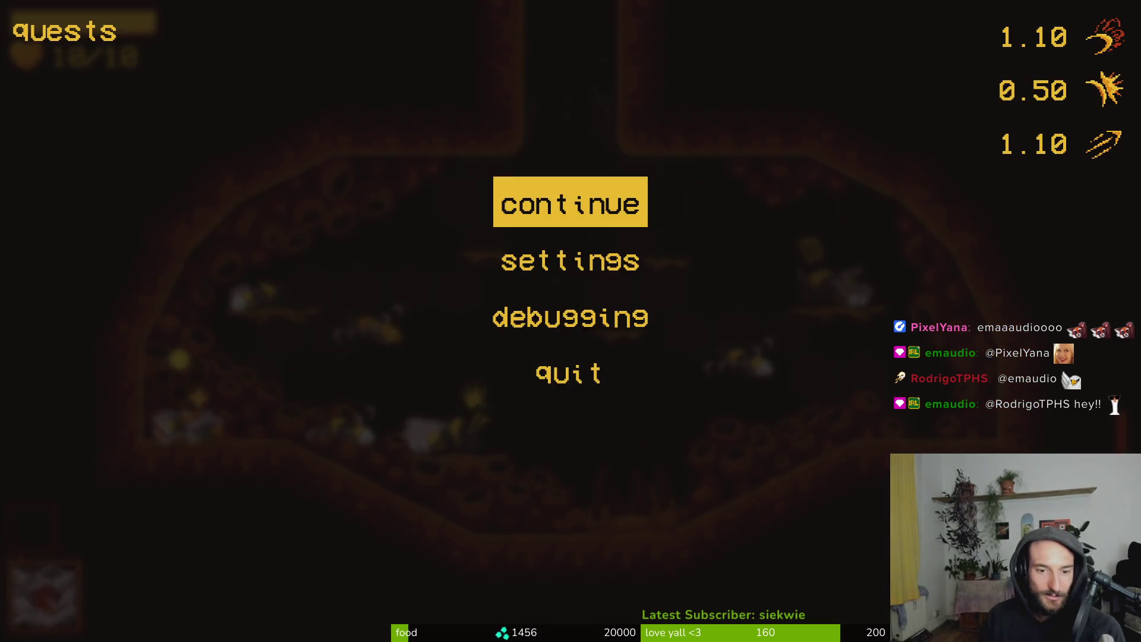
pyautogui.press('Down')
pyautogui.press('Down')
pyautogui.press('Return')
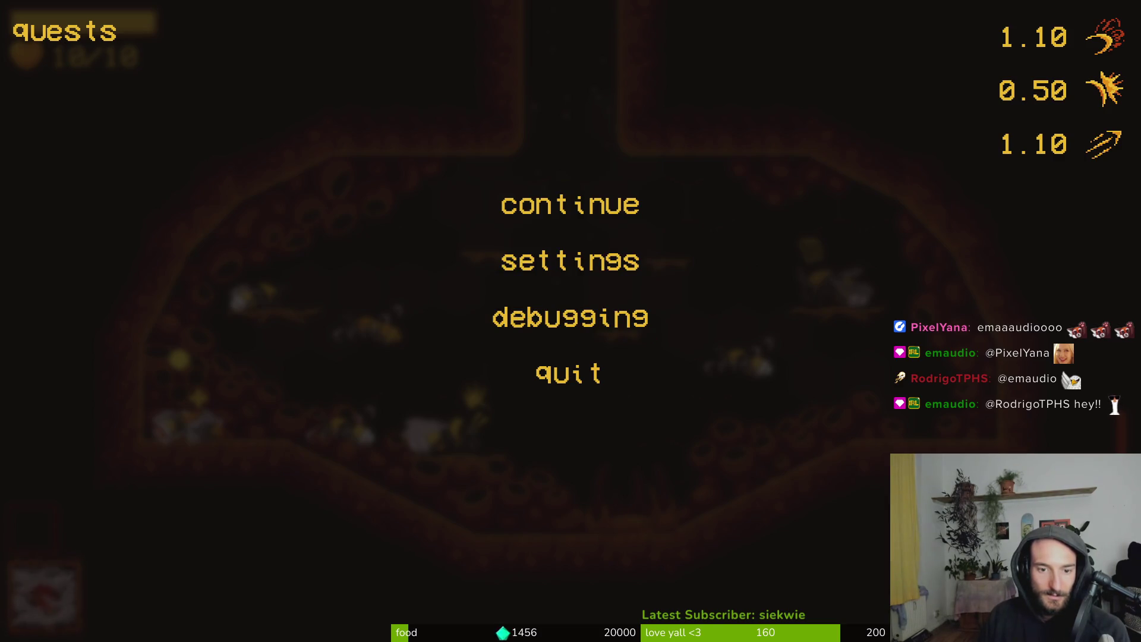
pyautogui.press('Down')
pyautogui.press('Return')
pyautogui.press('Left')
pyautogui.press('Return')
pyautogui.press('Down')
pyautogui.press('Down')
pyautogui.press('Down')
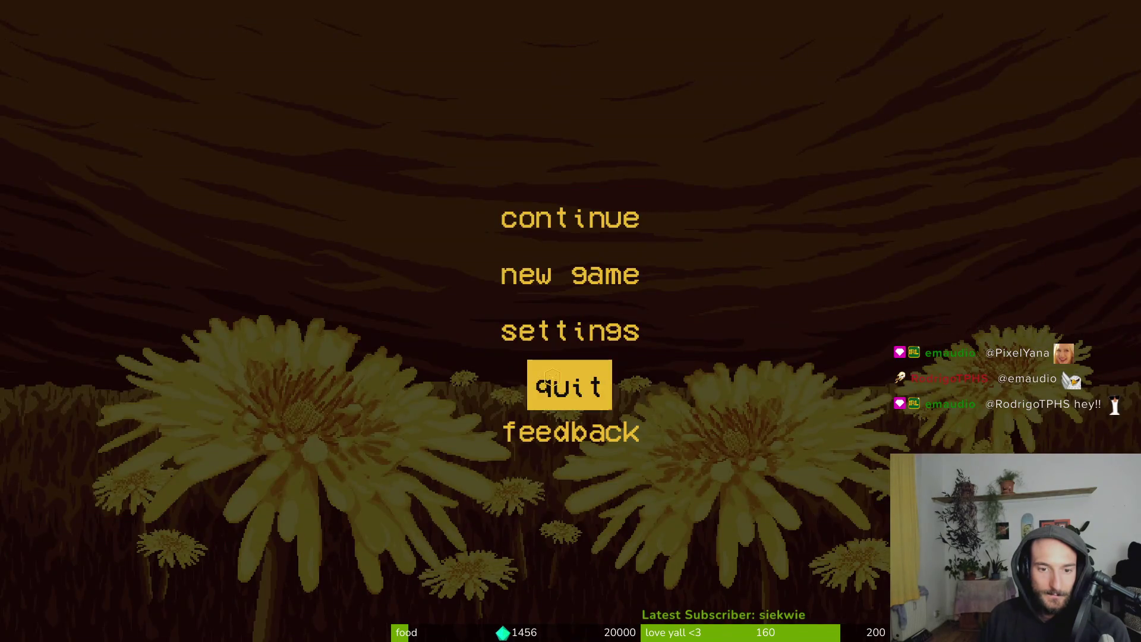
pyautogui.press('Return')
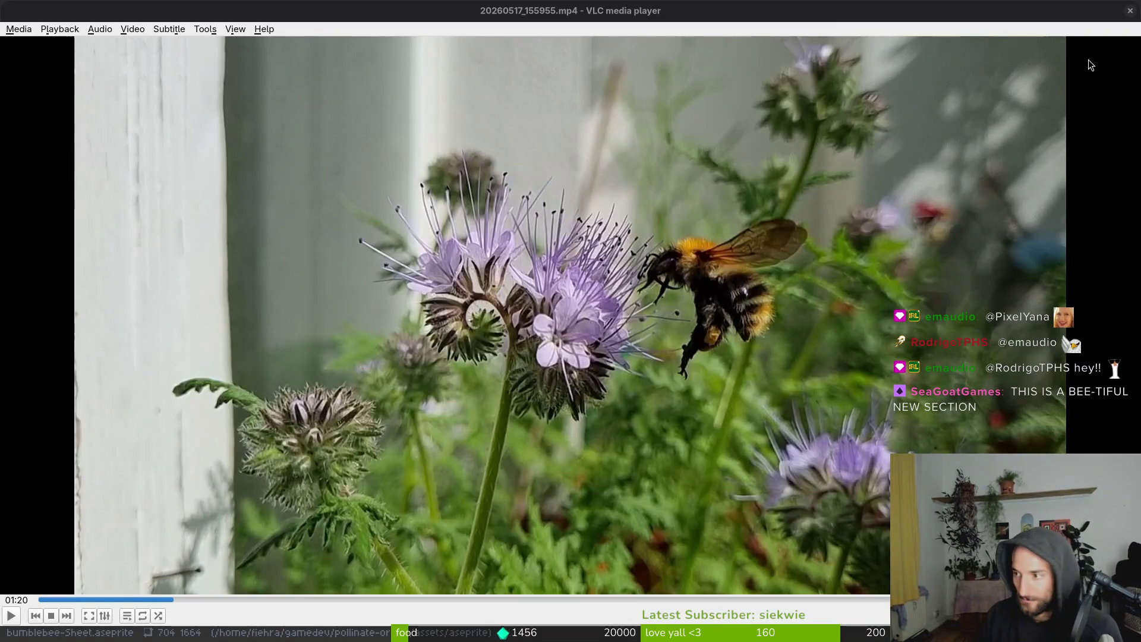
pyautogui.hotkey('alt', 'Tab')
pyautogui.click(1003, 39)
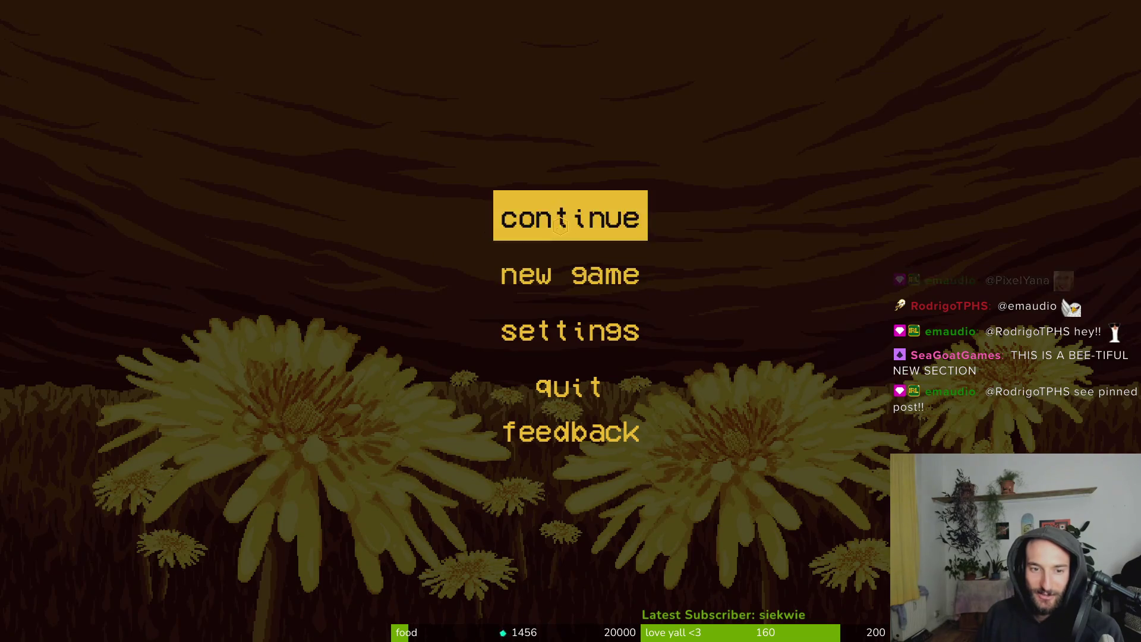
# Continue the saved run and browse the pause menu's abilities, landing on fire breath
pyautogui.click(560, 224)
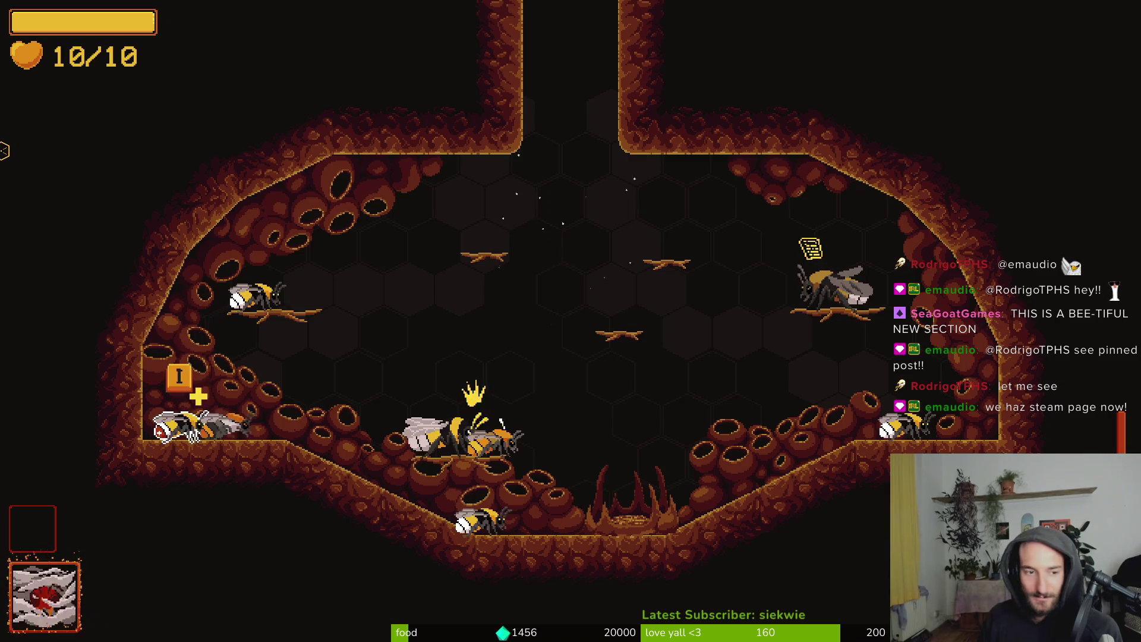
pyautogui.press('i')
pyautogui.press('Right')
pyautogui.press('Right')
pyautogui.press('Left')
pyautogui.press('Down')
pyautogui.press('Right')
pyautogui.press('Up')
pyautogui.press('Left')
pyautogui.press('Down')
pyautogui.press('Right')
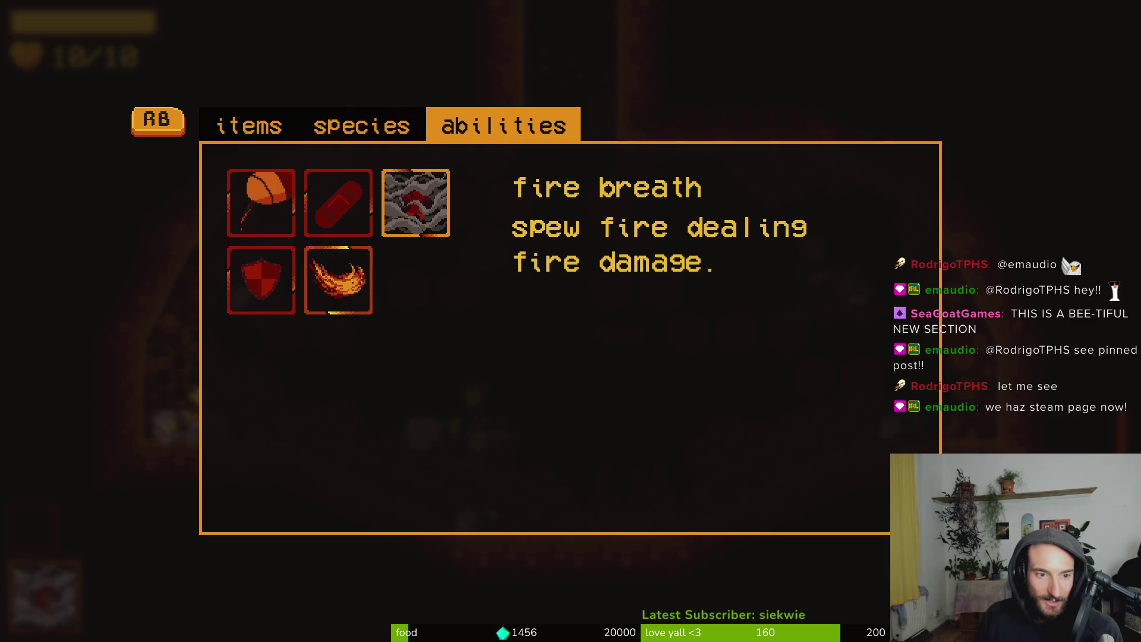
# Select the Bluebanded bee species and resume playing
pyautogui.press('q')
pyautogui.press('Left')
pyautogui.press('Down')
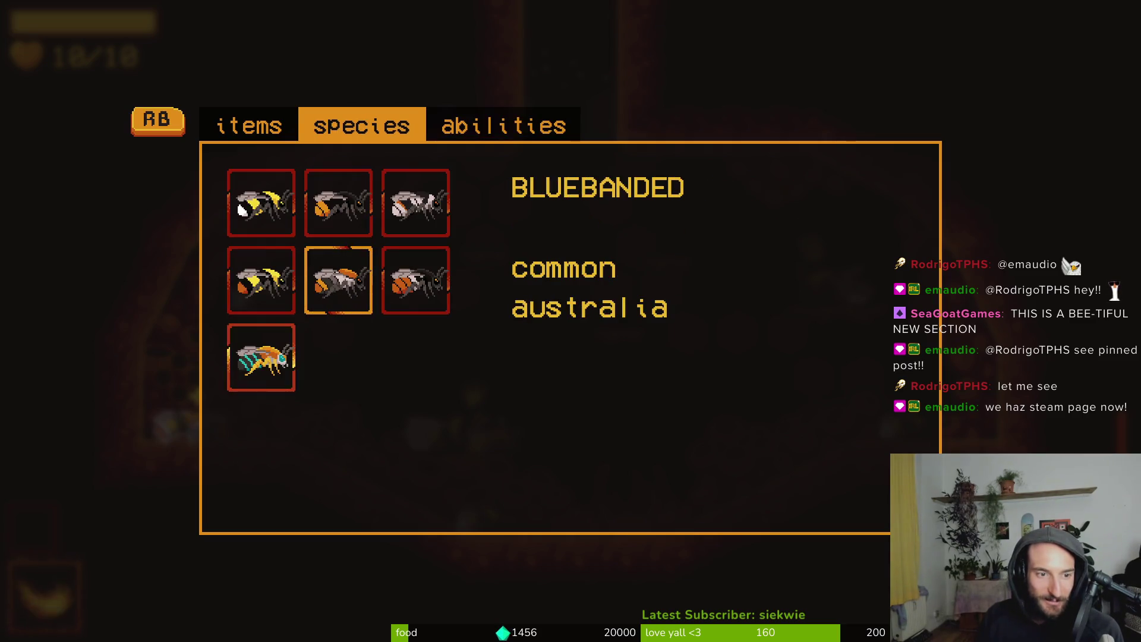
pyautogui.press('Escape')
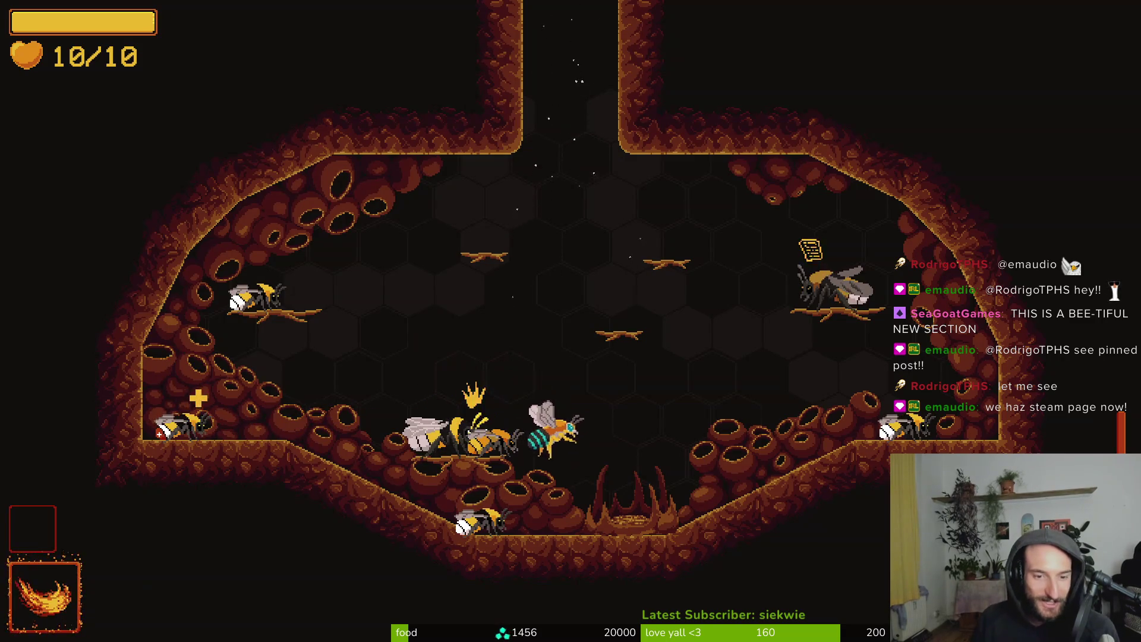
# Exit the hive through the top tunnel and fight the first desert arena's bees
pyautogui.press('Left')
pyautogui.press('Up')
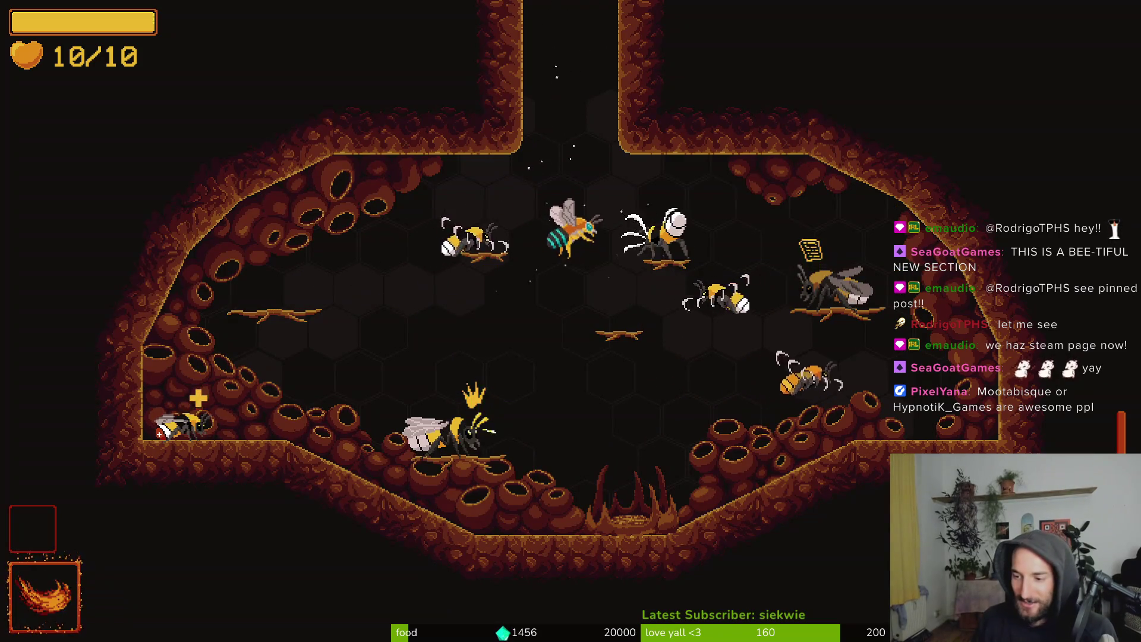
pyautogui.press('Up')
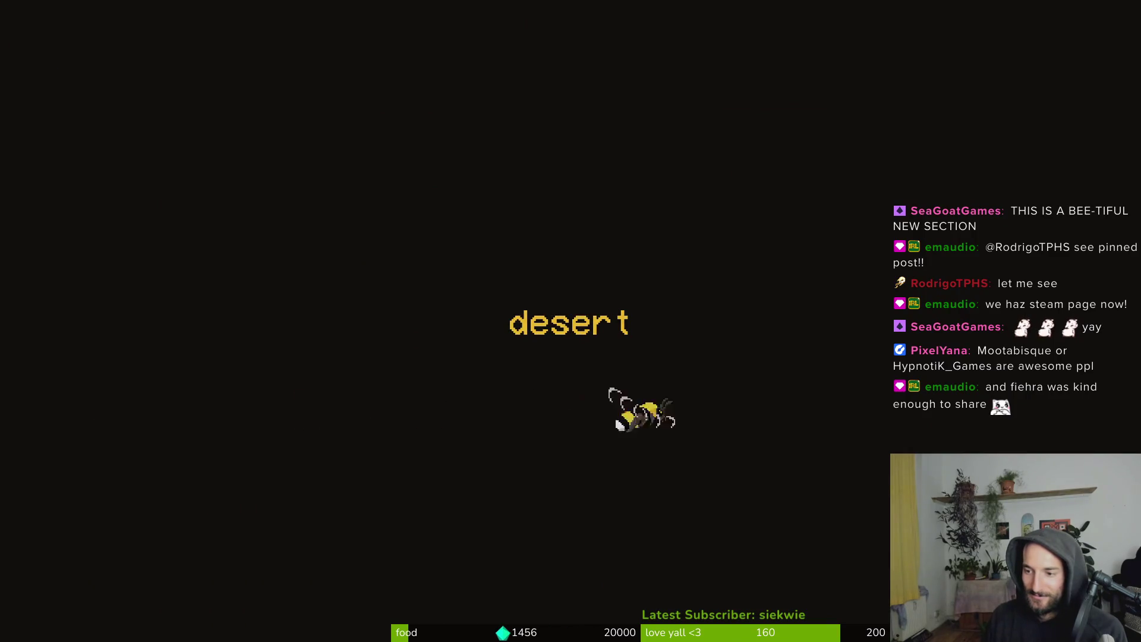
pyautogui.press('Down')
pyautogui.press('Left')
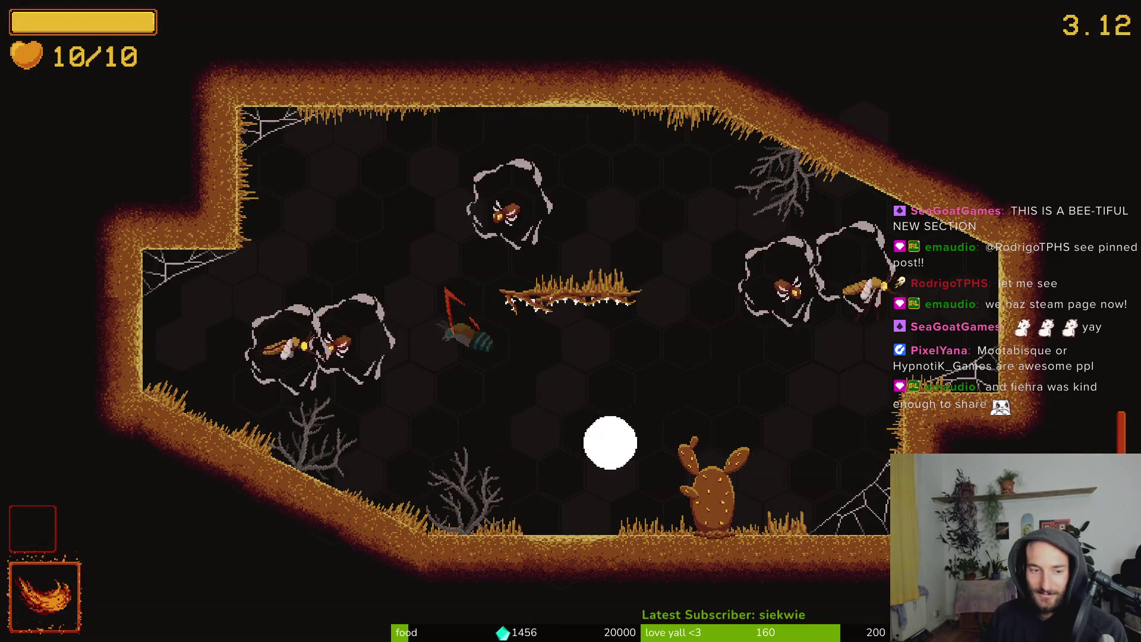
pyautogui.press('Right')
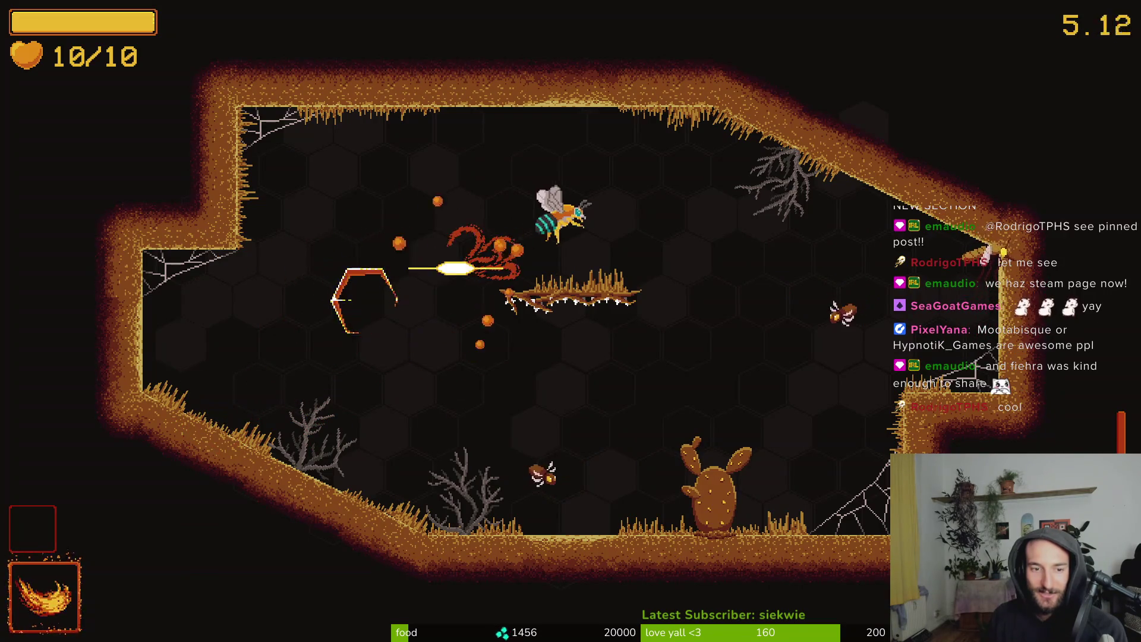
pyautogui.press('Right')
pyautogui.click(840, 280)
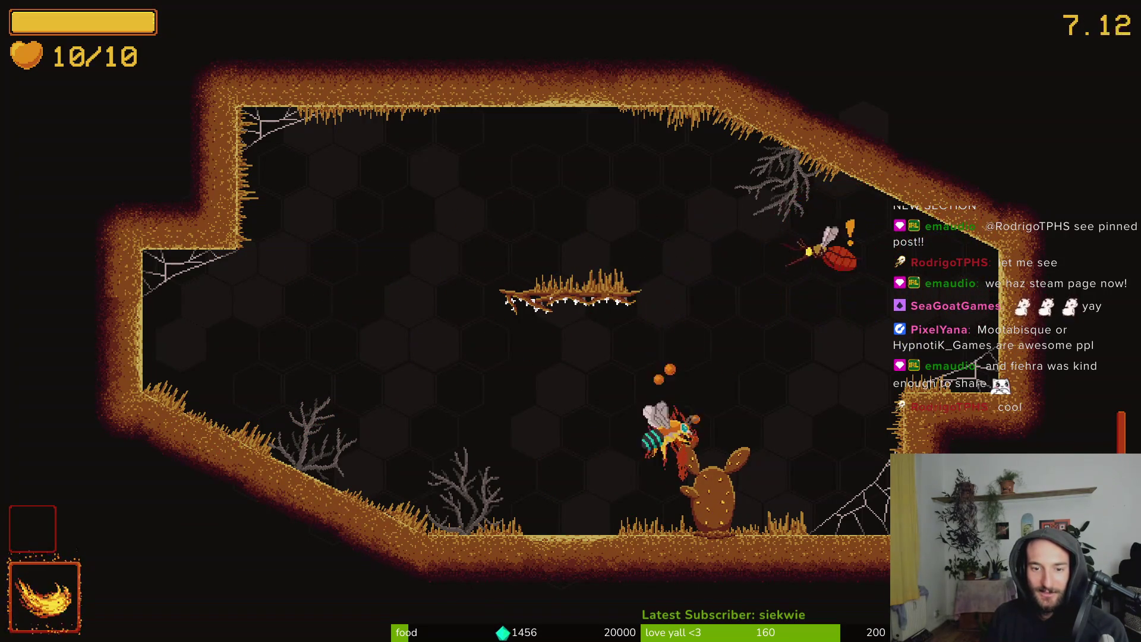
# Fight the new wave of enemy bees around the slope and cactus
pyautogui.press('Left')
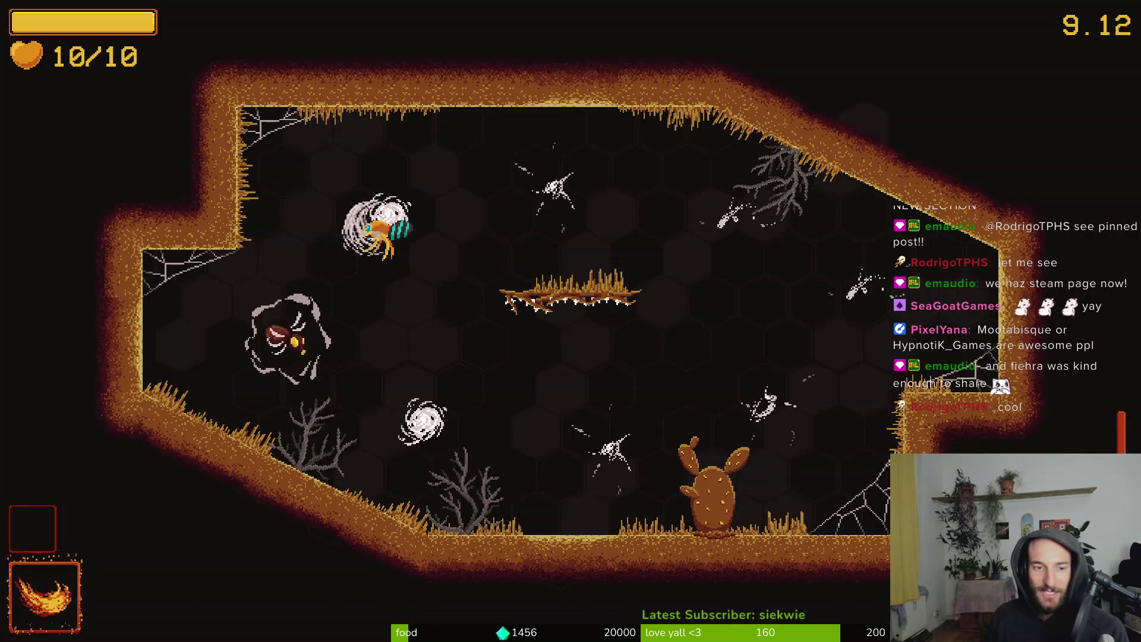
pyautogui.press('Down')
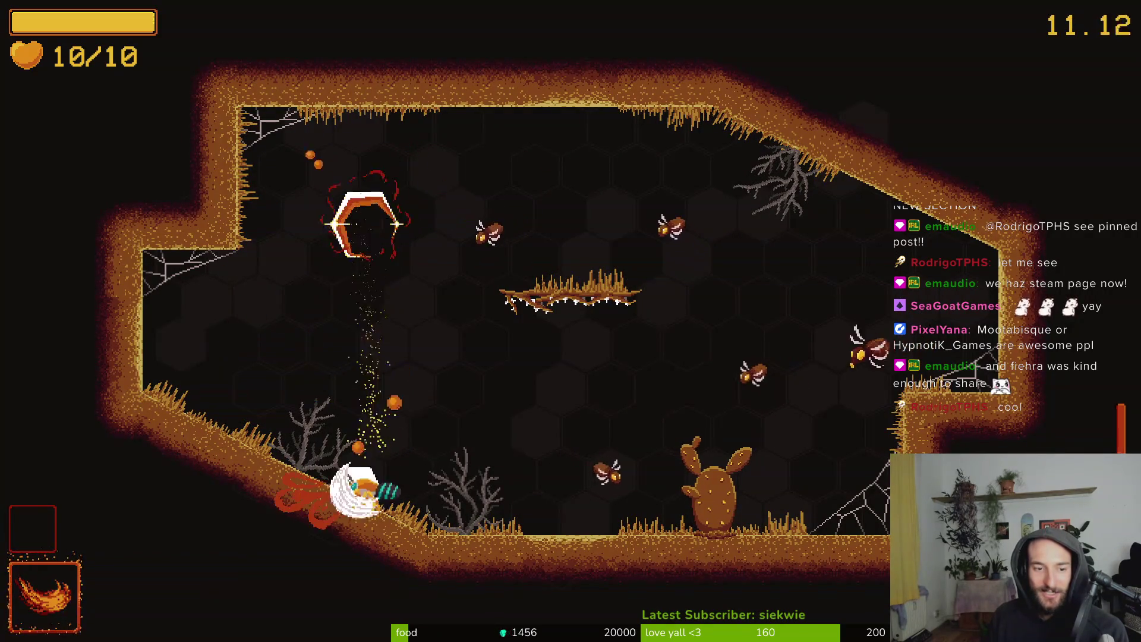
pyautogui.click(356, 494)
pyautogui.press('Up')
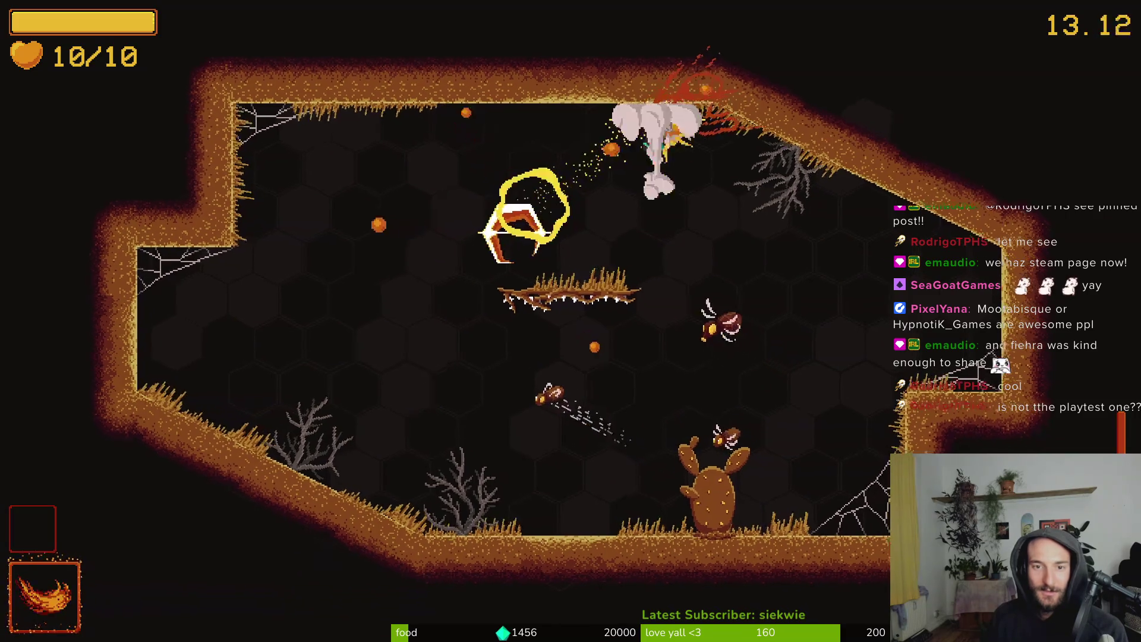
pyautogui.press('Left')
pyautogui.press('Up')
pyautogui.press('Right')
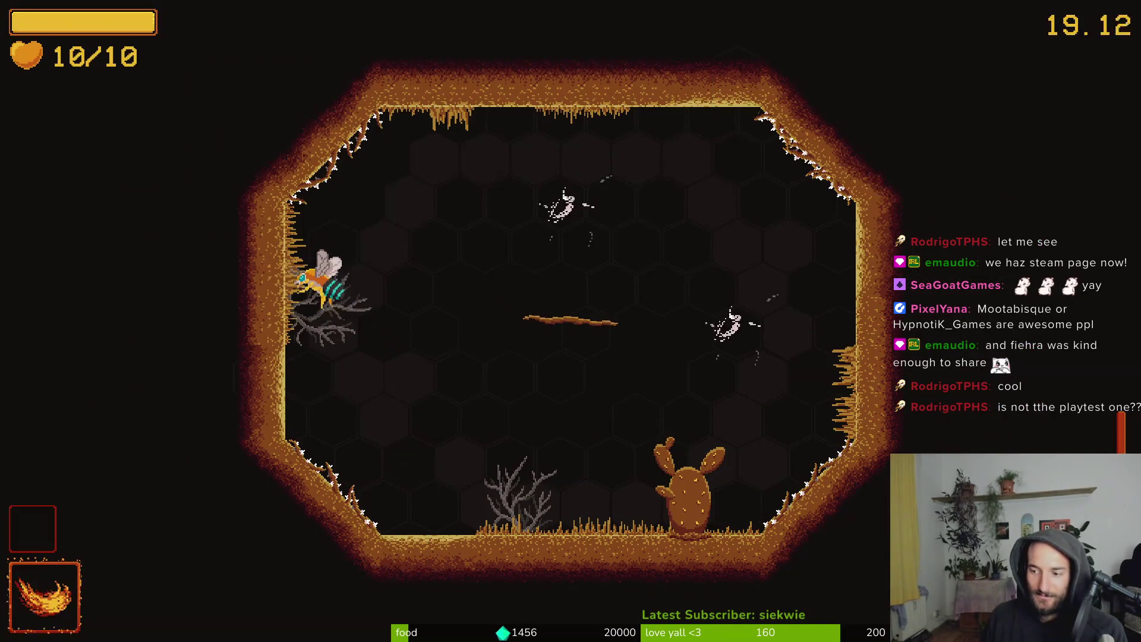
# Finish the arena's remaining enemies with the fire ability, ring attack and slashes
pyautogui.press('Up')
pyautogui.press('Right')
pyautogui.press('Down')
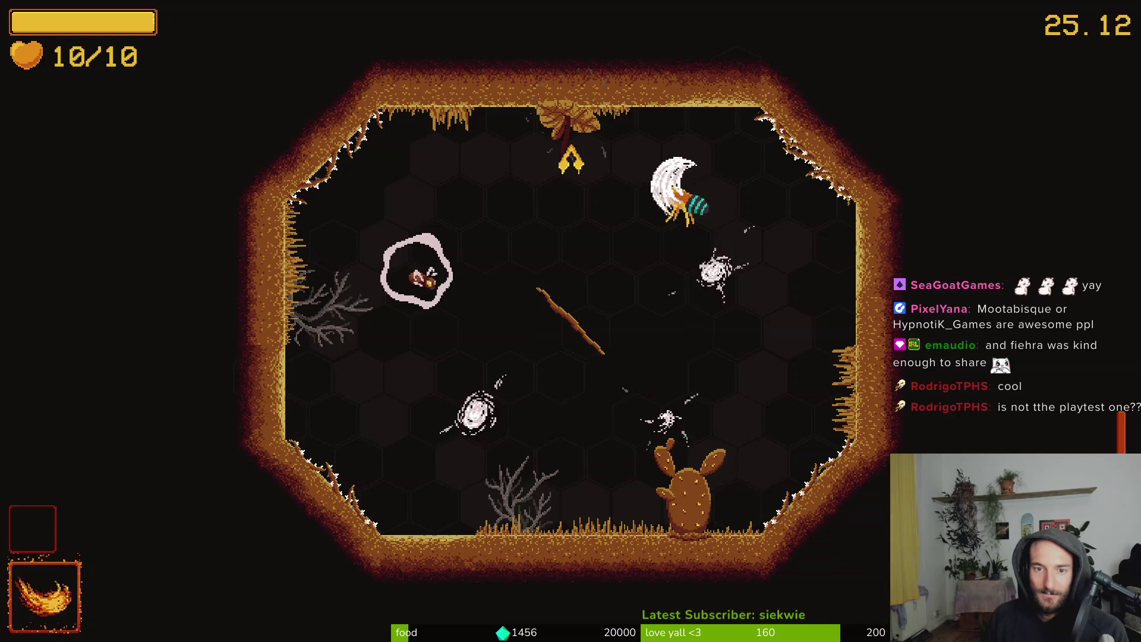
pyautogui.press('space')
pyautogui.click(654, 250)
pyautogui.click(452, 262)
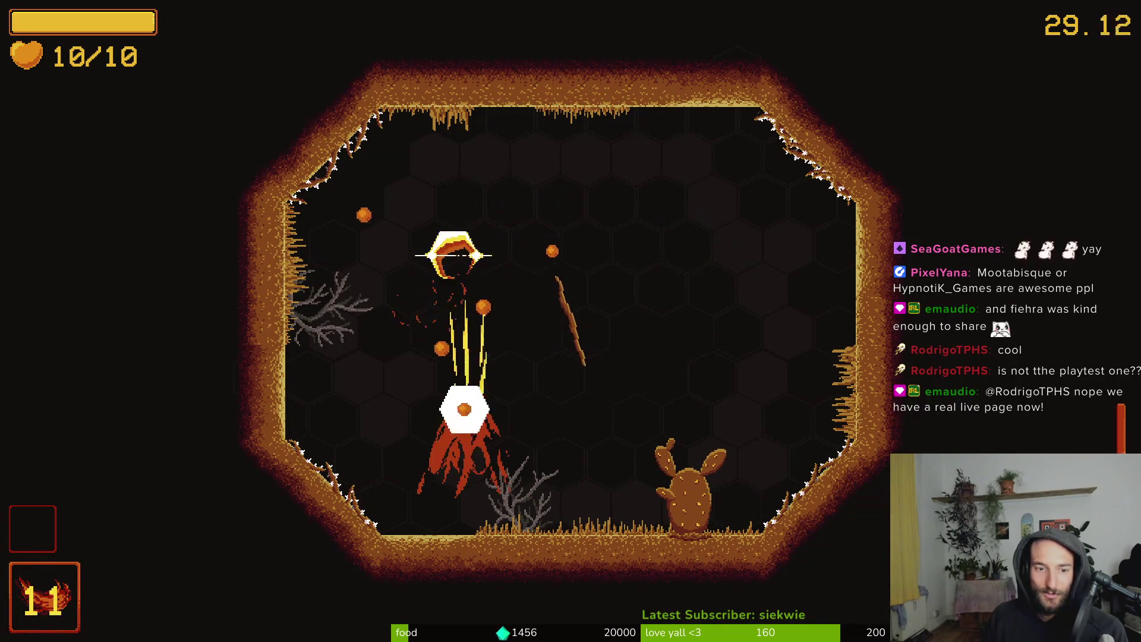
pyautogui.click(459, 408)
pyautogui.click(321, 386)
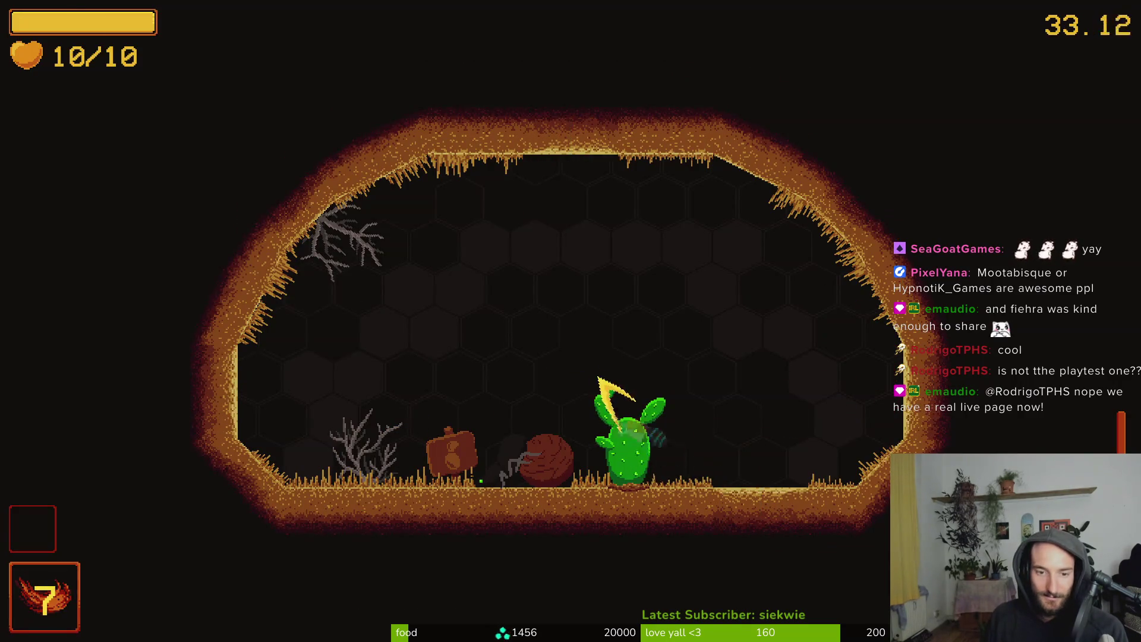
# Collect the +10% dash damage upgrade by the cactus and head to the next room
pyautogui.press('d')
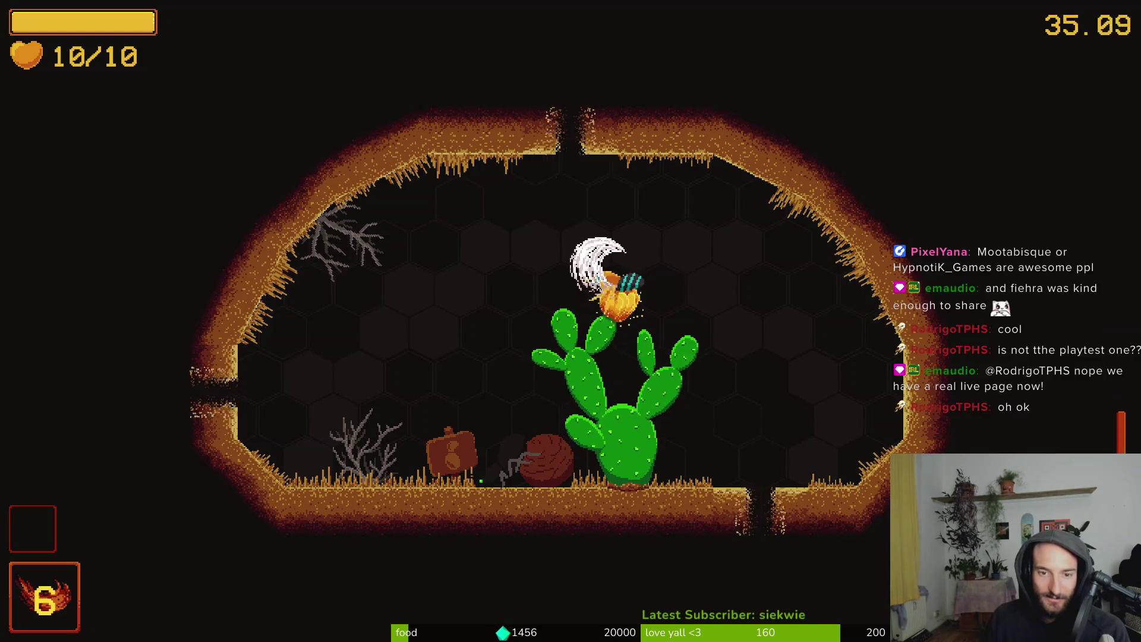
pyautogui.press('w')
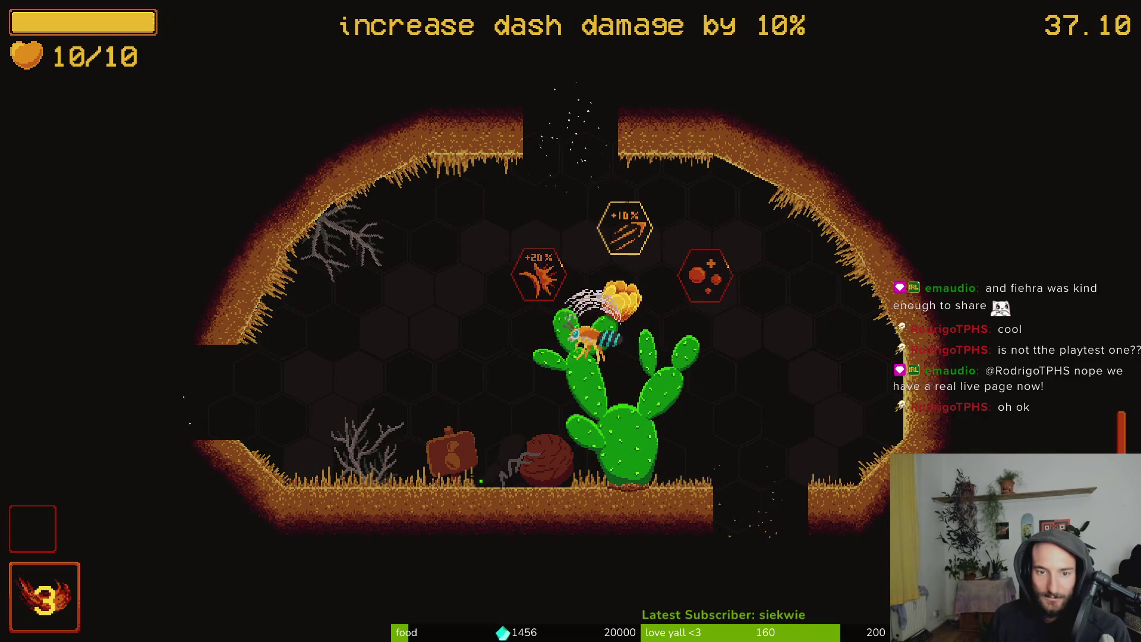
pyautogui.press('d')
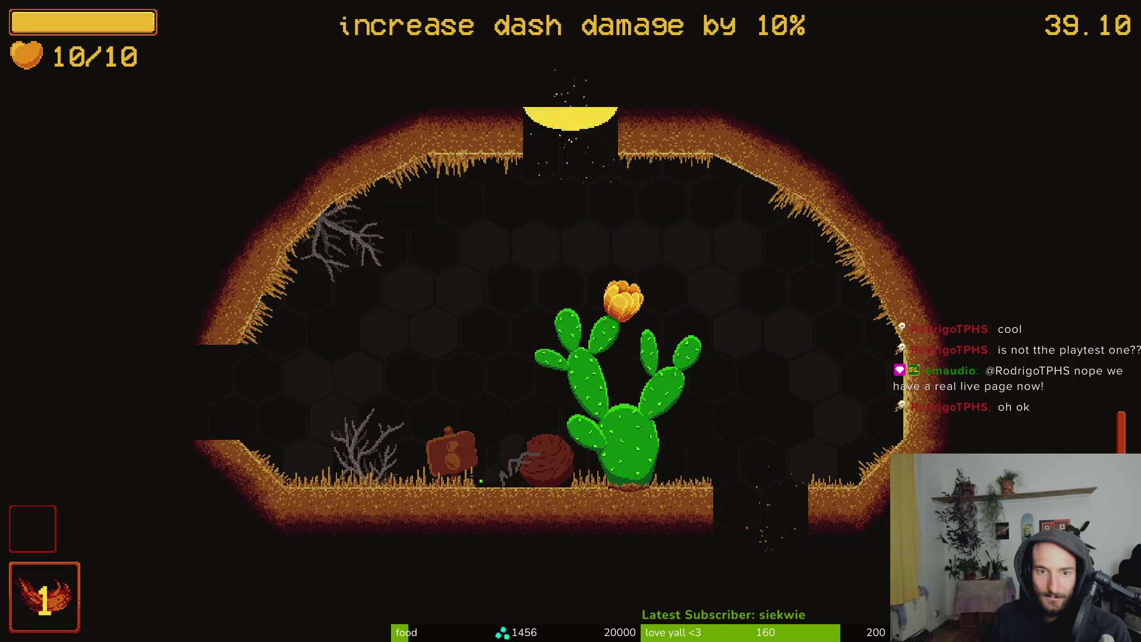
pyautogui.press('d')
# Slash through the wasps around the cactus in the new room
pyautogui.press('s')
pyautogui.press('a')
pyautogui.press('w')
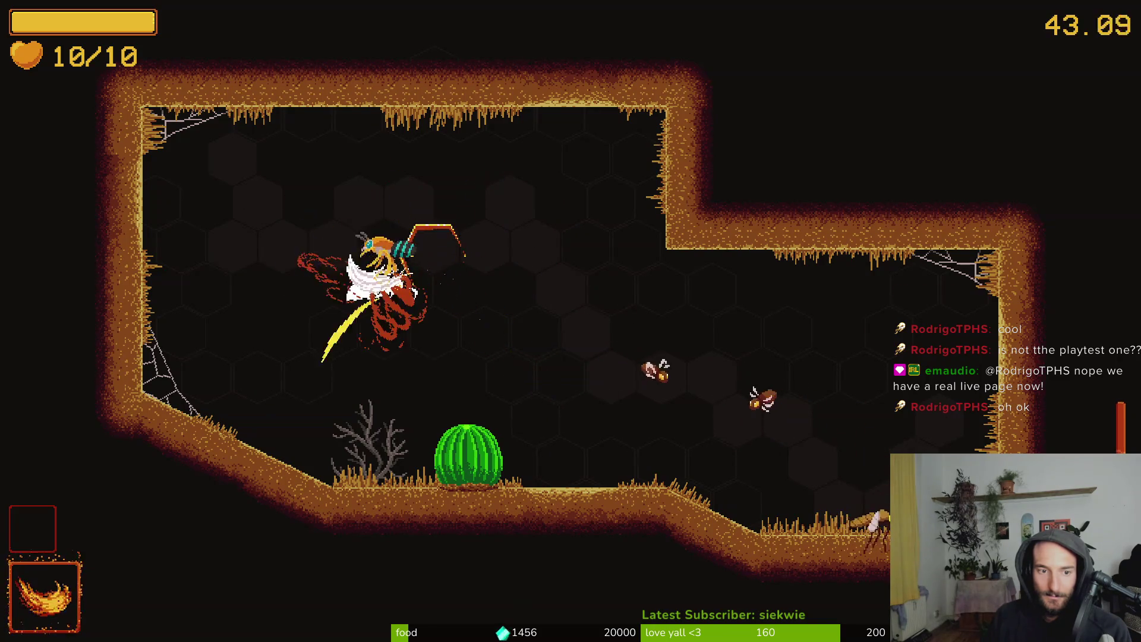
pyautogui.press('s')
pyautogui.press('a')
pyautogui.press('w')
pyautogui.press('d')
pyautogui.press('s')
pyautogui.press('w')
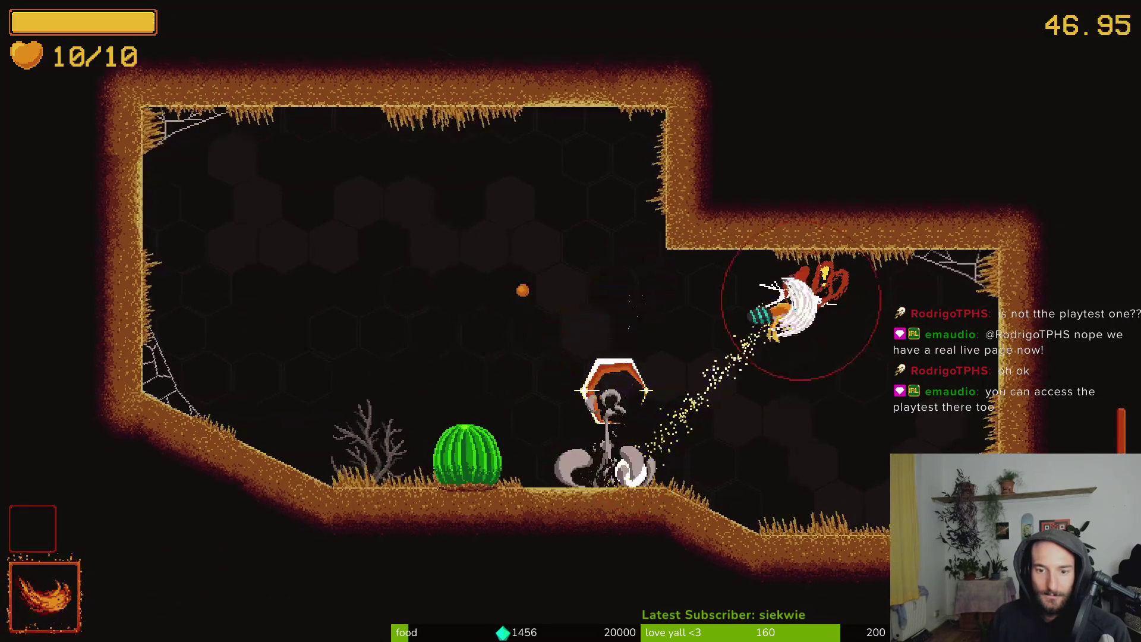
pyautogui.press('a')
pyautogui.press('a')
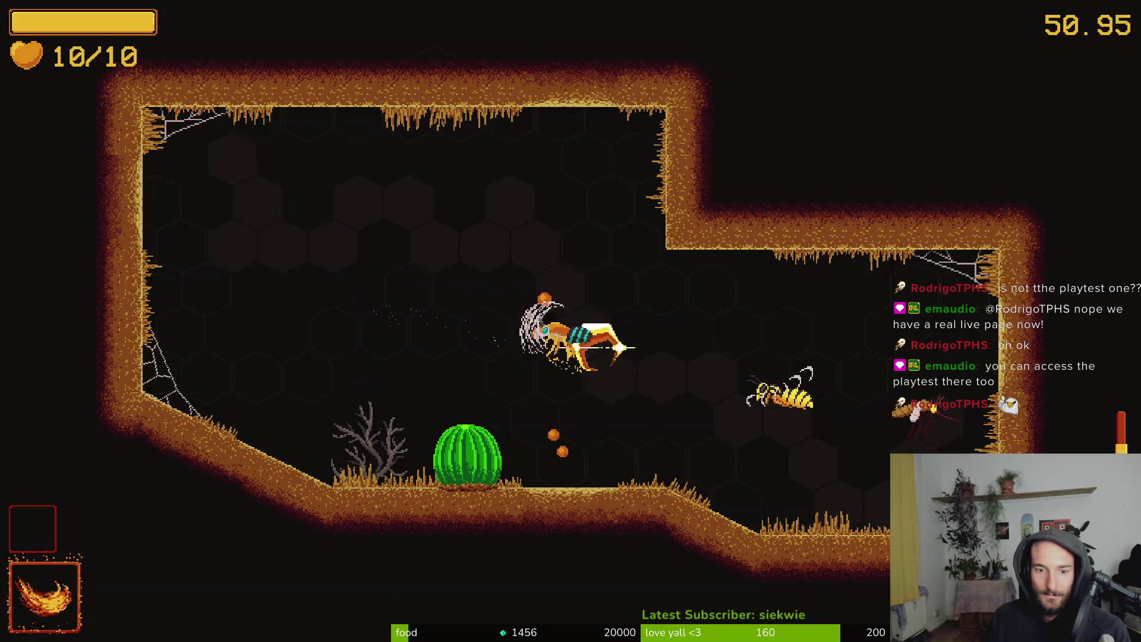
# Finish the last wasp with the special attack and dash into the cactus to make it bloom
pyautogui.rightClick(723, 381)
pyautogui.click(723, 381)
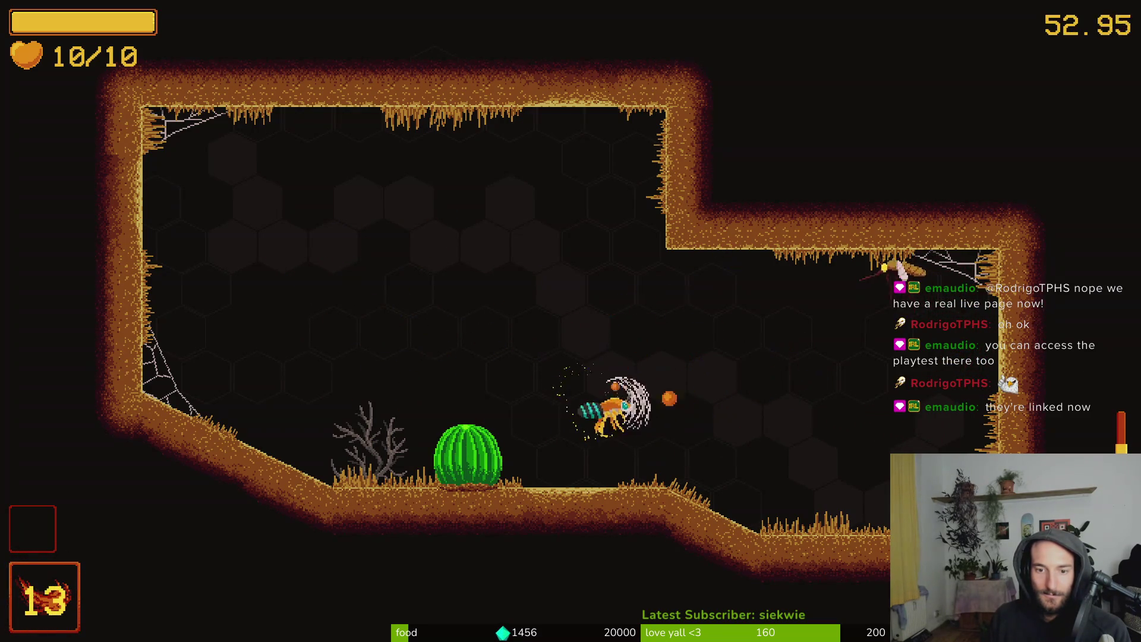
pyautogui.press('a')
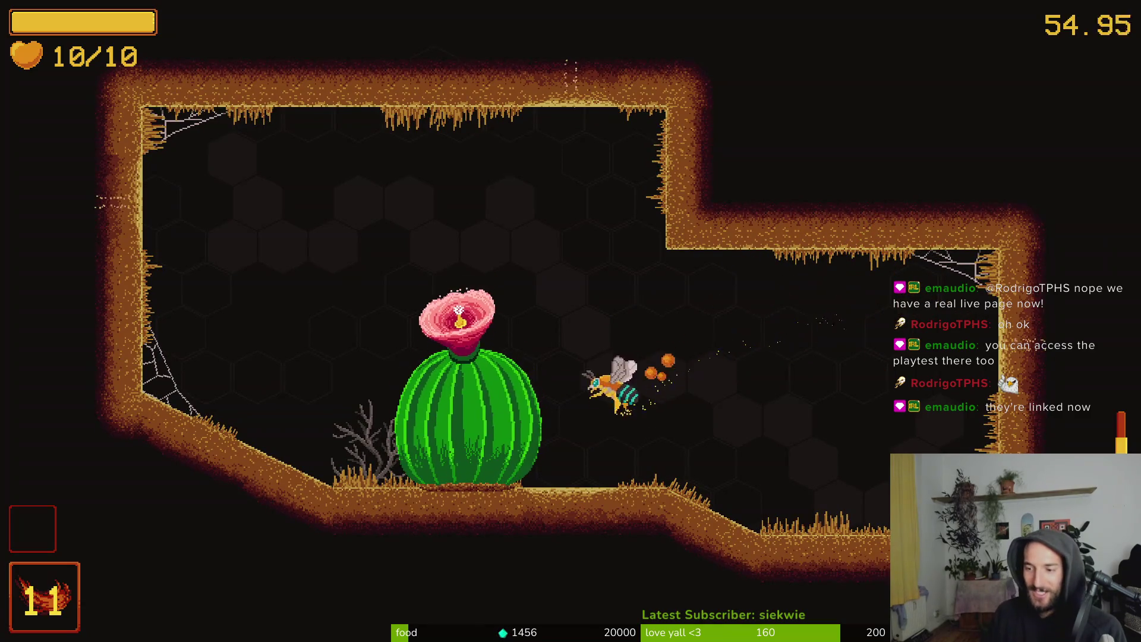
pyautogui.press('w')
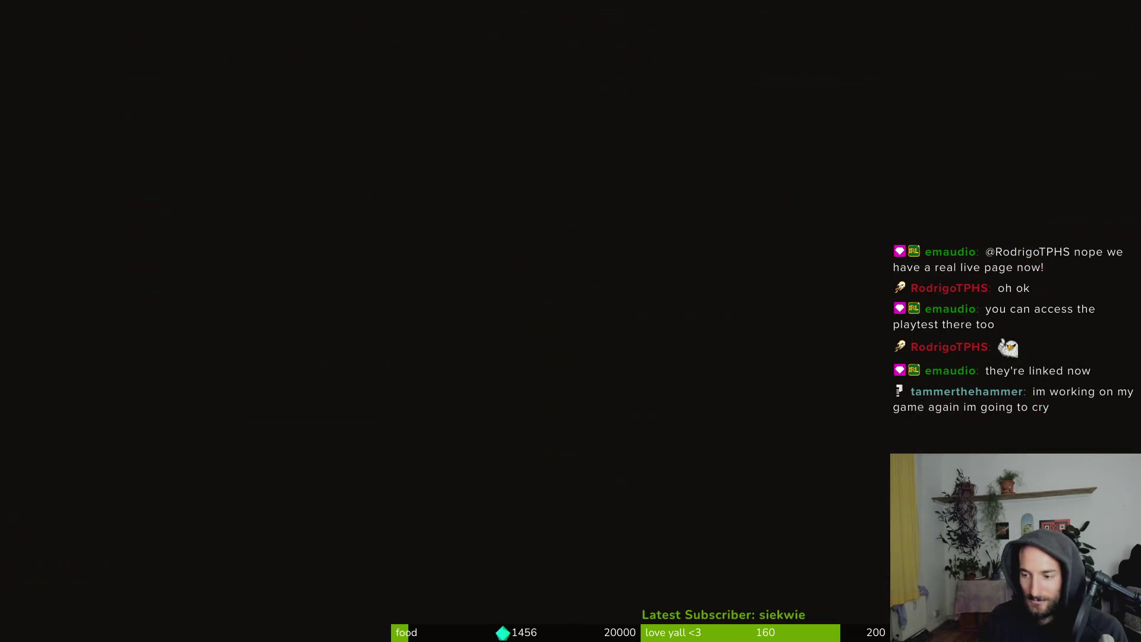
# Dash back and forth across the honeycomb arena attacking the newly spawned wasps
pyautogui.press('d')
pyautogui.press('w')
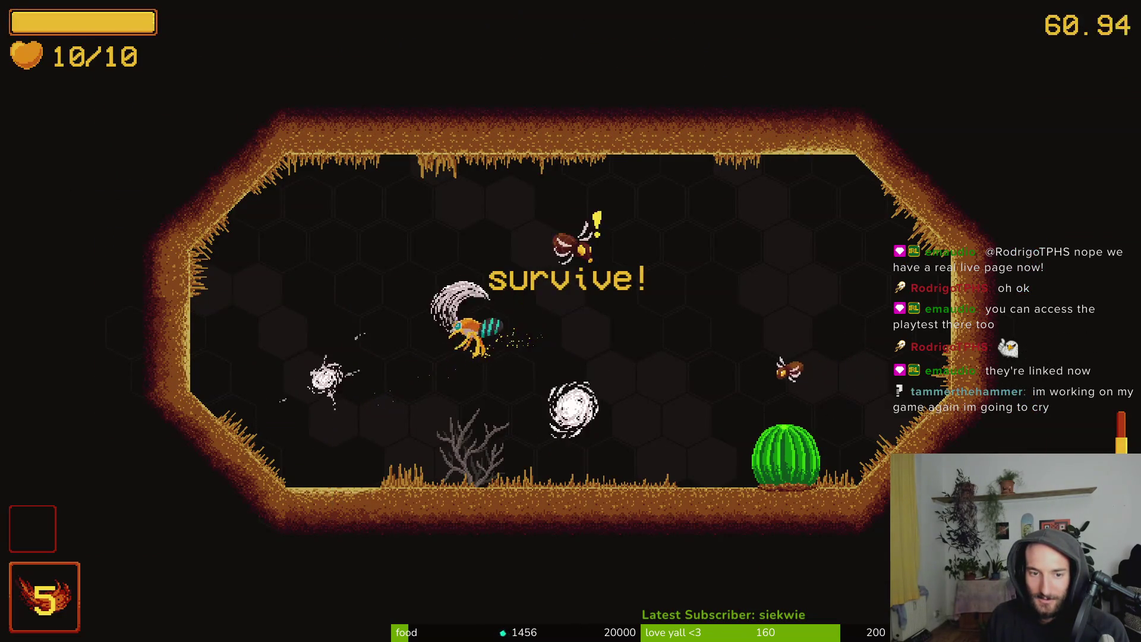
pyautogui.press('s')
pyautogui.press('a')
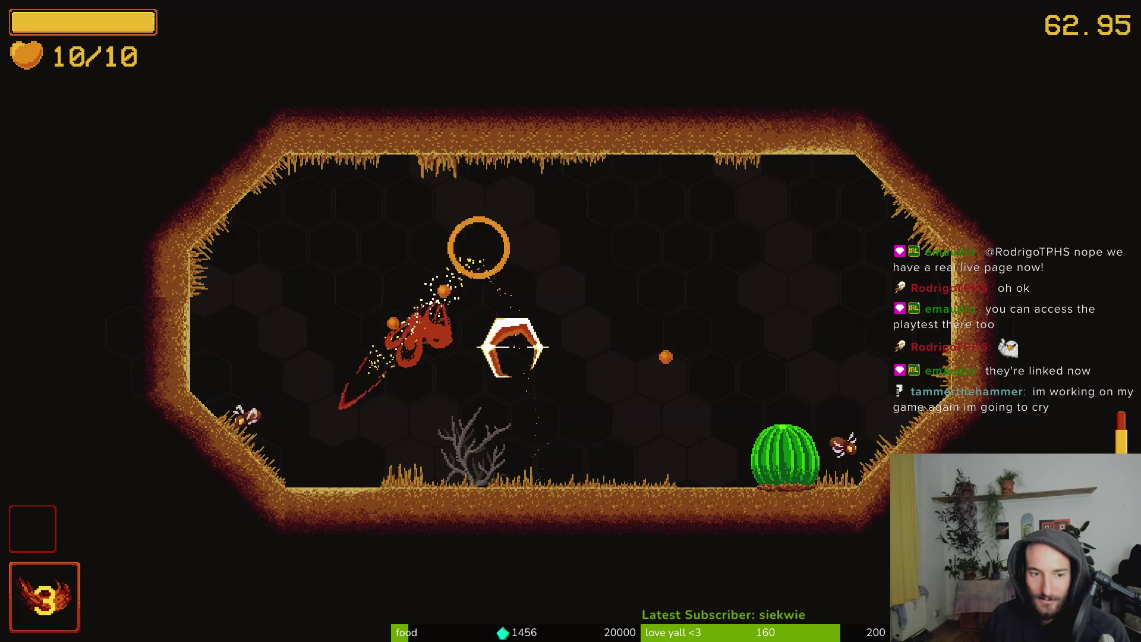
pyautogui.press('a')
pyautogui.press('d')
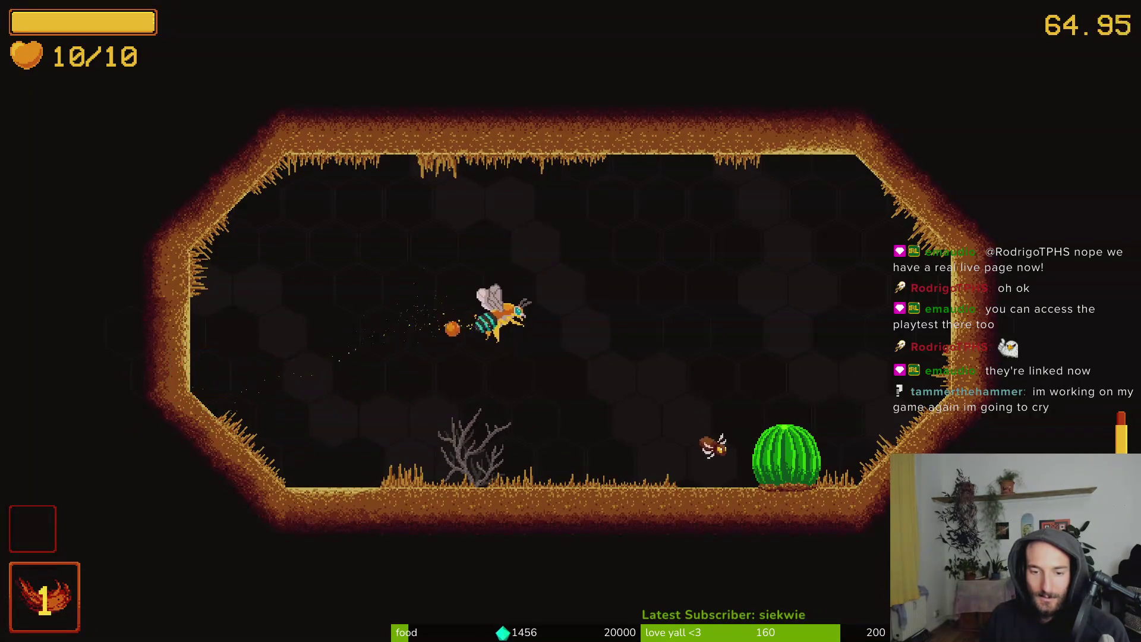
pyautogui.press('w')
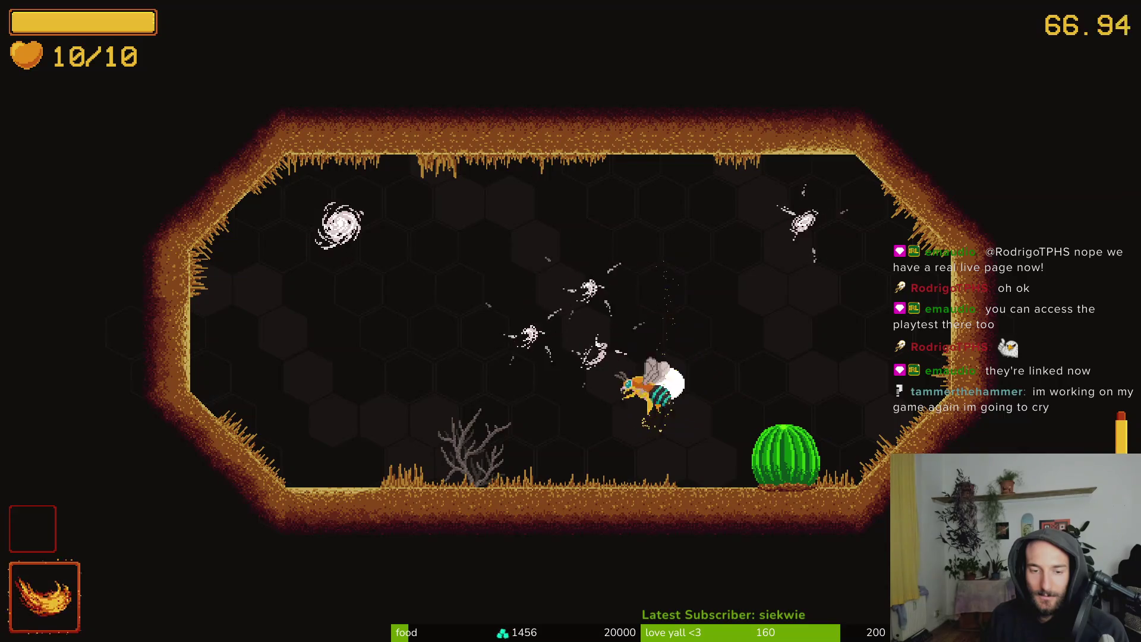
# Slash the wasps emerging from the vortices and fire the area ability at the cluster
pyautogui.press('space')
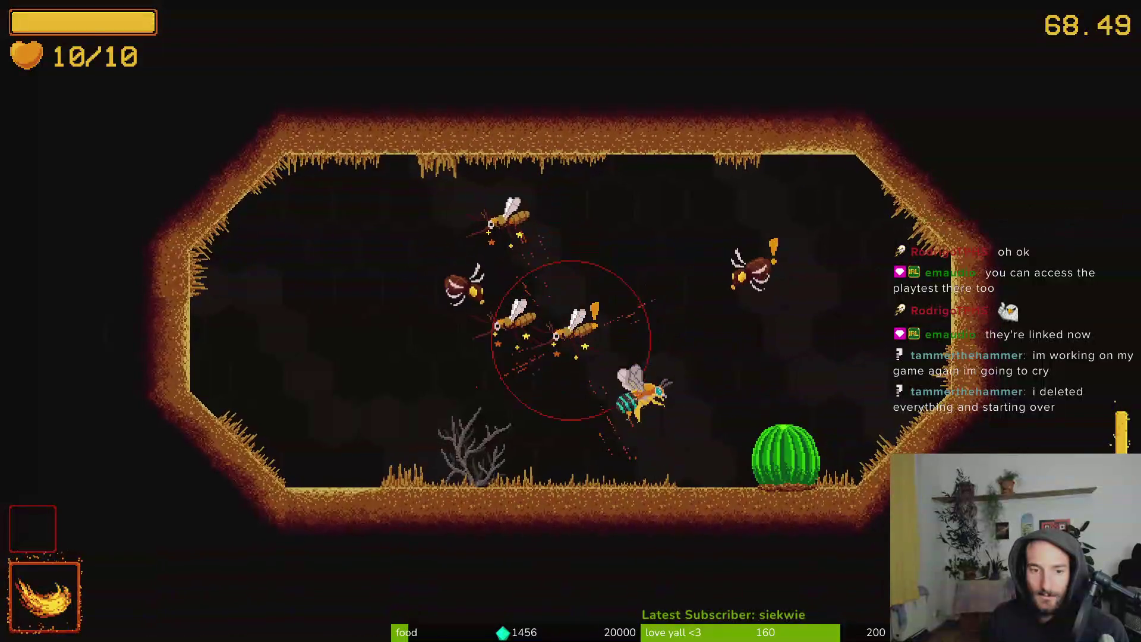
pyautogui.press('w')
pyautogui.press('space')
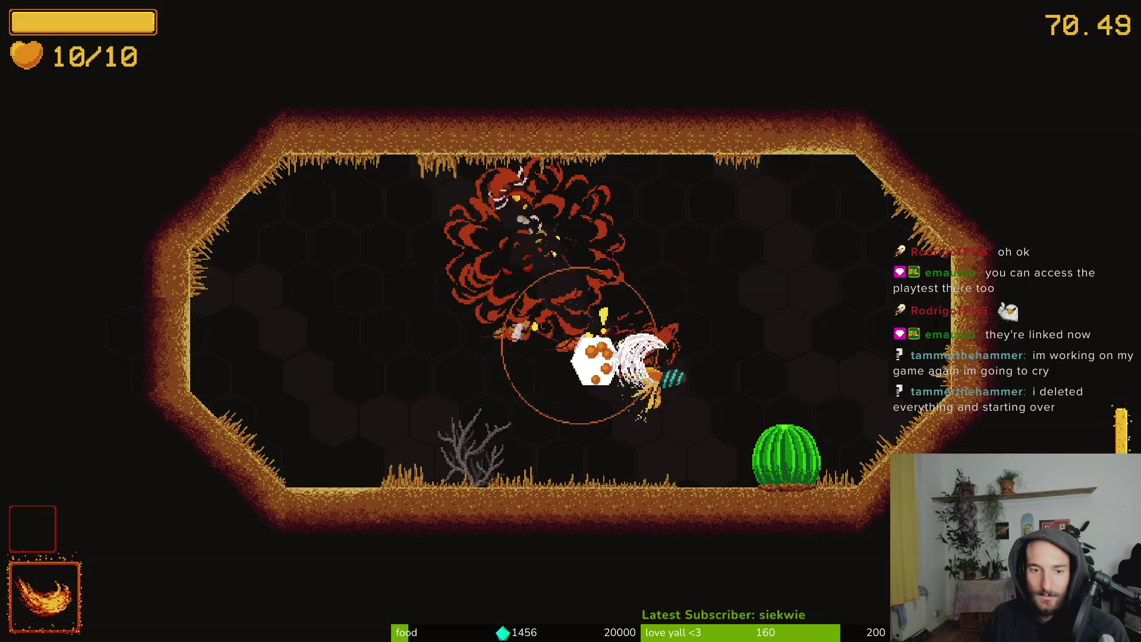
pyautogui.press('e')
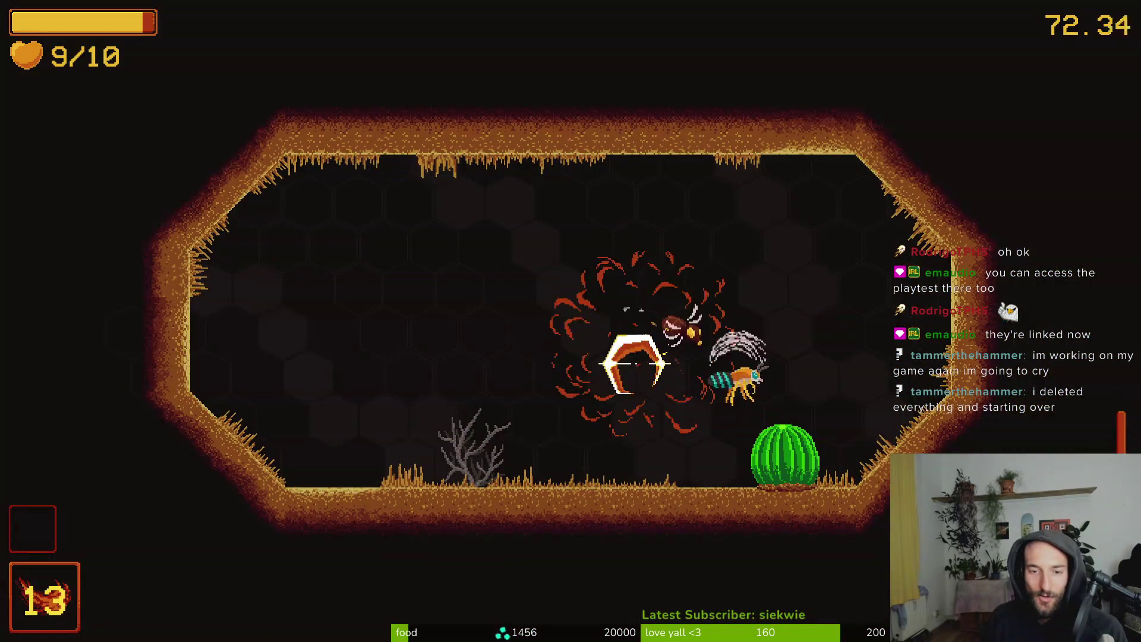
pyautogui.press('space')
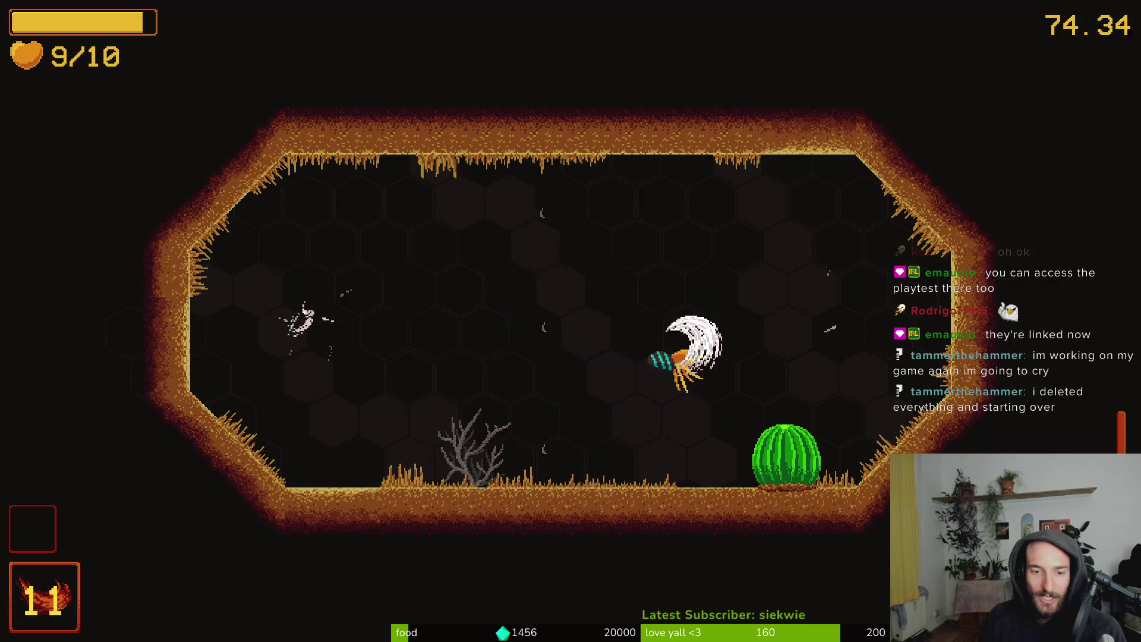
pyautogui.press('space')
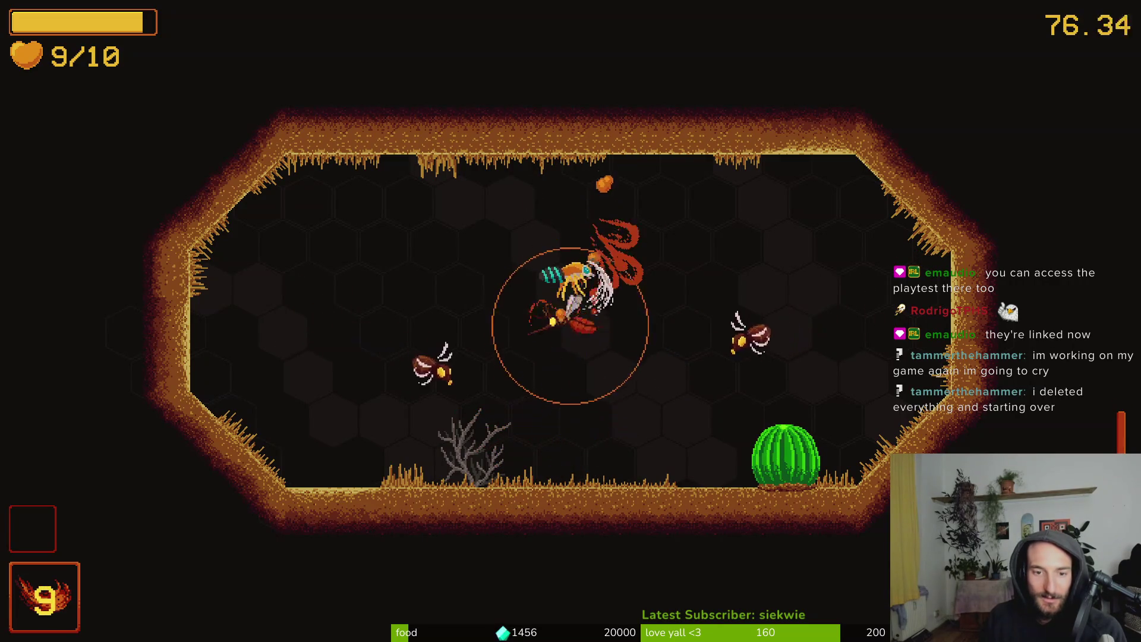
pyautogui.press('space')
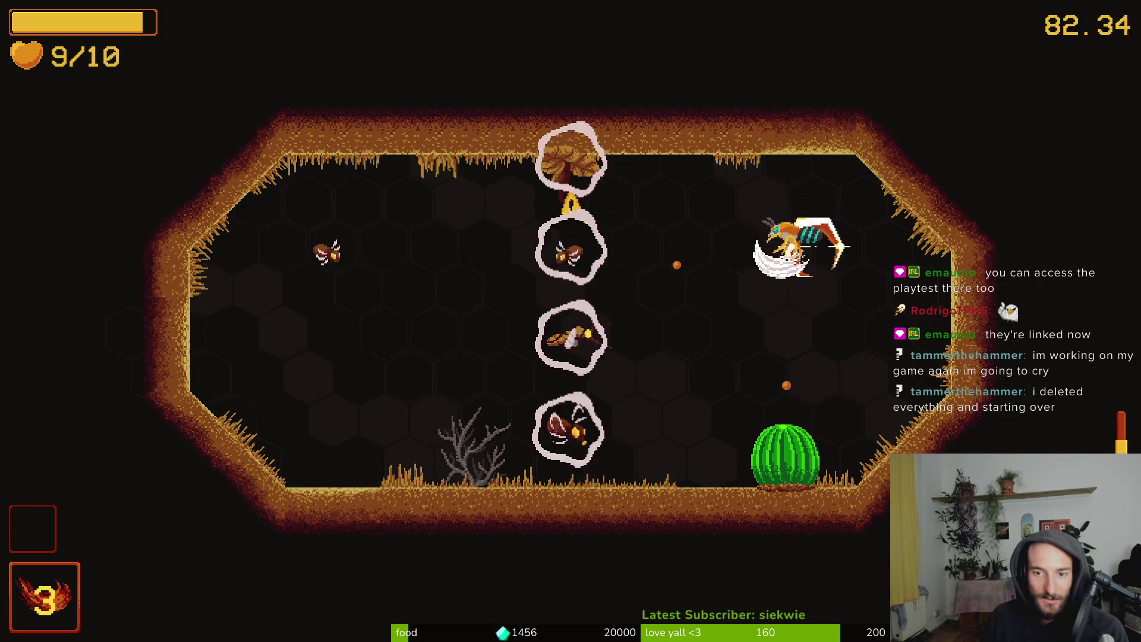
# Clear the last wasps, burst the cactus flower and take the max-health upgrade to 10/11
pyautogui.press('space')
pyautogui.press('space')
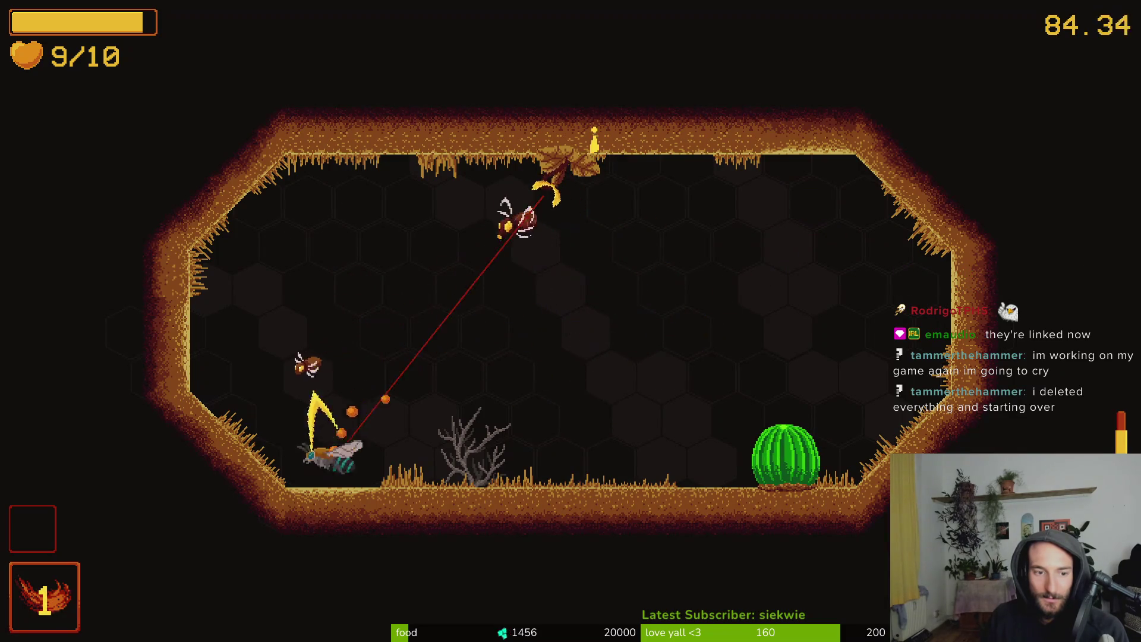
pyautogui.press('space')
pyautogui.press('space')
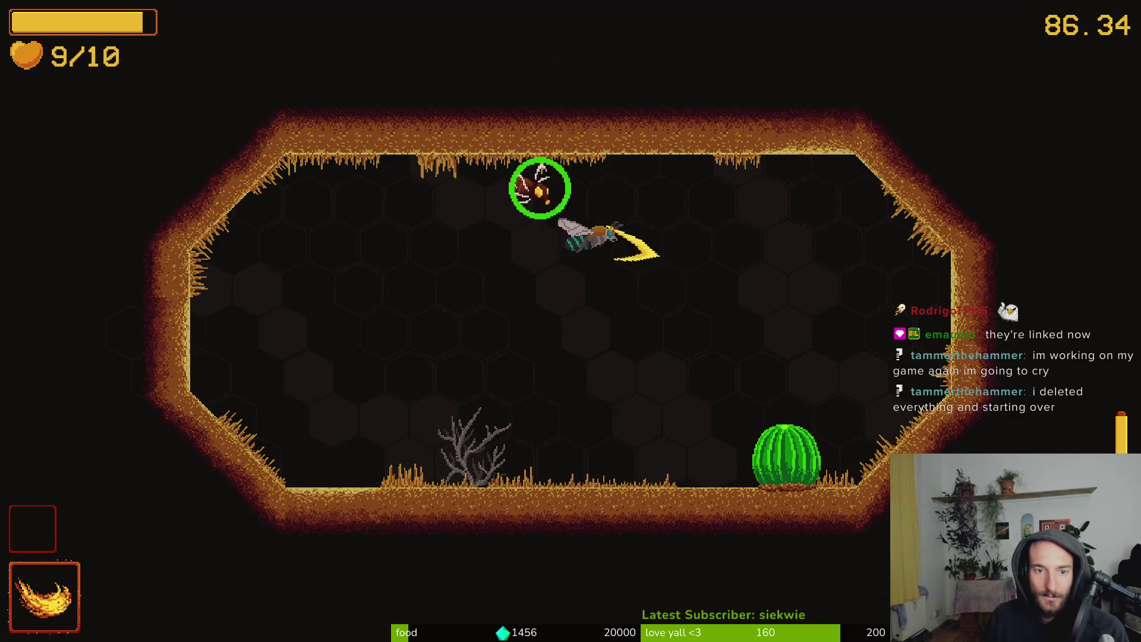
pyautogui.press('space')
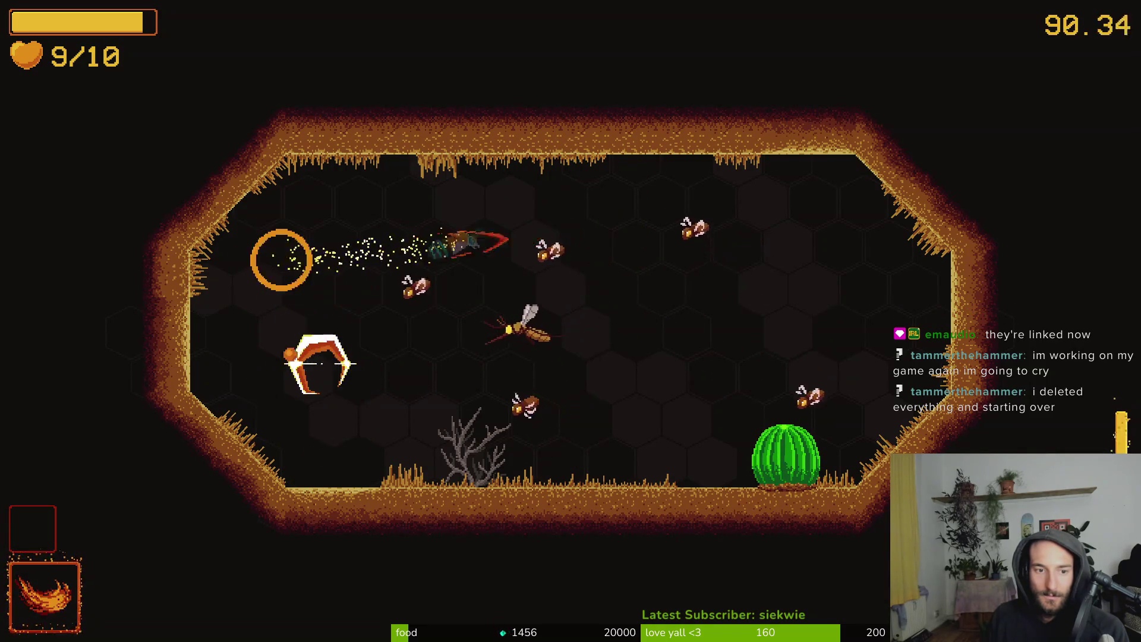
pyautogui.press('space')
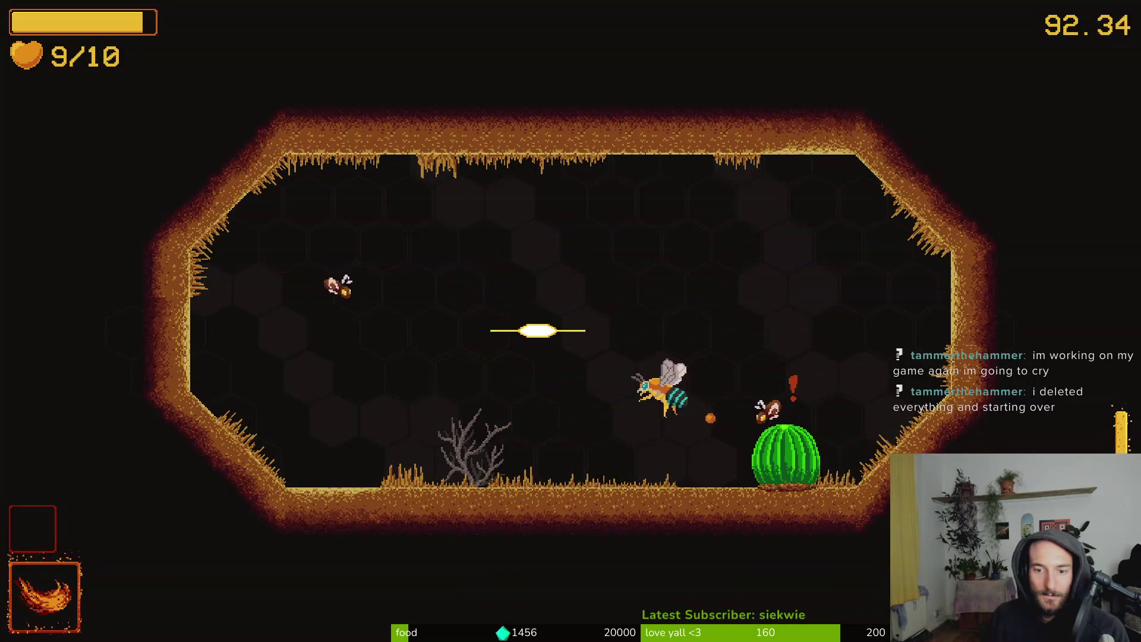
pyautogui.press('space')
pyautogui.press('space')
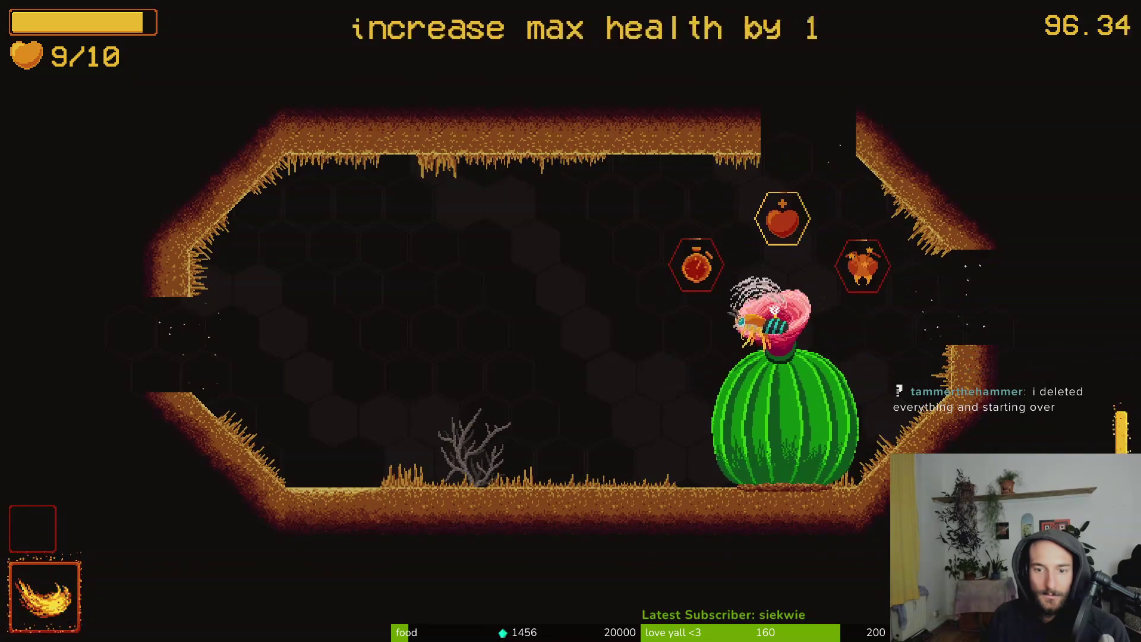
pyautogui.press('space')
pyautogui.press('space')
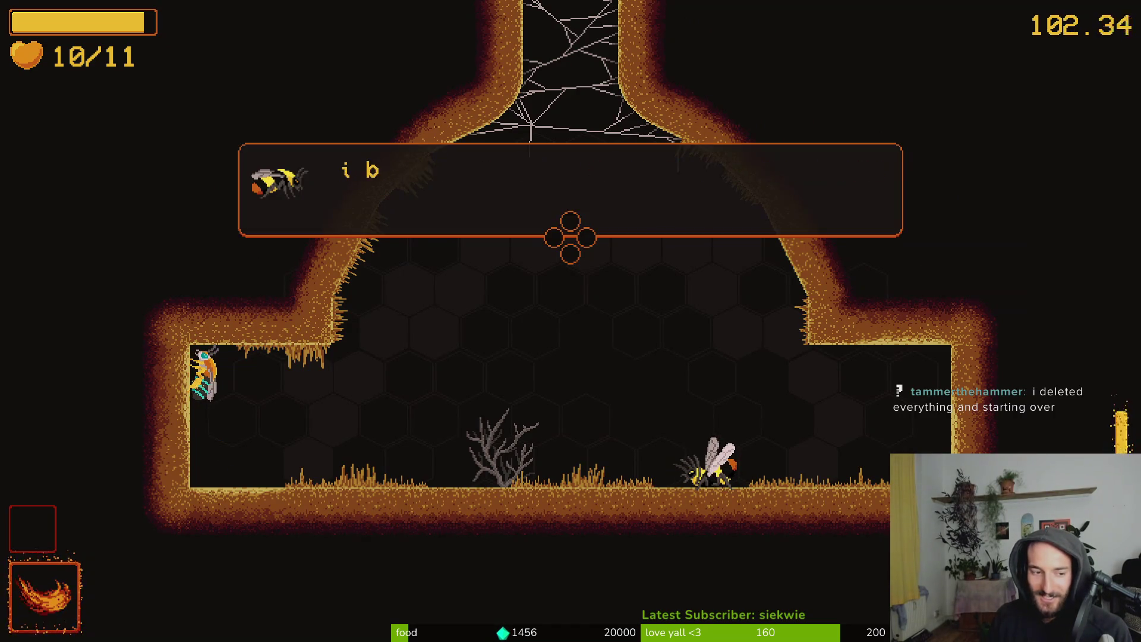
# Dismiss the trapped bee's dialogue, enter the web room and start slashing the spider boss
pyautogui.press('space')
pyautogui.press('space')
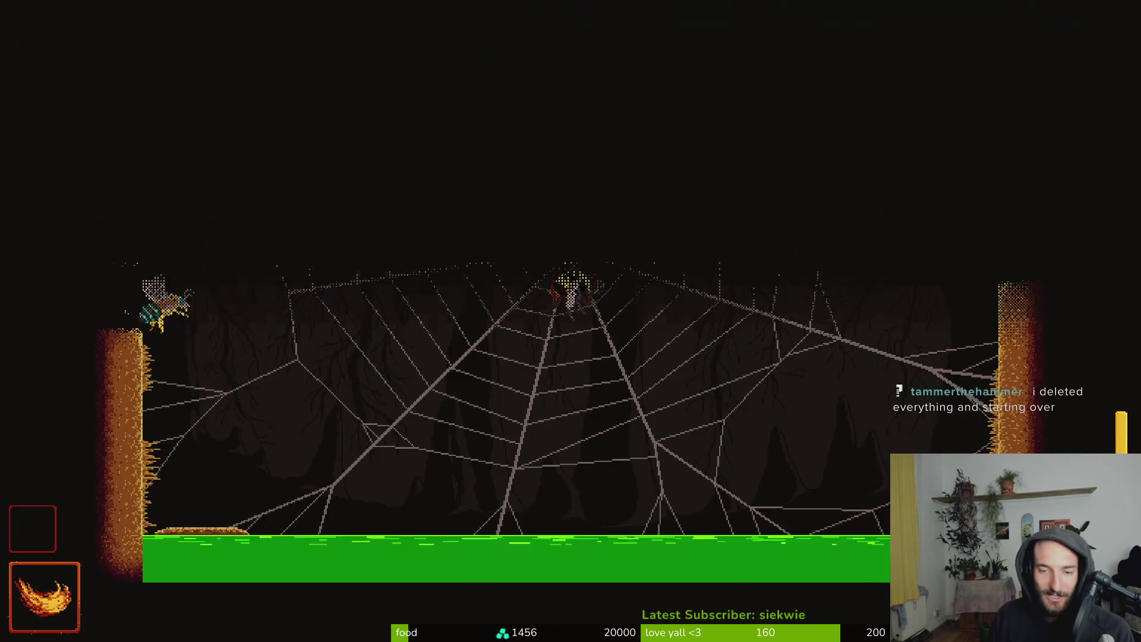
pyautogui.press('space')
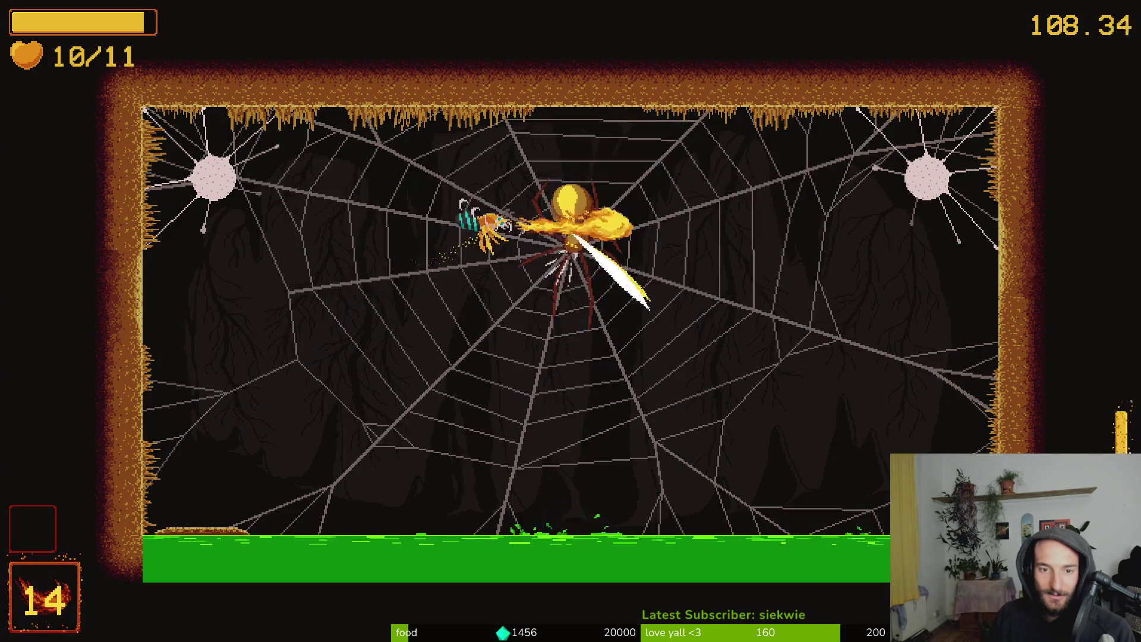
pyautogui.press('space')
pyautogui.press('space')
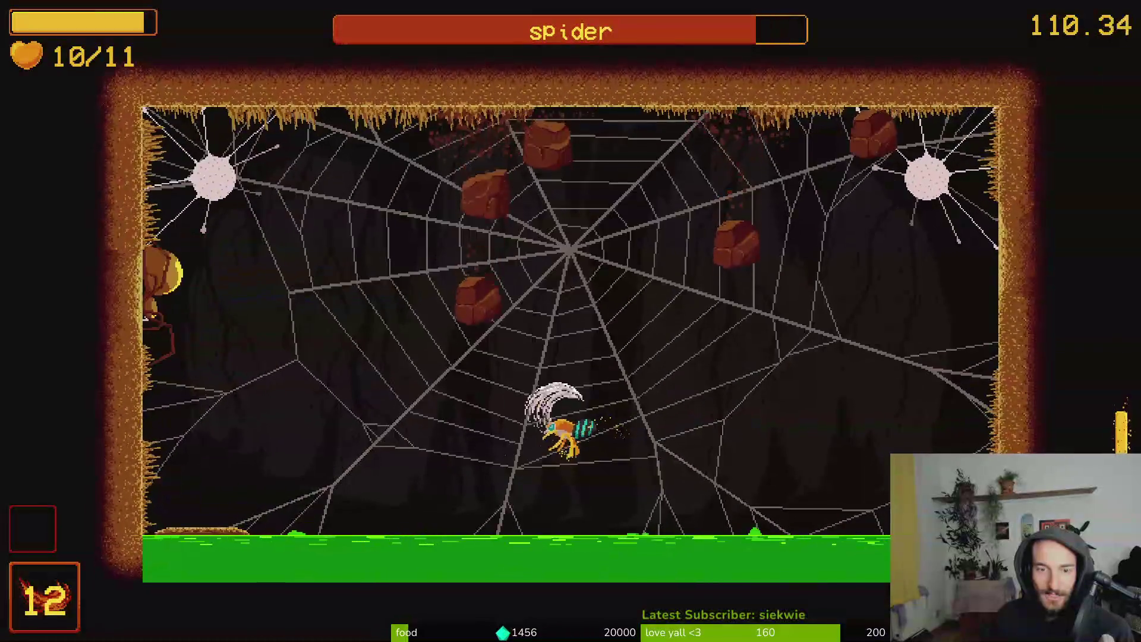
pyautogui.press('space')
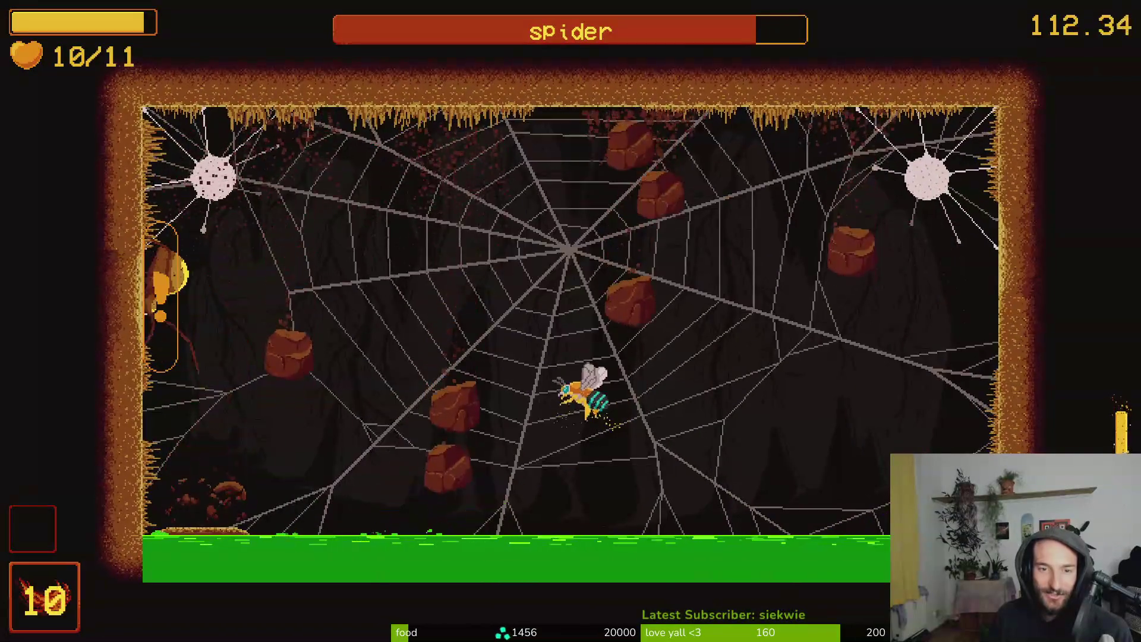
# Dodge the falling rocks and keep slashing the spider, dropping its health to about two-thirds
pyautogui.press('space')
pyautogui.press('Right')
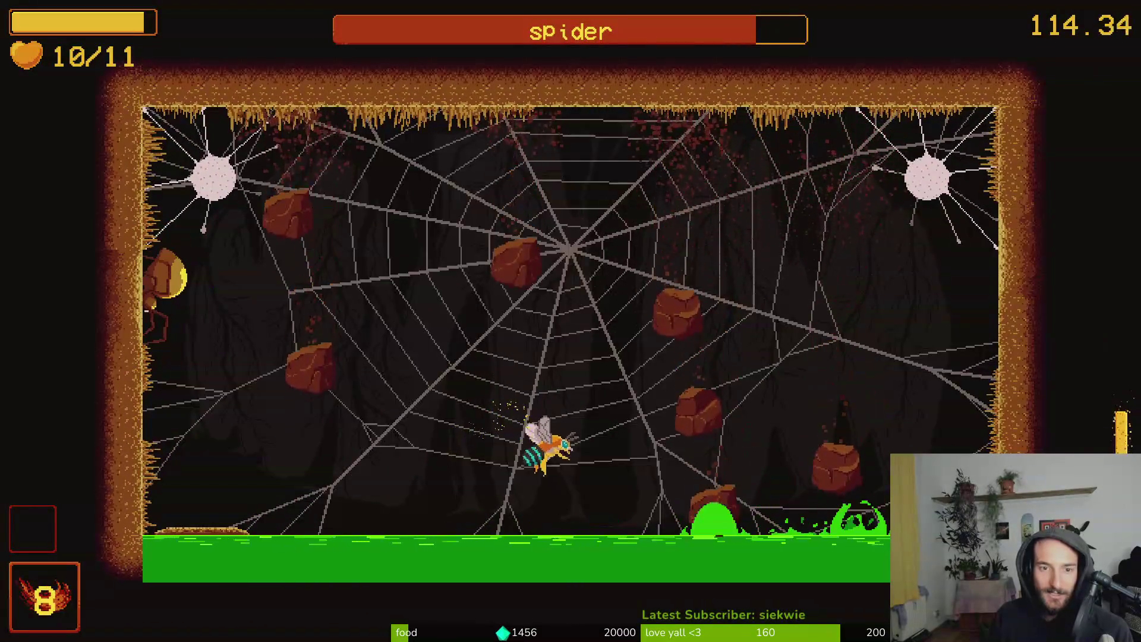
pyautogui.press('space')
pyautogui.press('space')
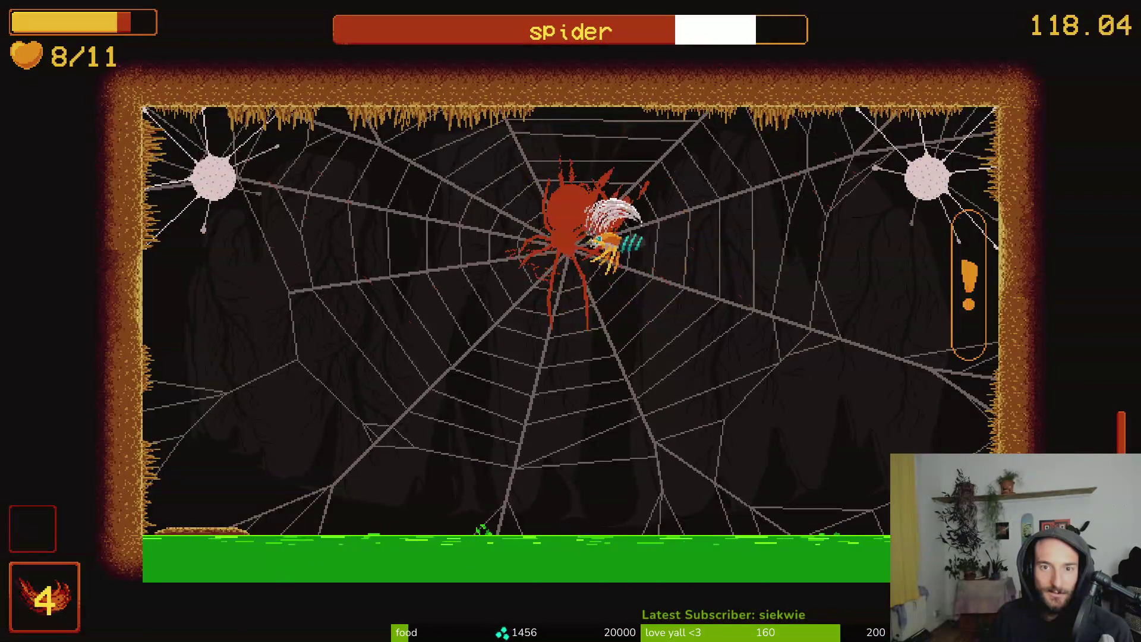
pyautogui.press('space')
pyautogui.press('space')
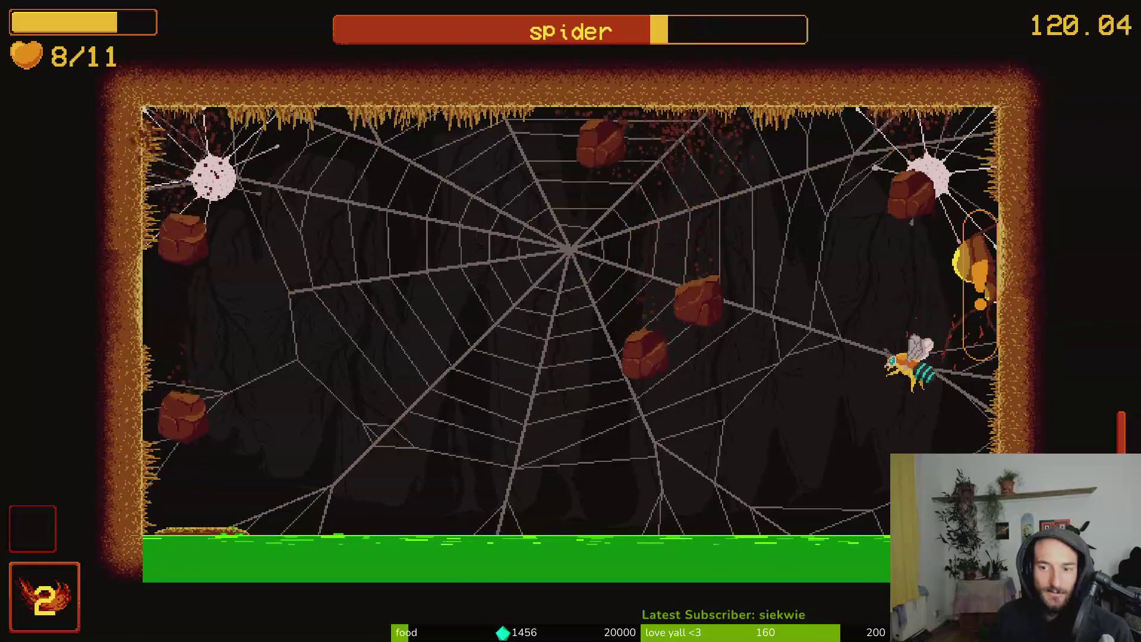
pyautogui.press('space')
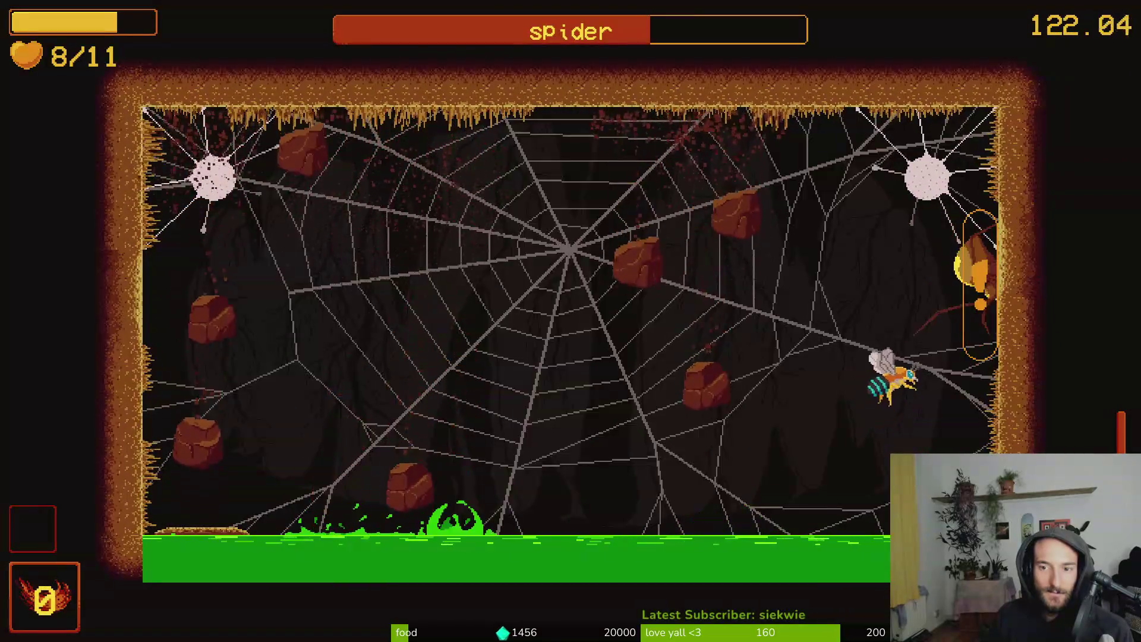
pyautogui.press('space')
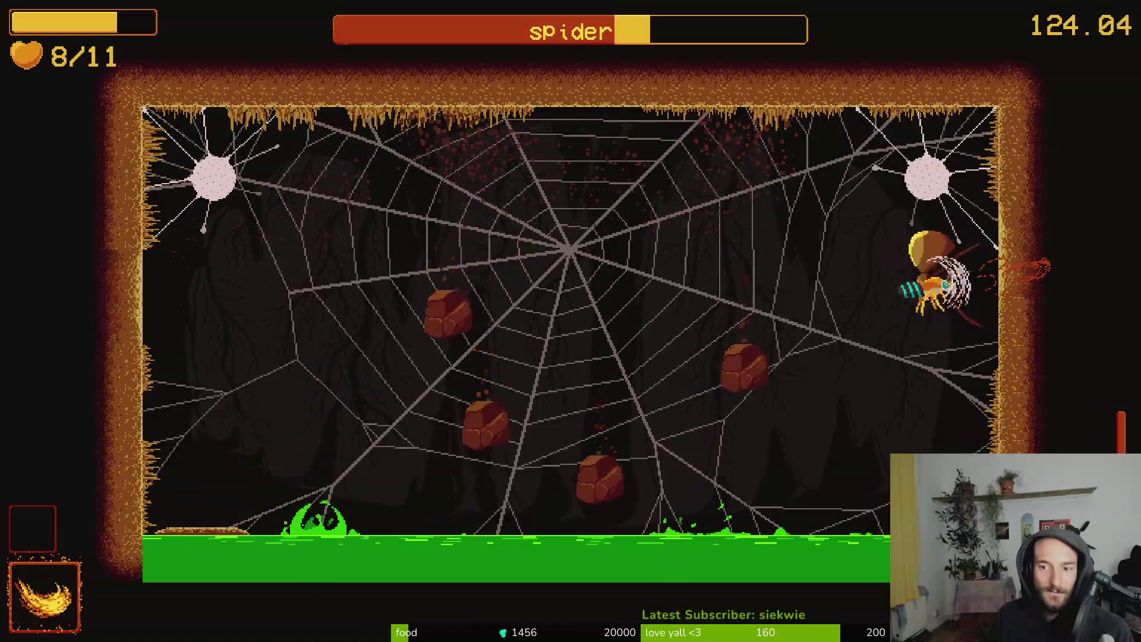
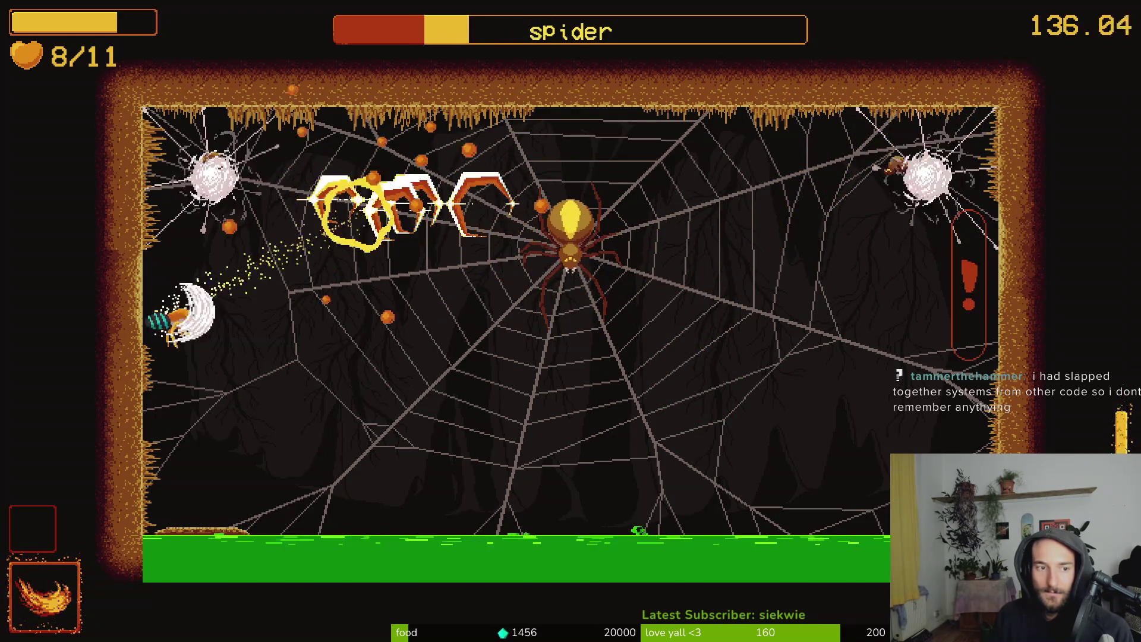
# Dodge and slash at the spider boss until the final hit kills it
pyautogui.press('d')
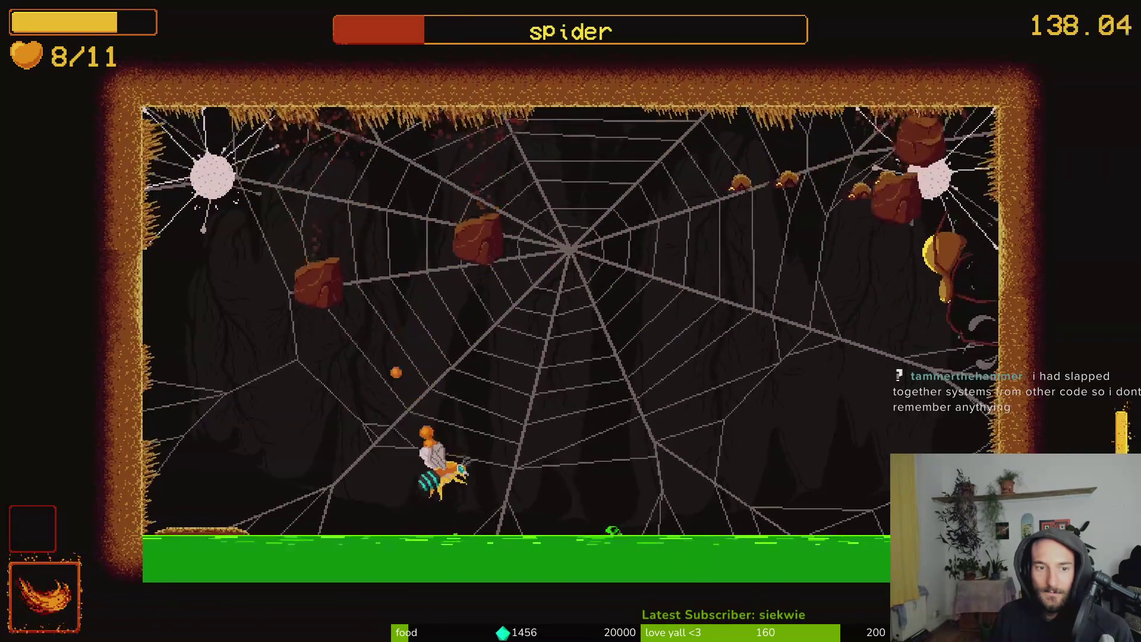
pyautogui.press('d')
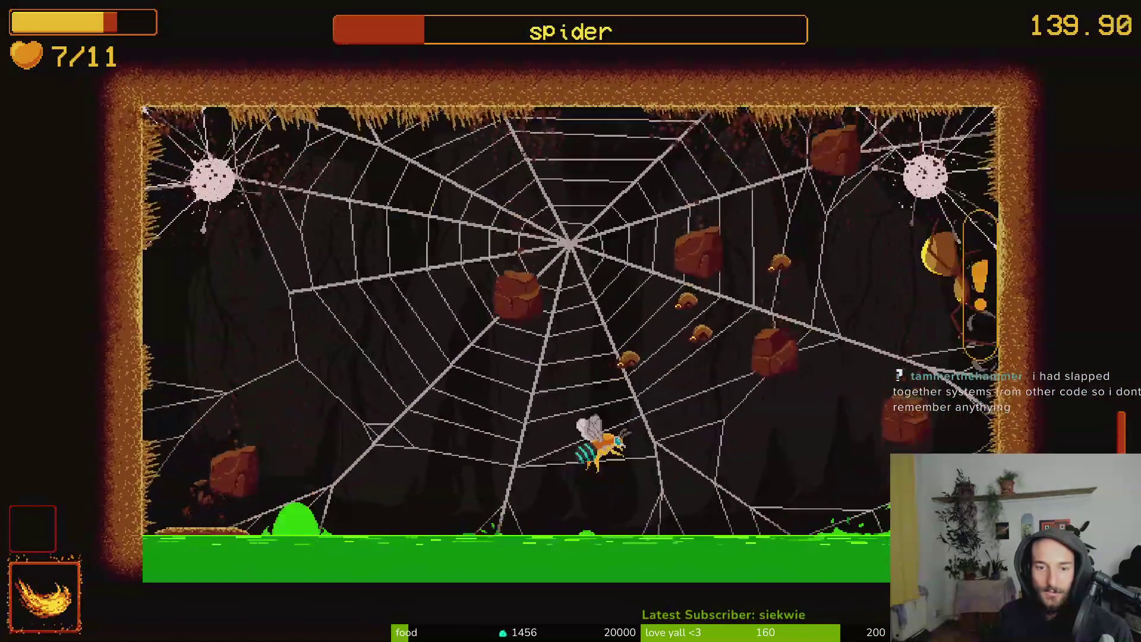
pyautogui.press('a')
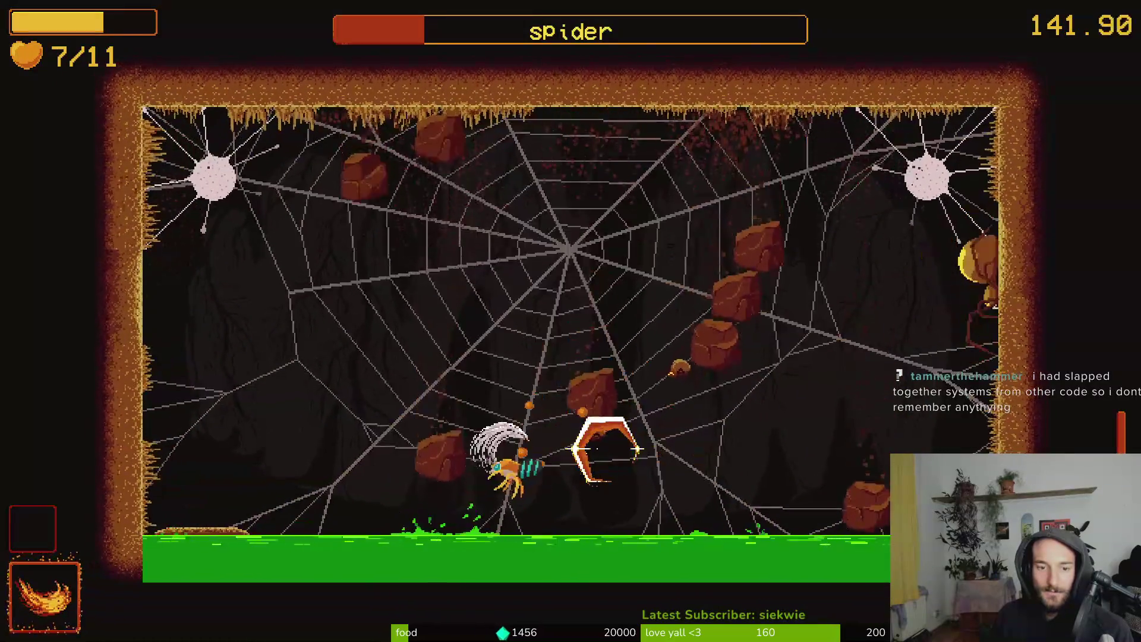
pyautogui.press('d')
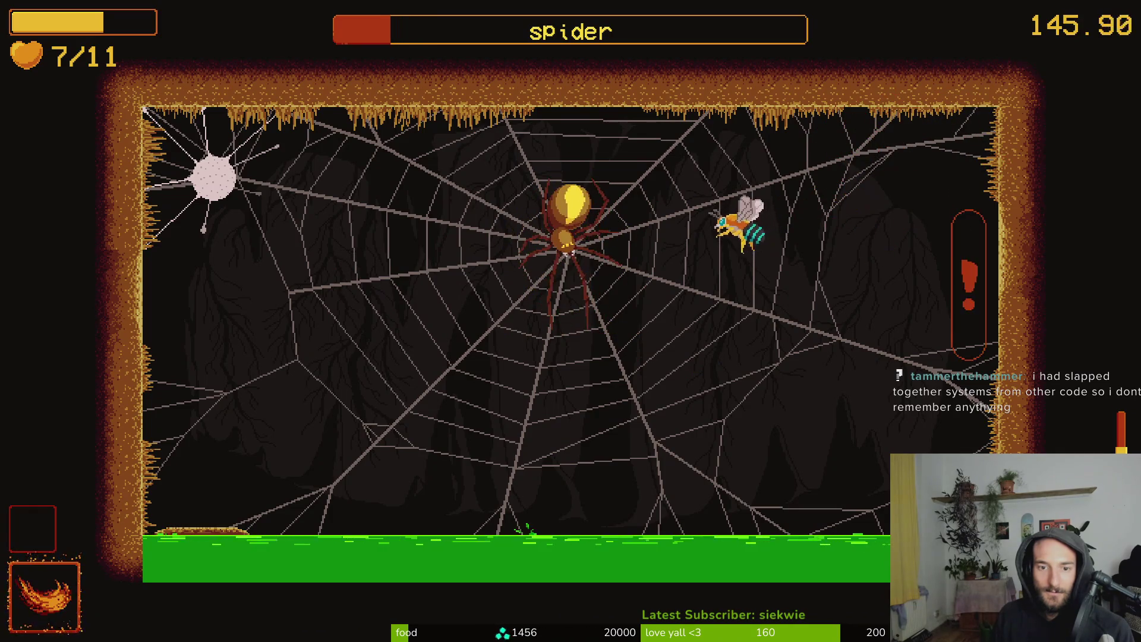
pyautogui.press('d')
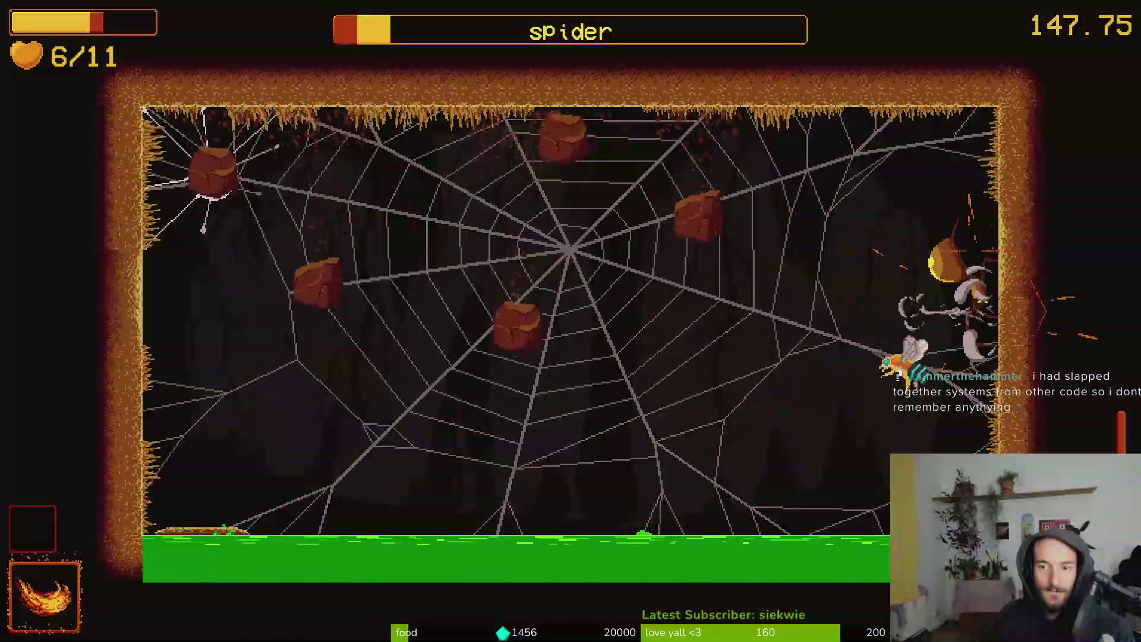
pyautogui.press('a')
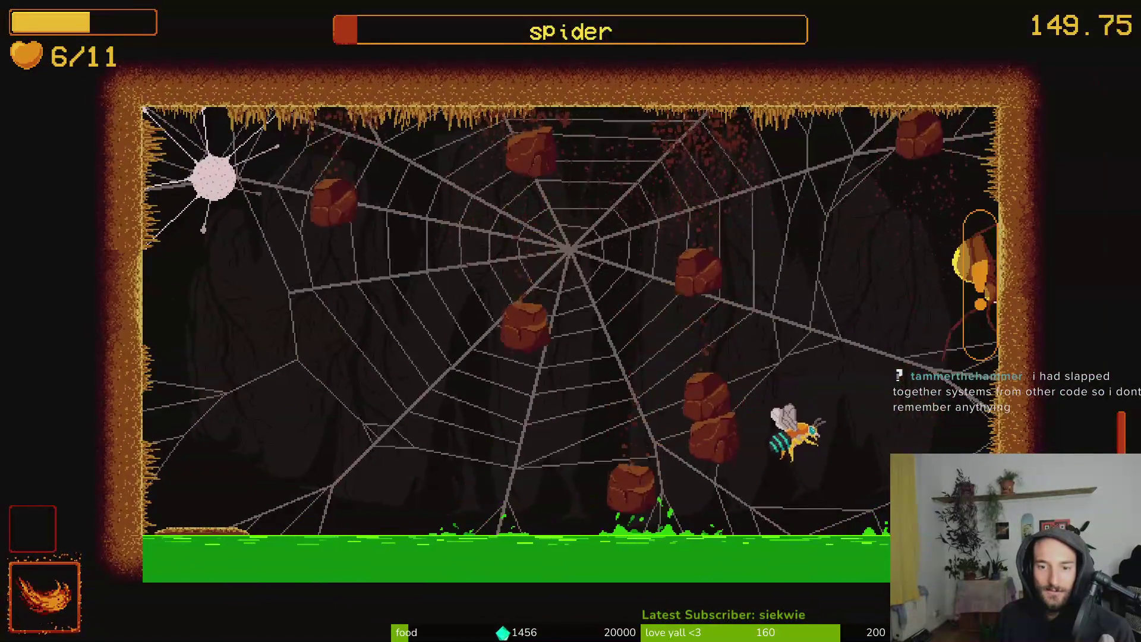
pyautogui.press('a')
pyautogui.press('w')
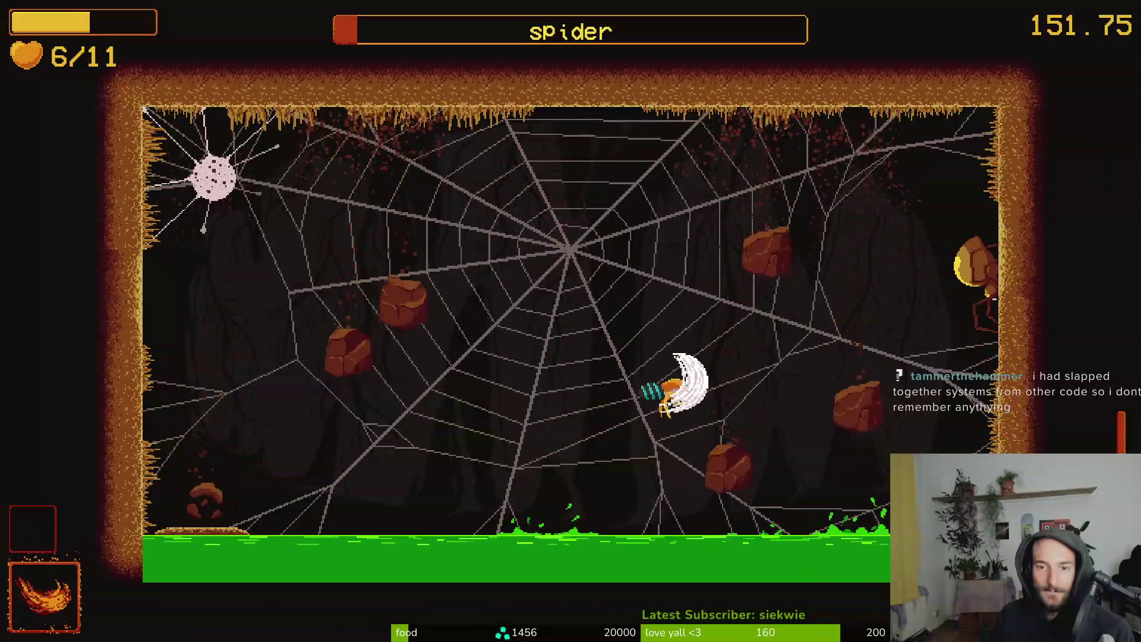
pyautogui.press('j')
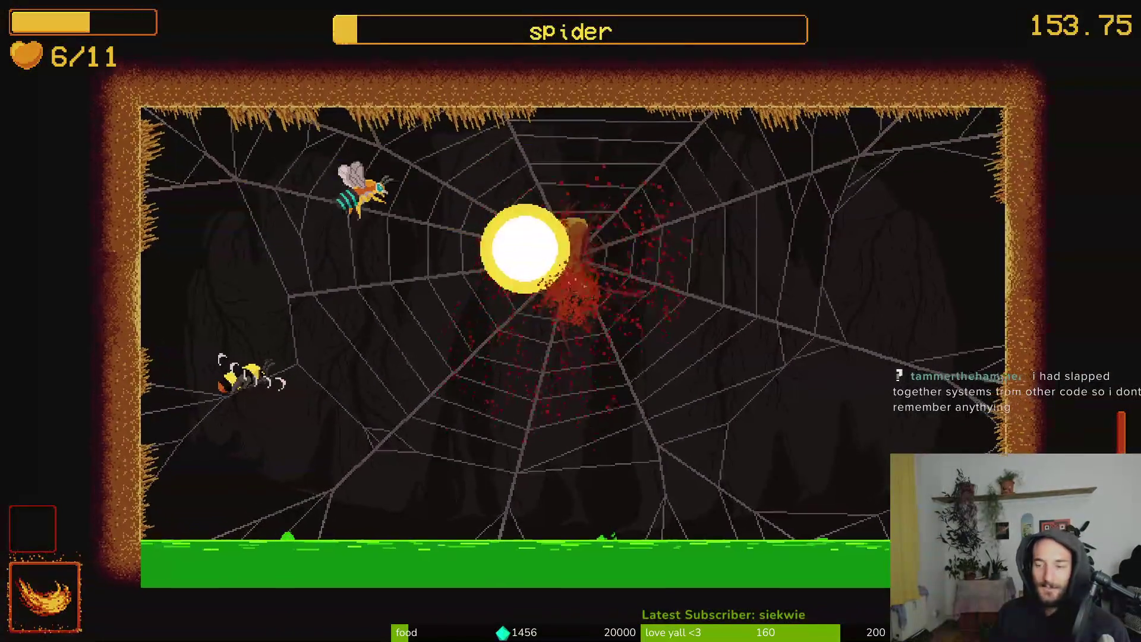
# Dismiss the thank-you dialogue, quit to the main menu, and switch to the bee video
pyautogui.press('d')
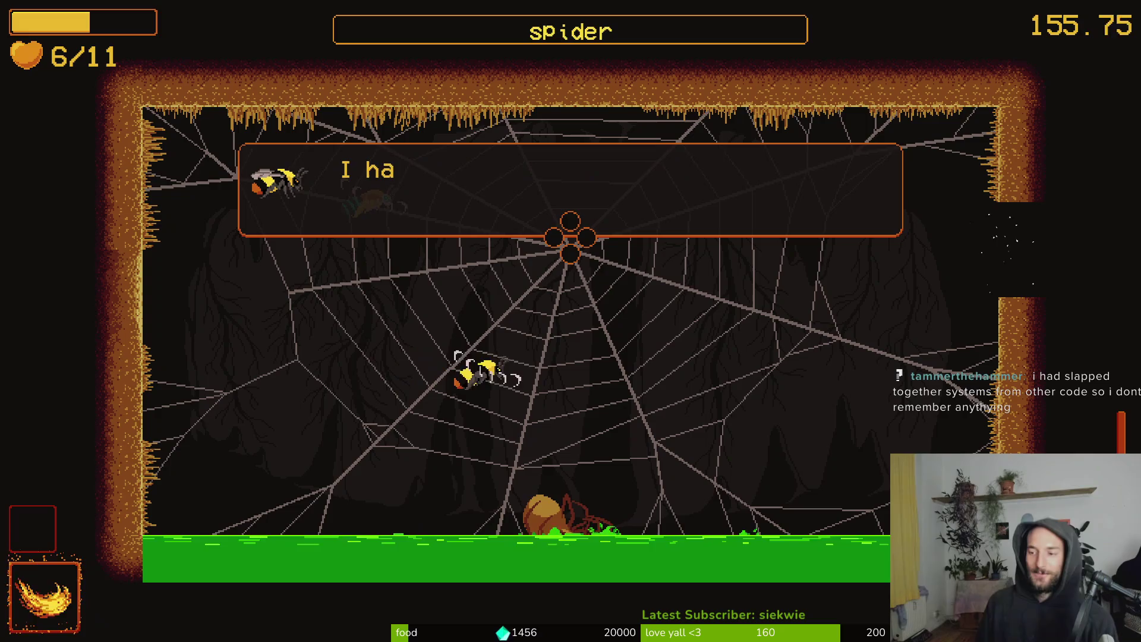
pyautogui.press('j')
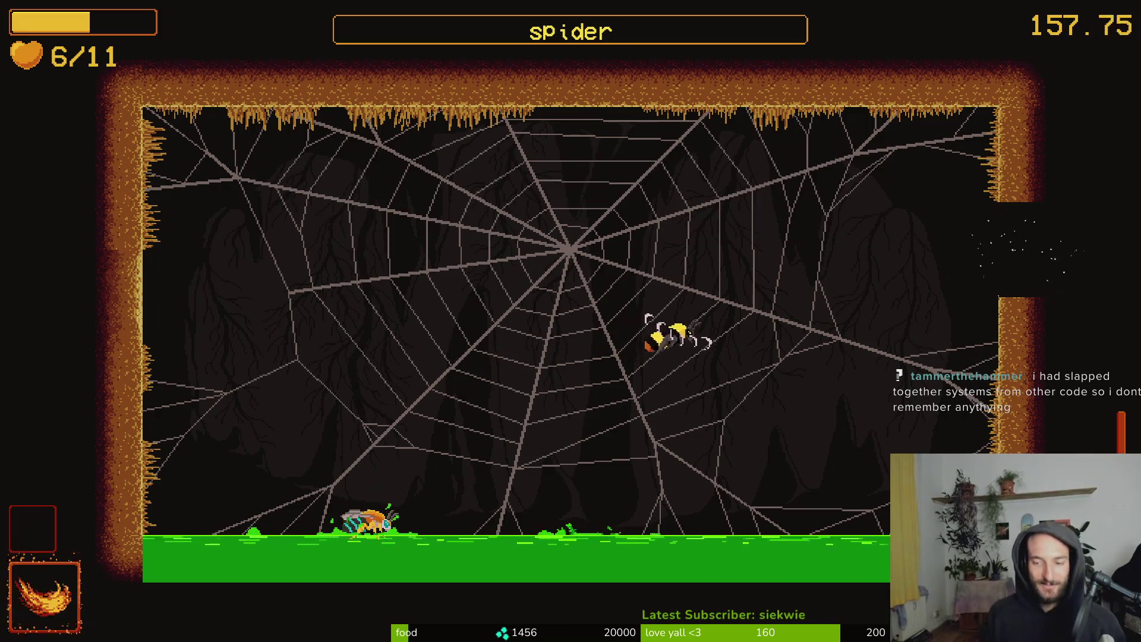
pyautogui.press('Escape')
pyautogui.press('j')
pyautogui.press('j')
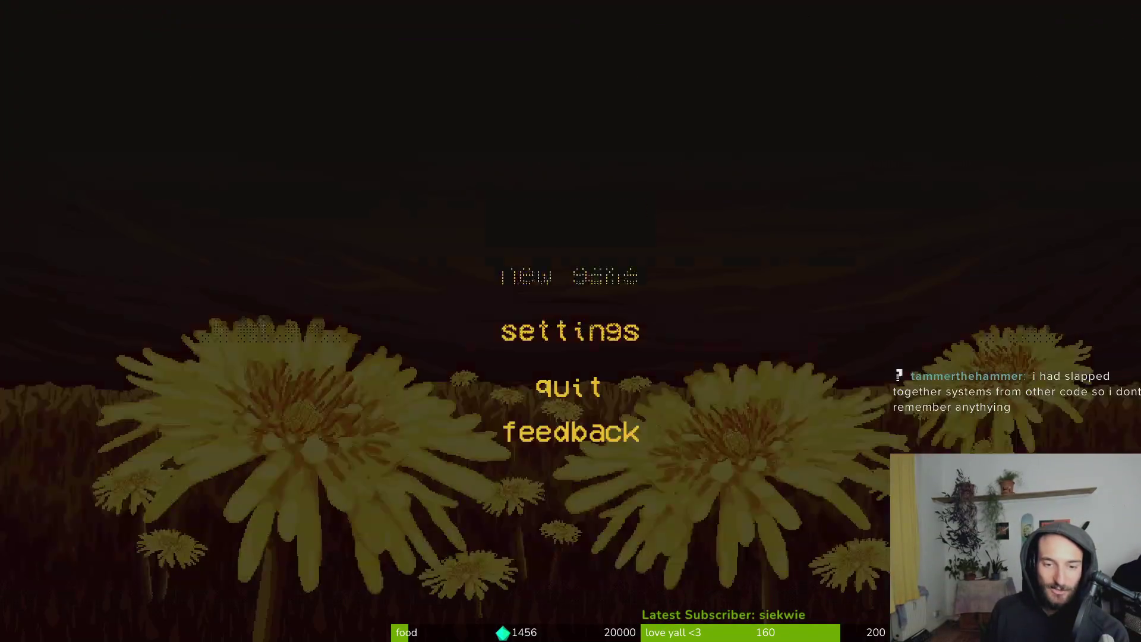
pyautogui.press('j')
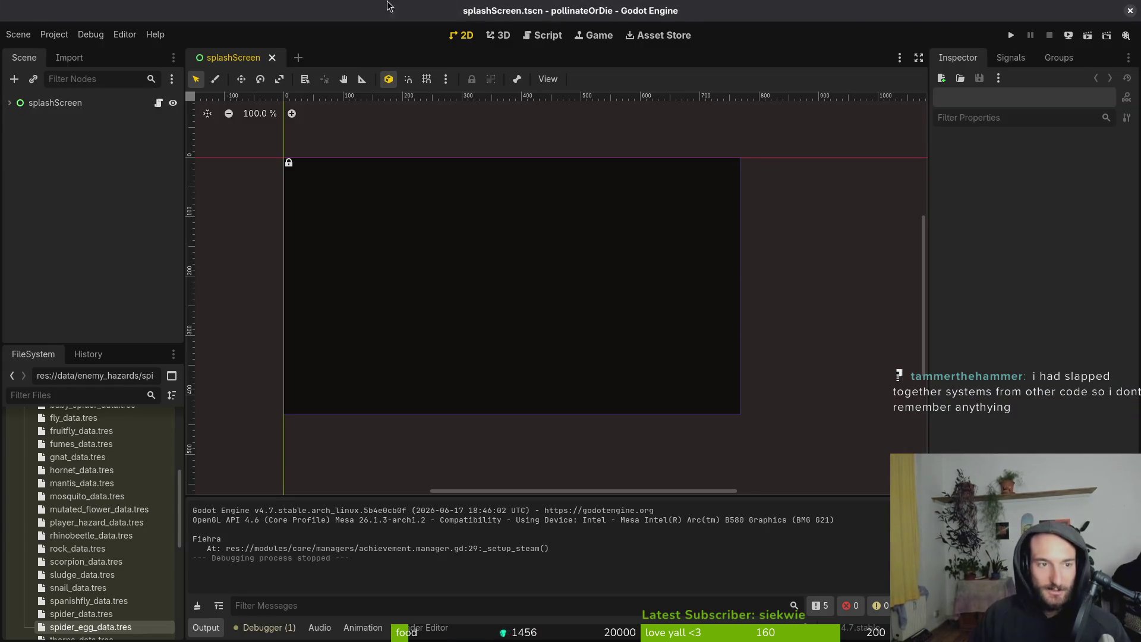
pyautogui.hotkey('alt', 'Tab')
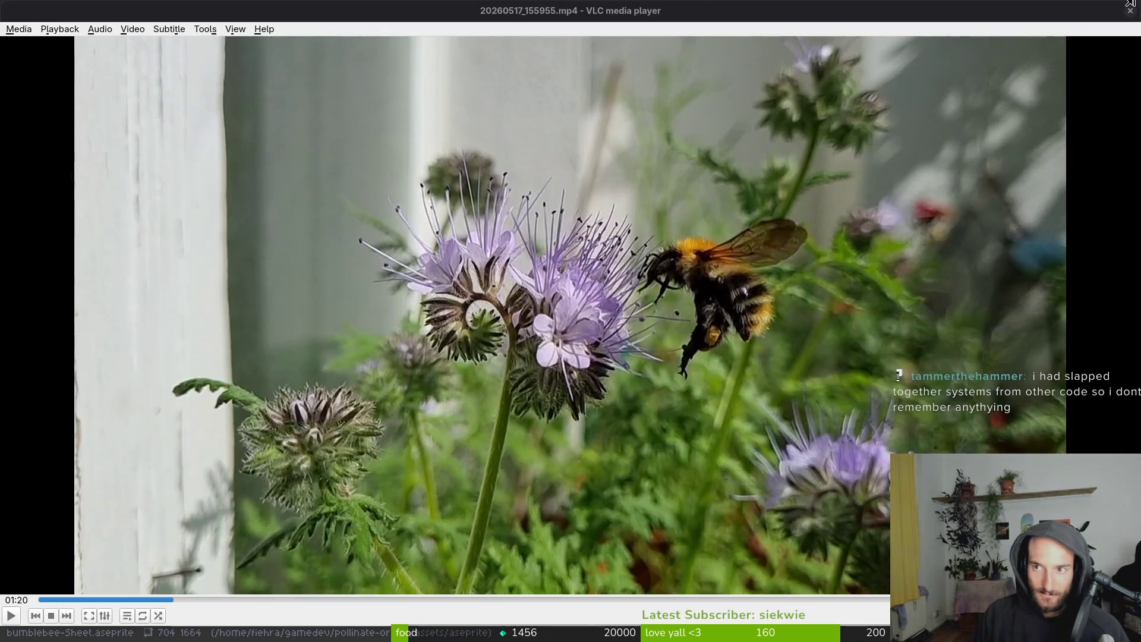
# Close the bee video to reveal the bumblebee sprite sheet in Aseprite
pyautogui.click(1130, 10)
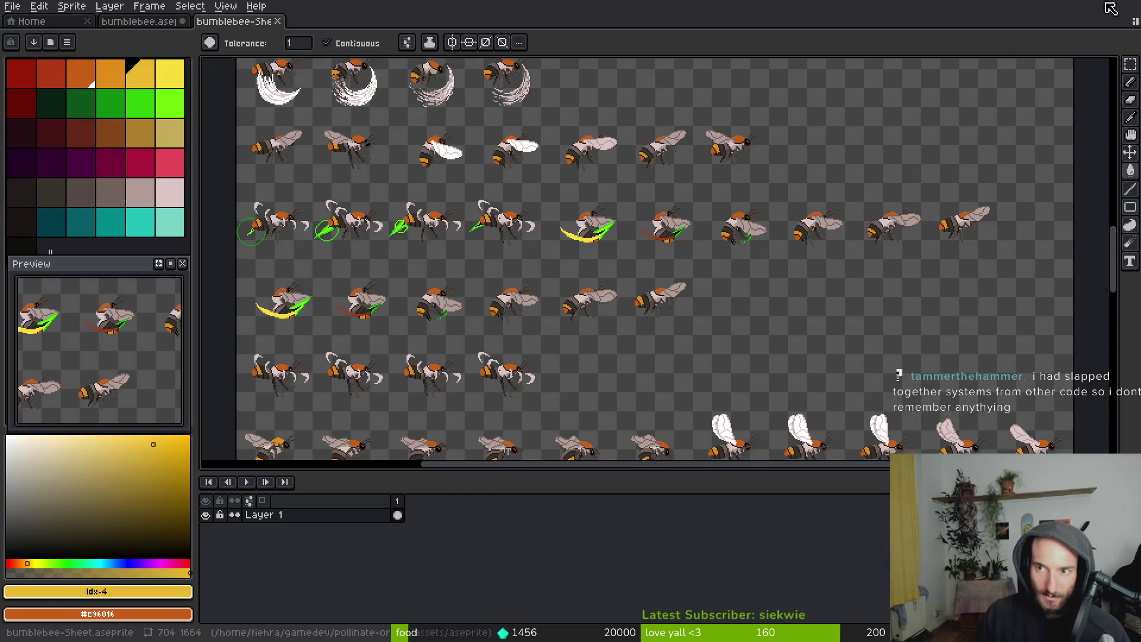
pyautogui.scroll(-5, 571, 271)
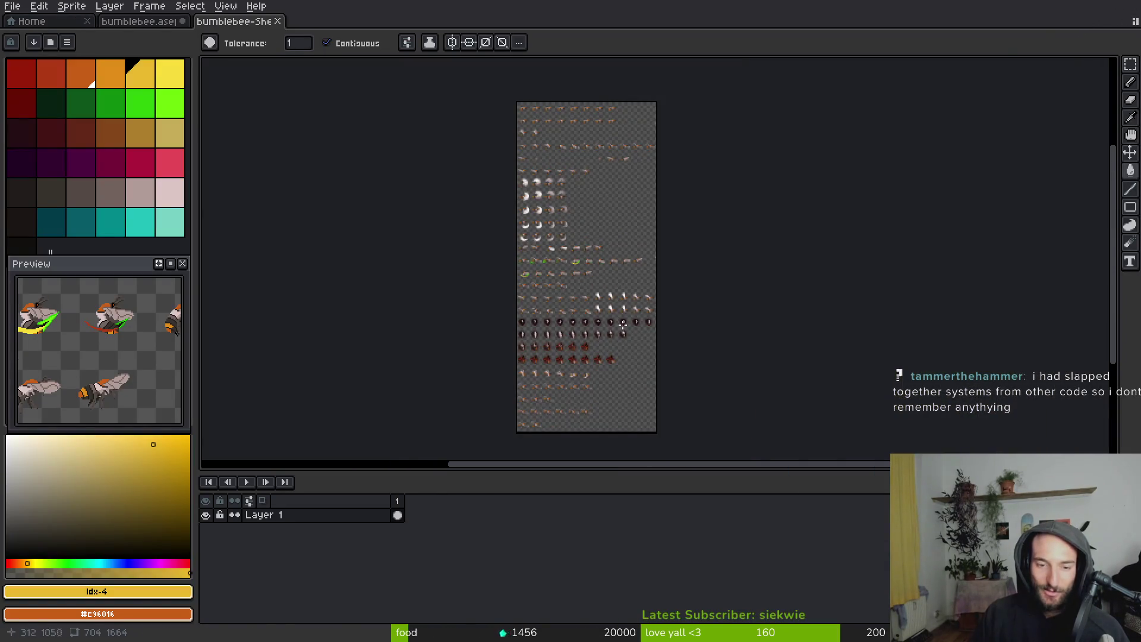
pyautogui.scroll(5, 549, 307)
pyautogui.scroll(-2, 550, 254)
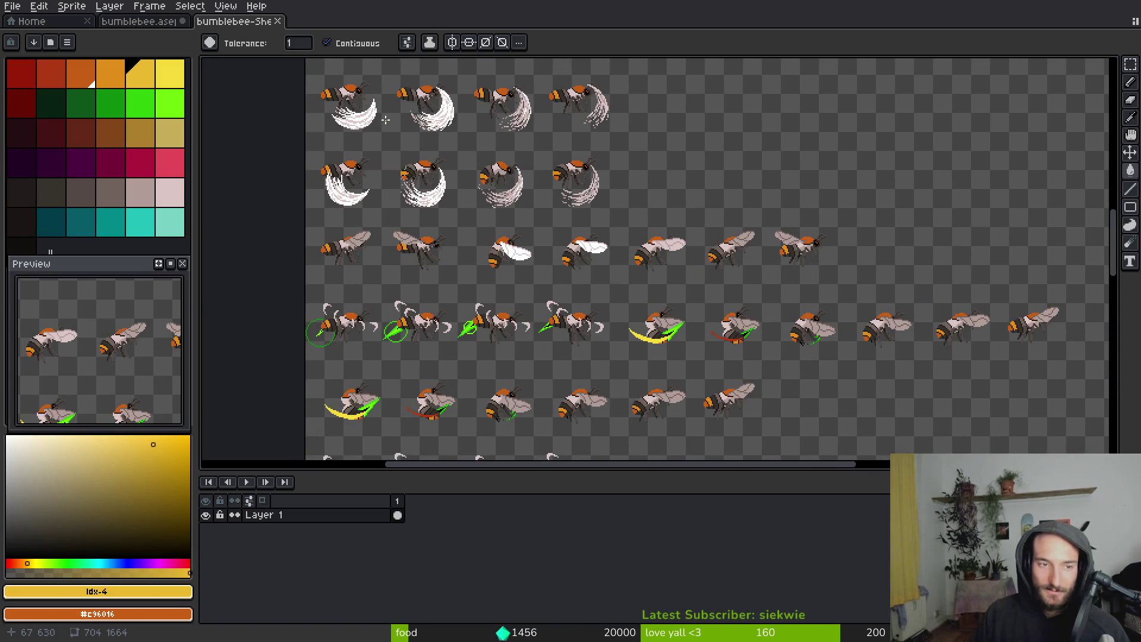
pyautogui.hotkey('ctrl', 'o')
pyautogui.press('Escape')
# Close the bumblebee sprite sheet and save bumblebee.aseprite
pyautogui.click(278, 21)
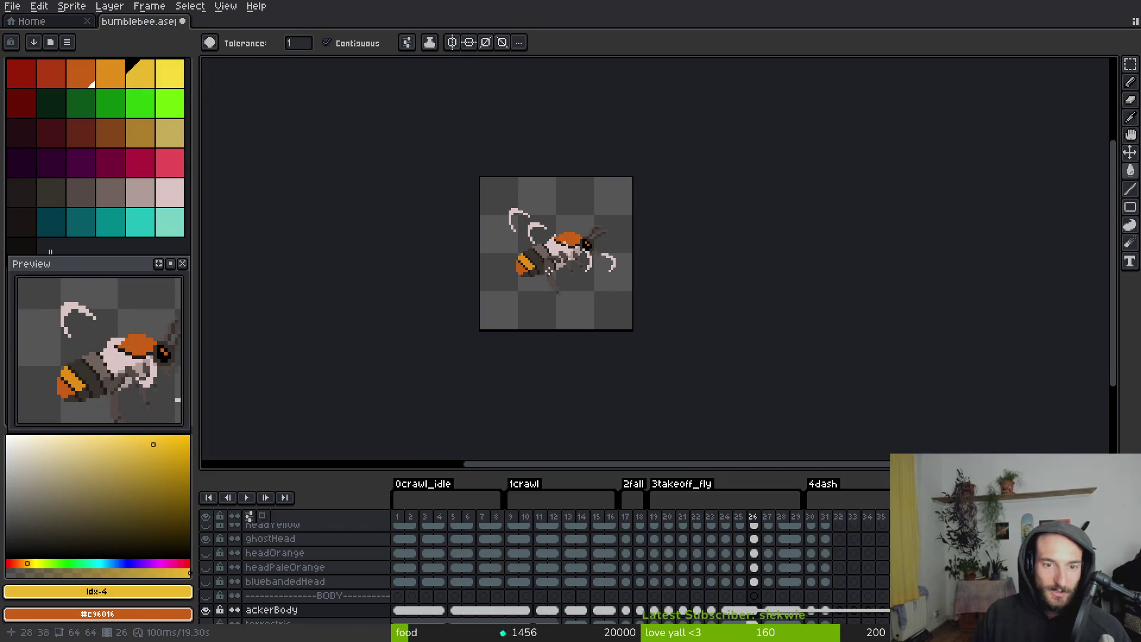
pyautogui.scroll(4, 550, 269)
pyautogui.scroll(-2, 454, 178)
pyautogui.hotkey('ctrl', 's')
# Fill a pixel of the bee's abdomen with the dark red palette colour
pyautogui.press('i')
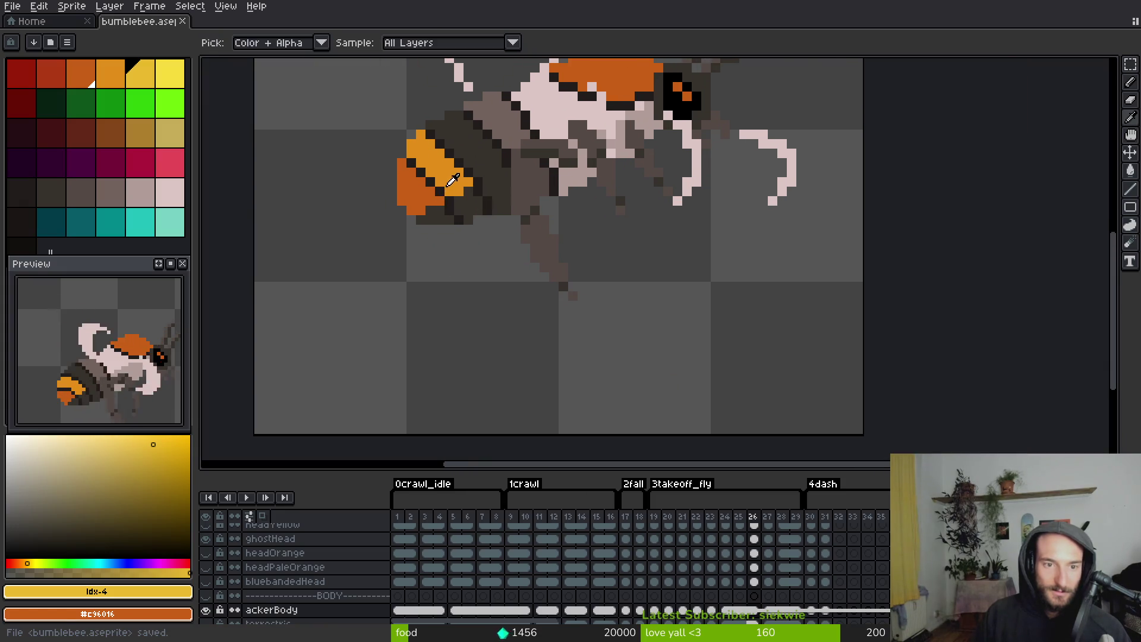
pyautogui.click(50, 74)
pyautogui.press('g')
pyautogui.click(452, 205)
pyautogui.scroll(2, 425, 206)
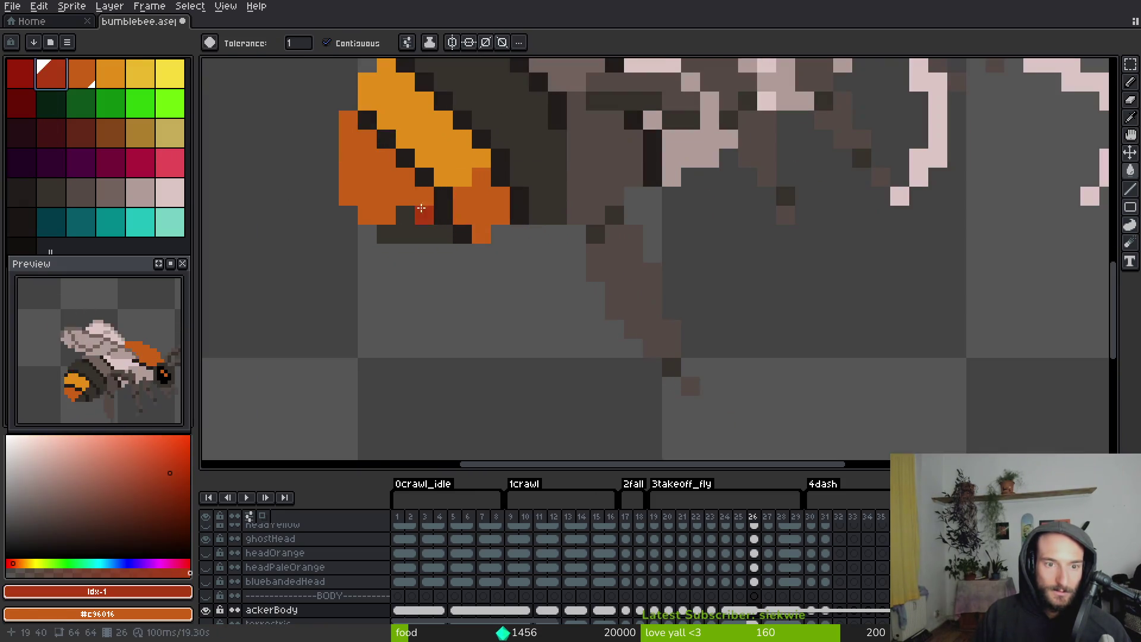
pyautogui.scroll(-5, 480, 268)
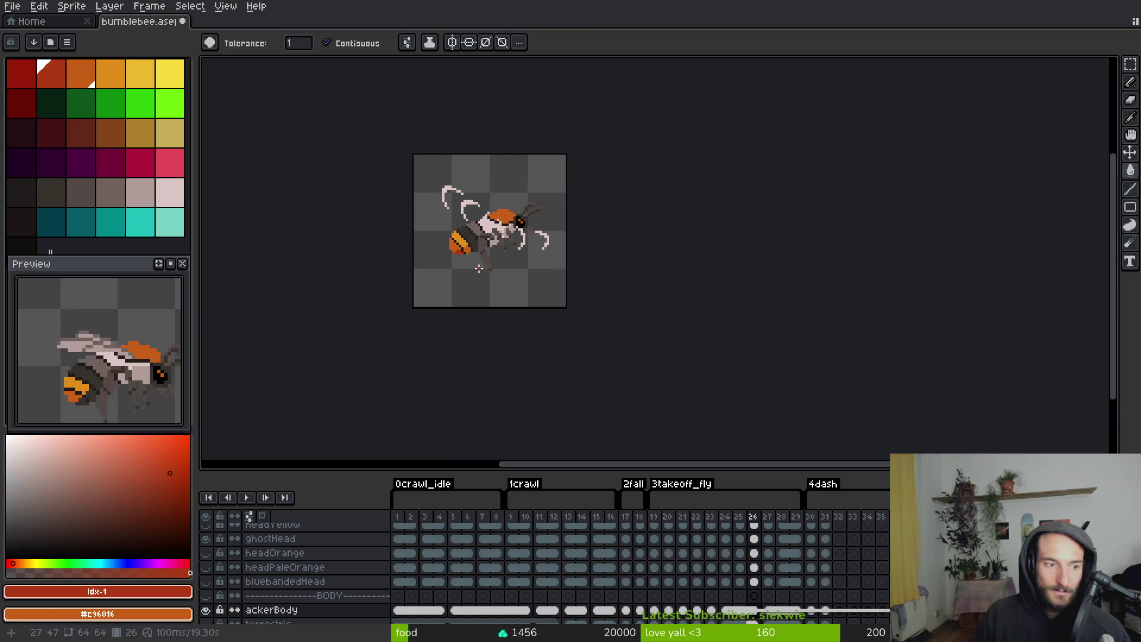
# Close bumblebee.aseprite, leave full-screen mode, quit Aseprite and close the file browser
pyautogui.hotkey('ctrl', 'w')
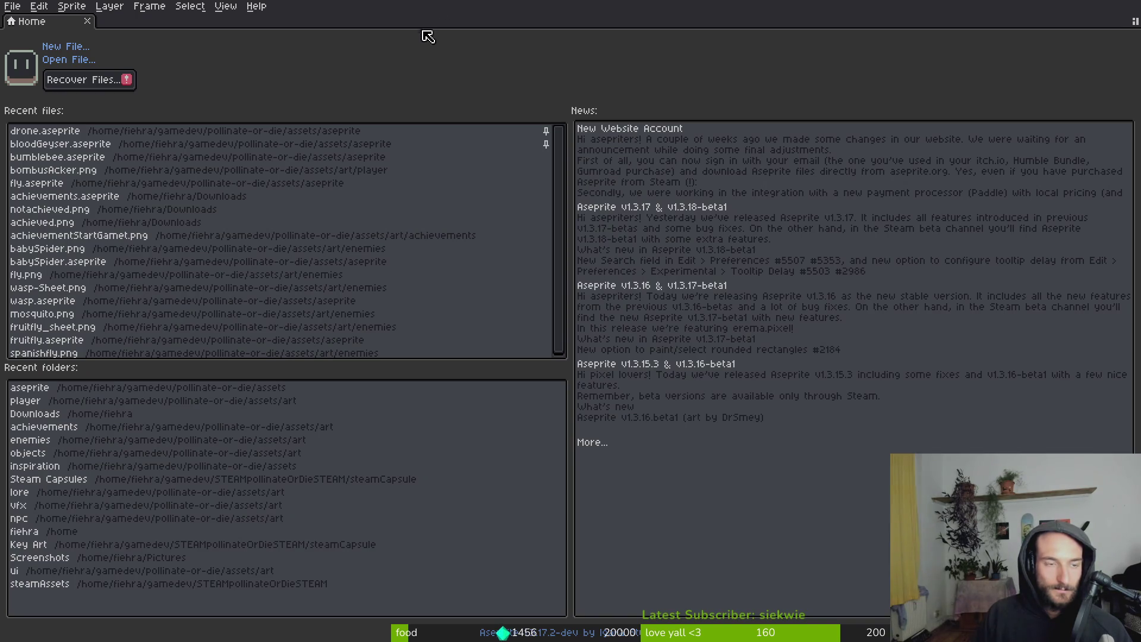
pyautogui.hotkey('alt', 'f')
pyautogui.press('Escape')
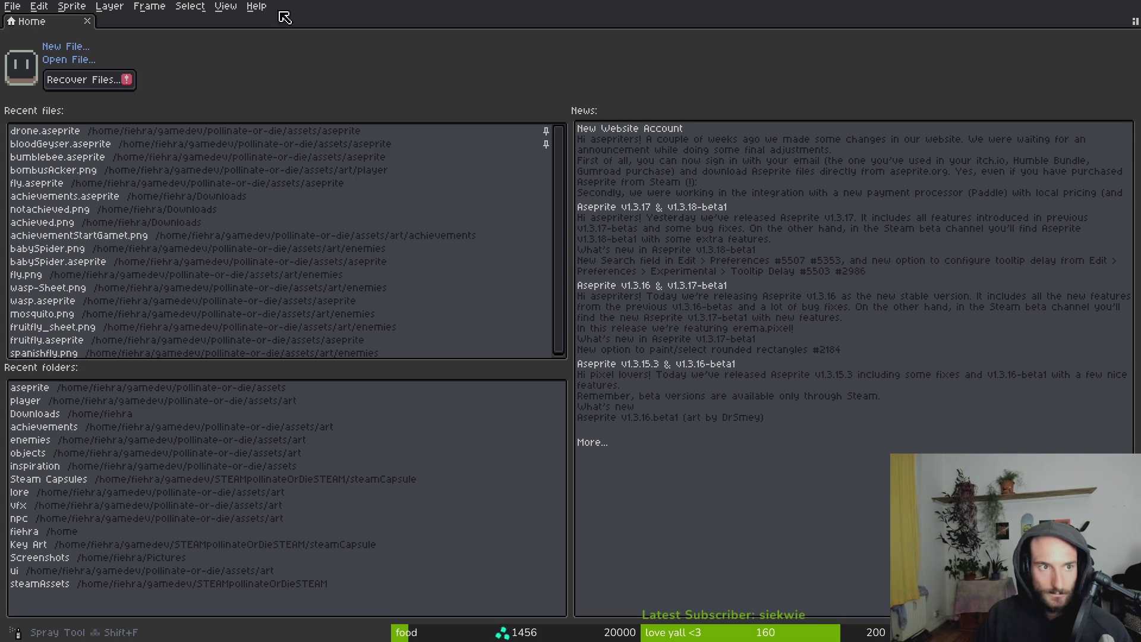
pyautogui.click(225, 6)
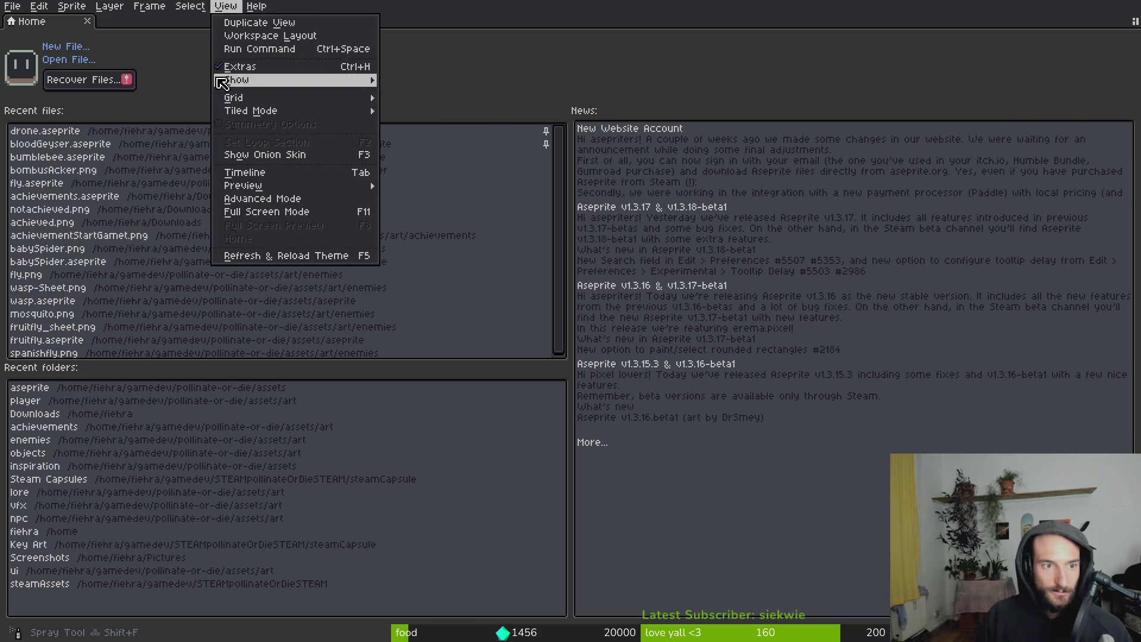
pyautogui.click(311, 212)
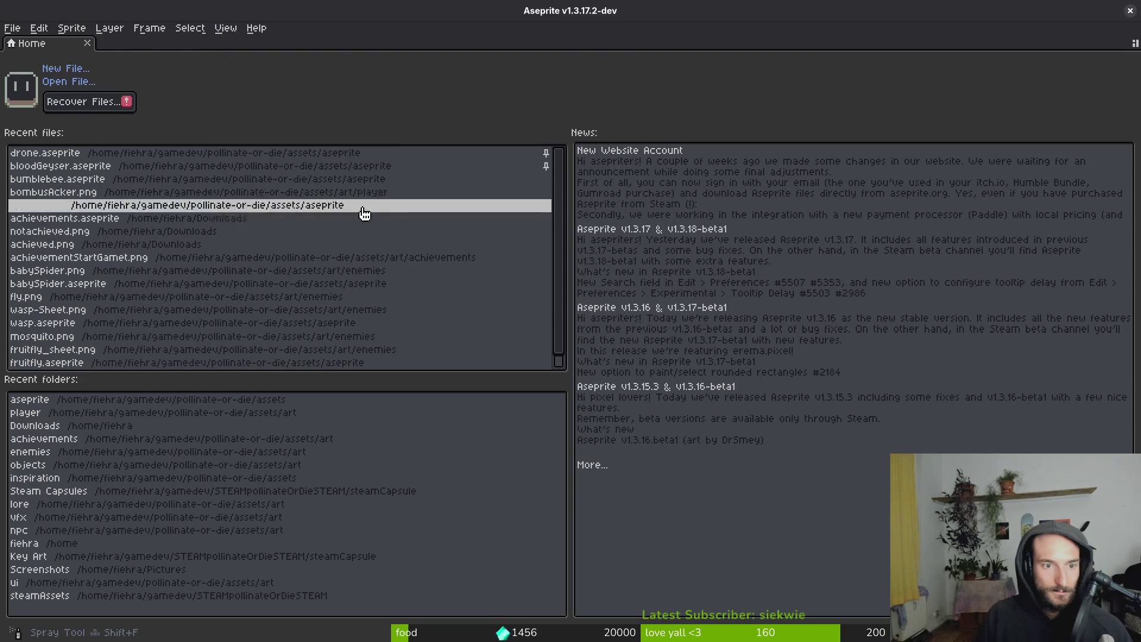
pyautogui.click(1131, 12)
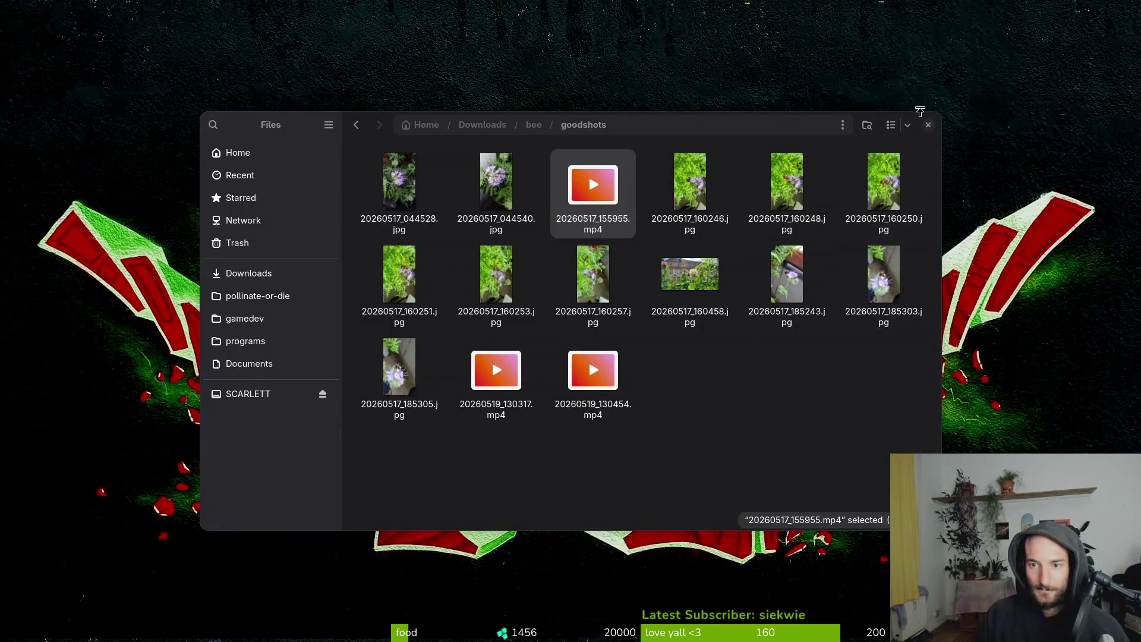
pyautogui.click(927, 123)
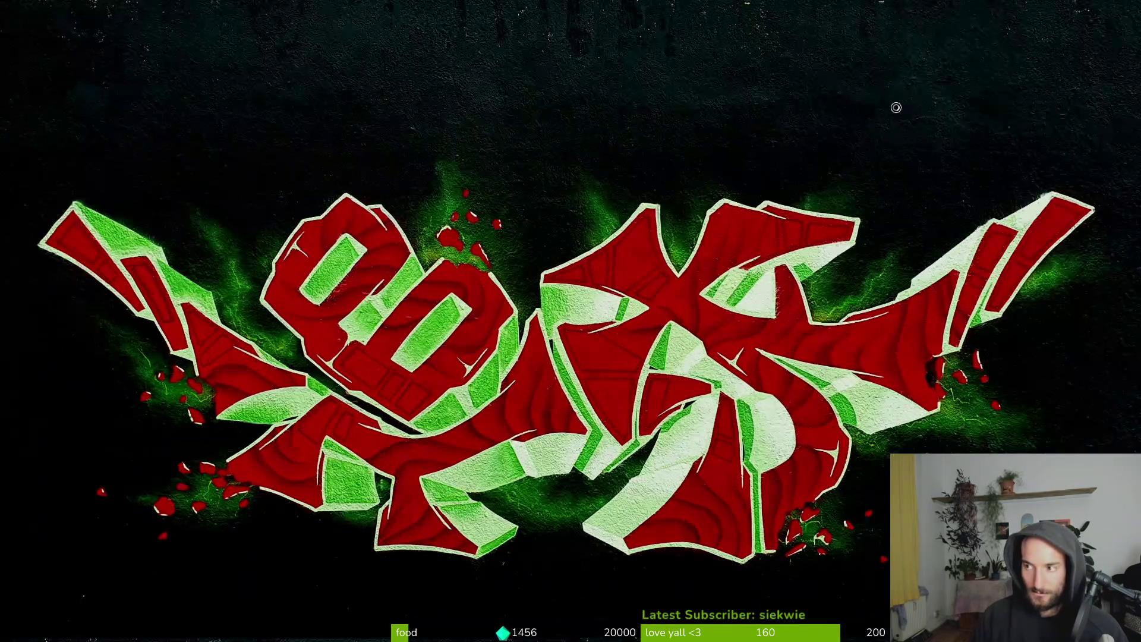
pyautogui.press('super+Return')
pyautogui.write('cd gamedev/pollinate-or-die/')
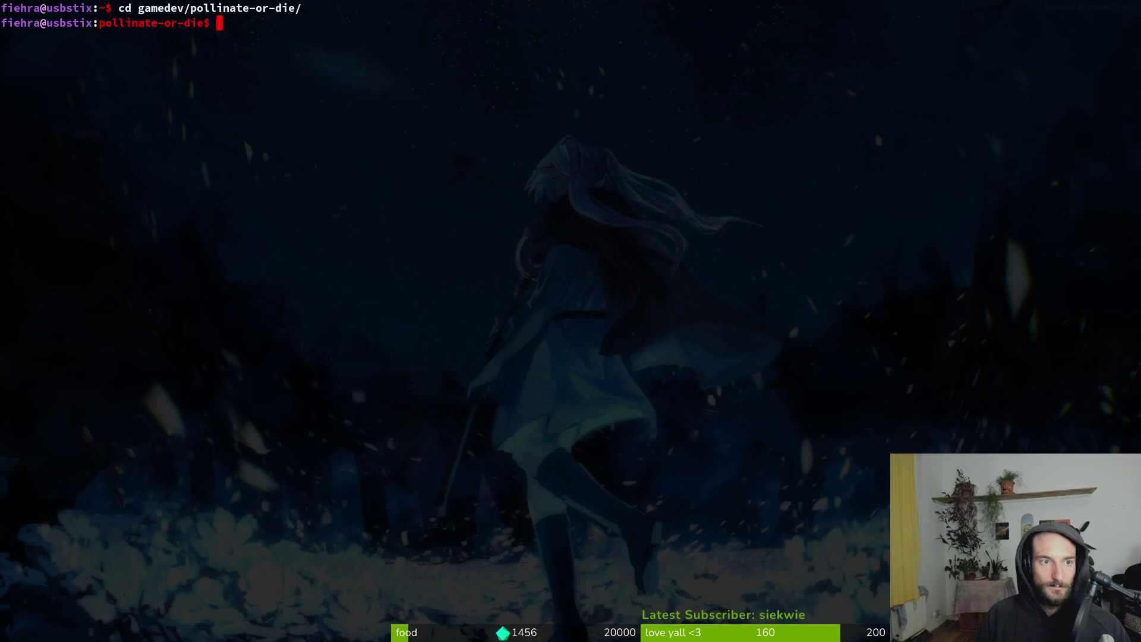
# Check the repository status in tig, finding fly.aseprite modified
pyautogui.write('tig')
pyautogui.press('Return')
pyautogui.press('s')
pyautogui.press('q')
pyautogui.press('q')
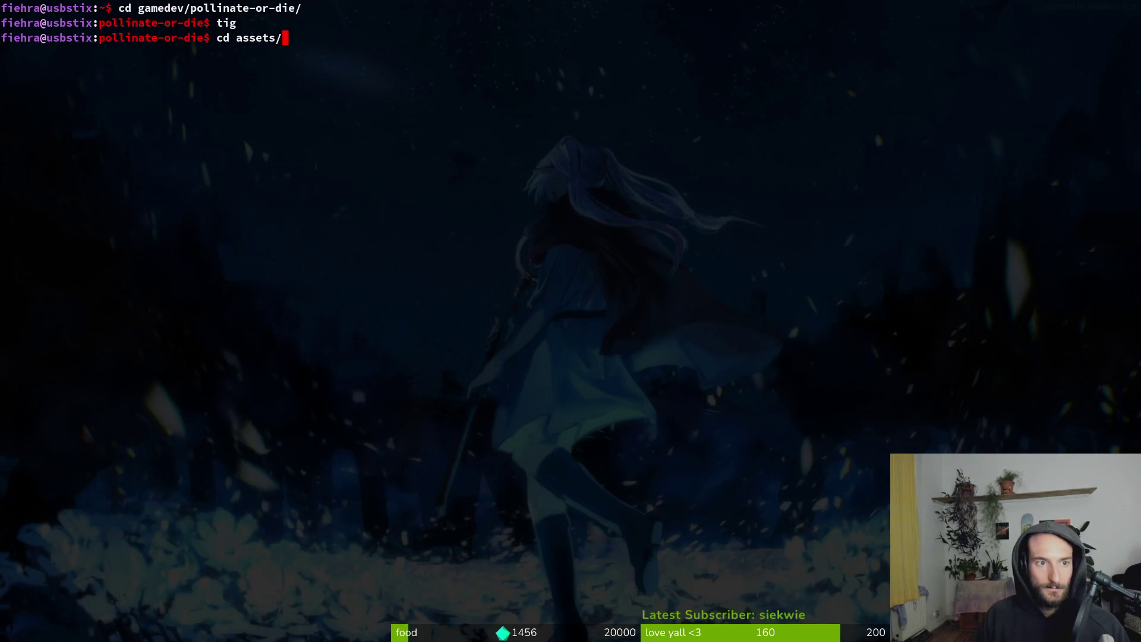
pyautogui.press('s')
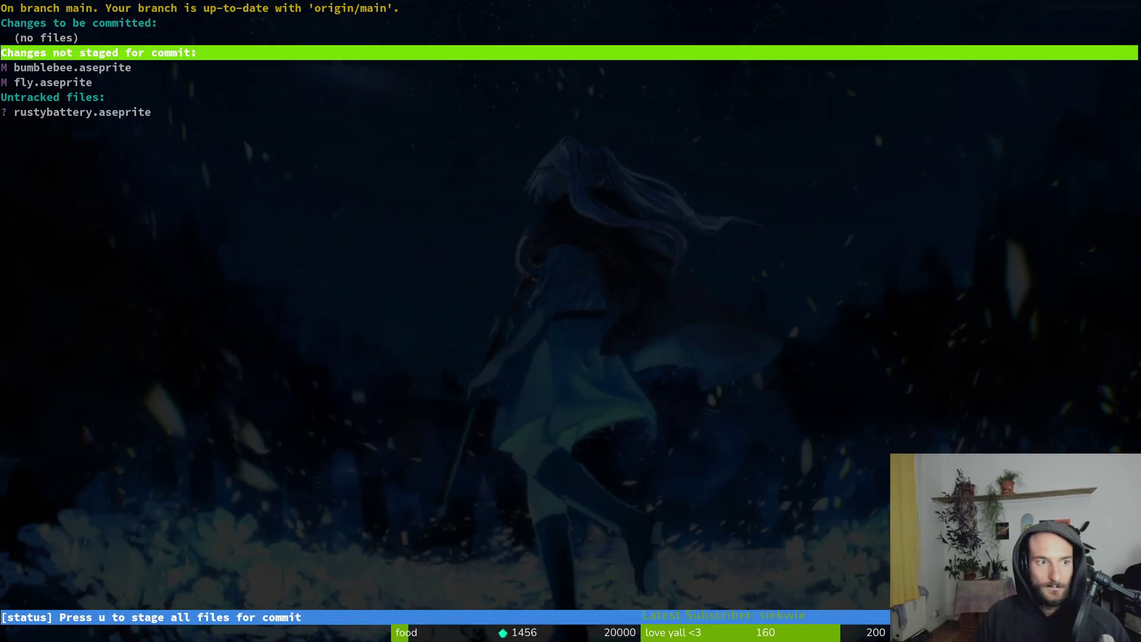
pyautogui.press('Down')
pyautogui.press('q')
pyautogui.press('q')
# Discard the unwanted fly.aseprite changes in tig and push the commit to origin
pyautogui.write('git commit -m "updated carder bee')
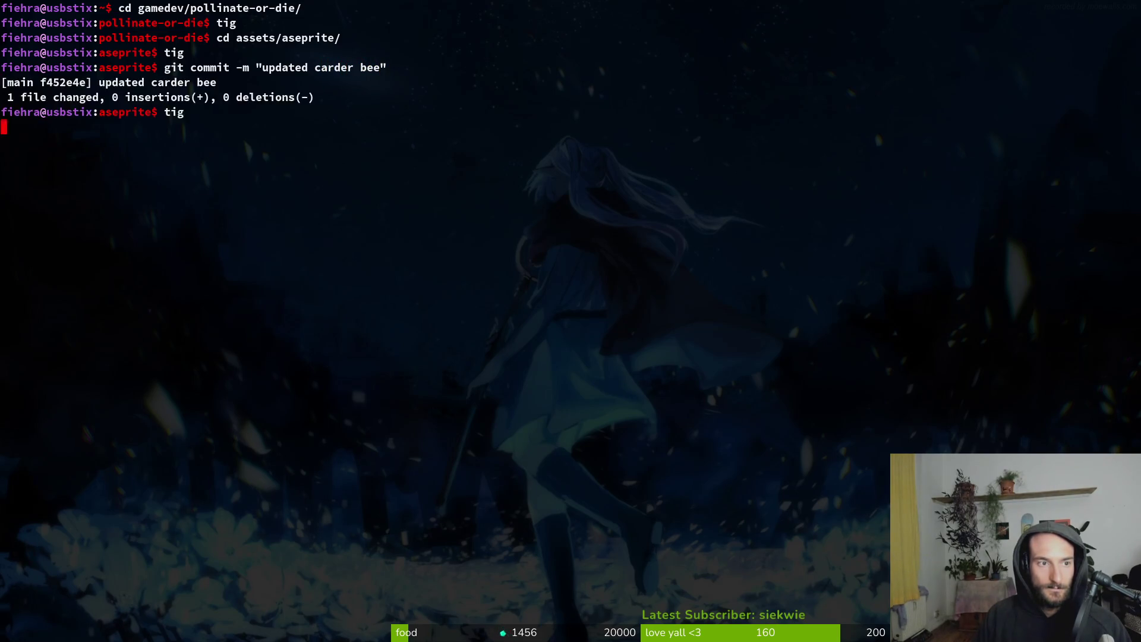
pyautogui.write('g')
pyautogui.press('Return')
pyautogui.press('s')
pyautogui.press('Down')
pyautogui.press('Return')
pyautogui.press('u')
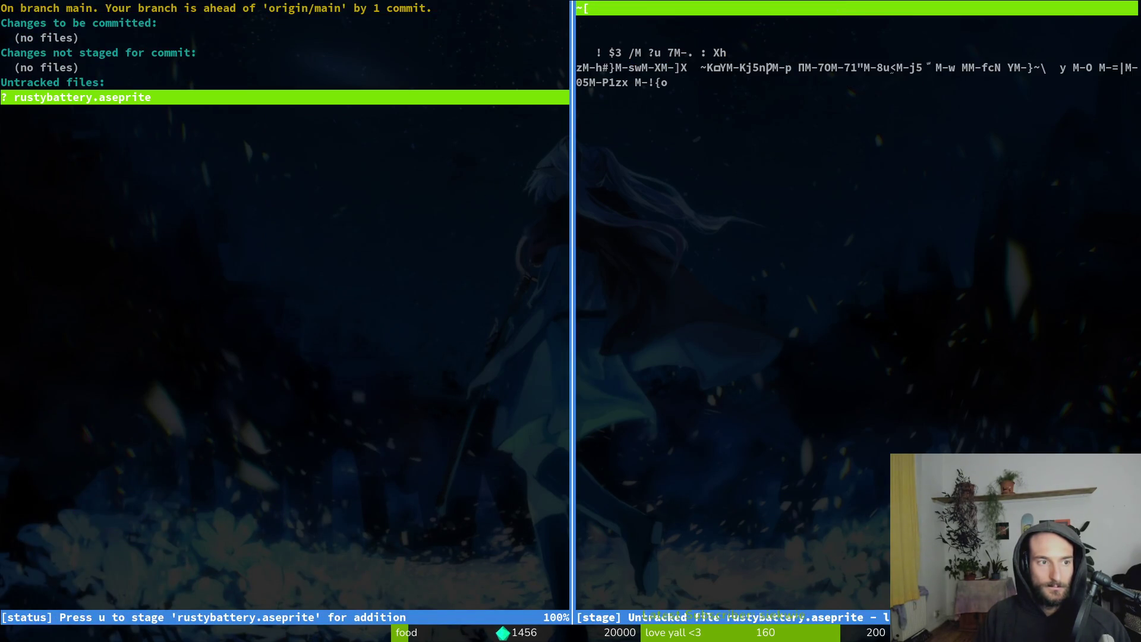
pyautogui.hotkey('ctrl', 'c')
pyautogui.write('git push')
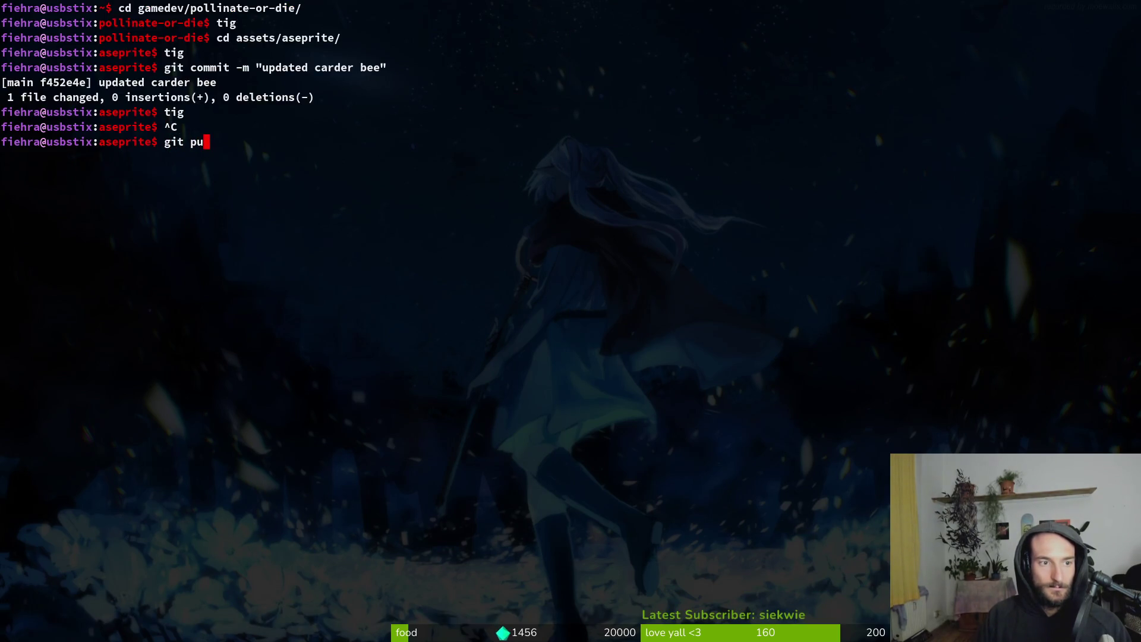
pyautogui.press('Return')
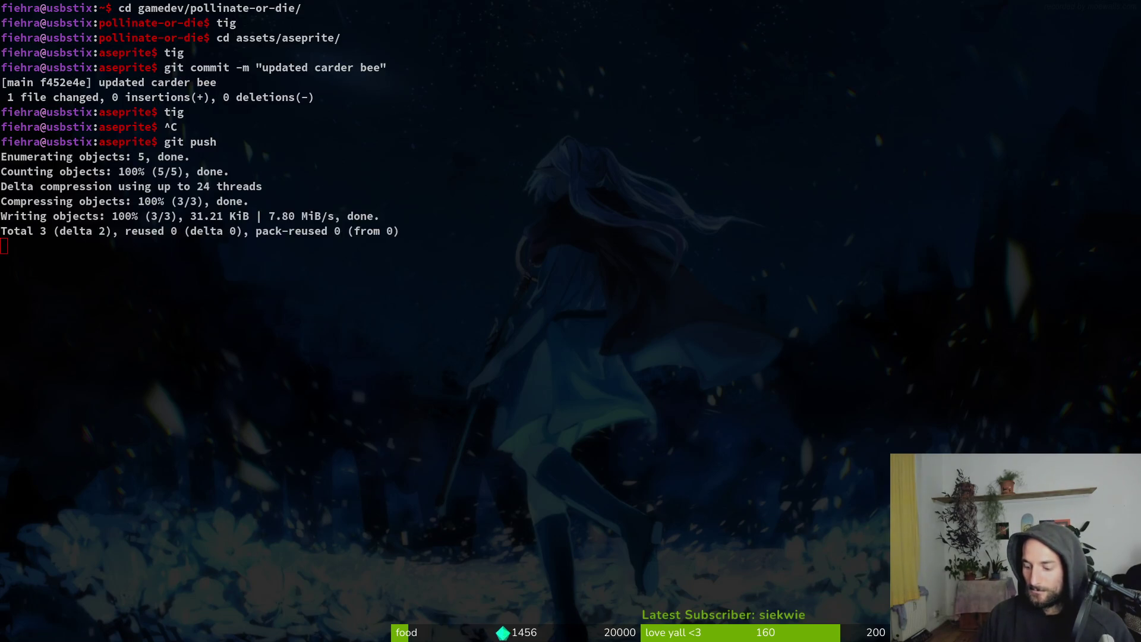
pyautogui.press('super+b')
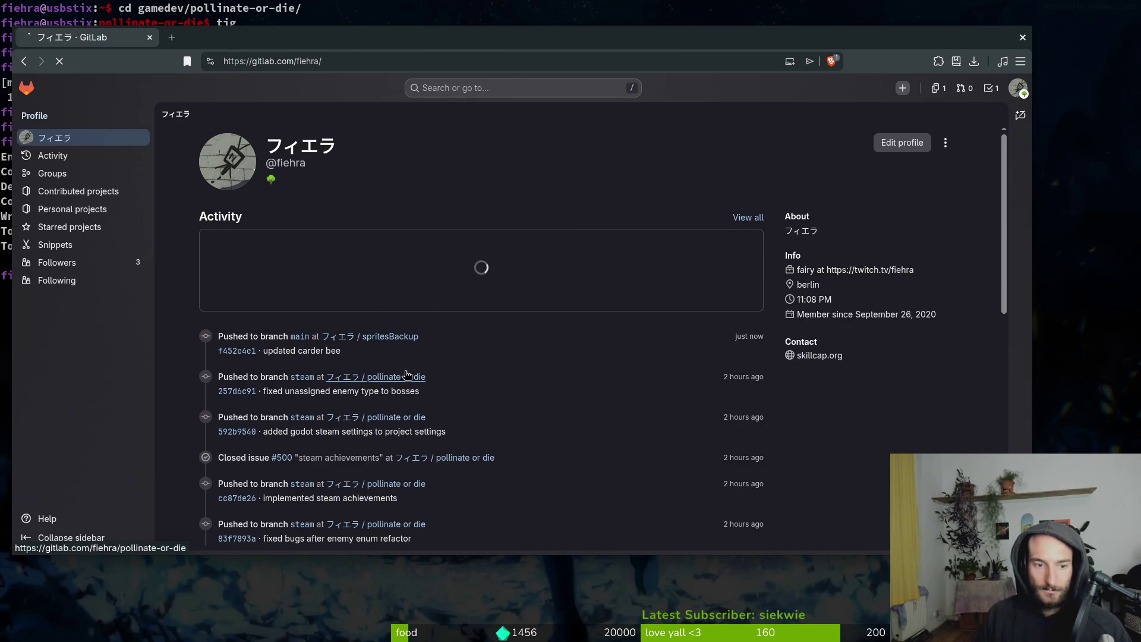
# Filter the pollinate or die work items by 'carder' and open issue #1049, Common Carder Bee skin
pyautogui.press('super+b')
pyautogui.press('super+b')
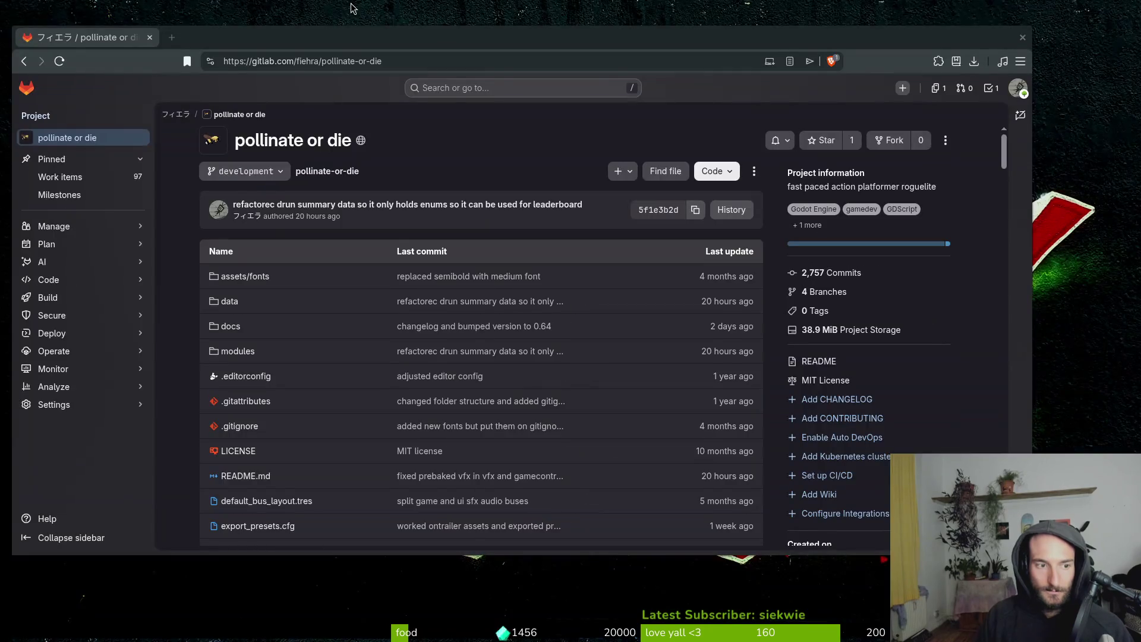
pyautogui.click(60, 176)
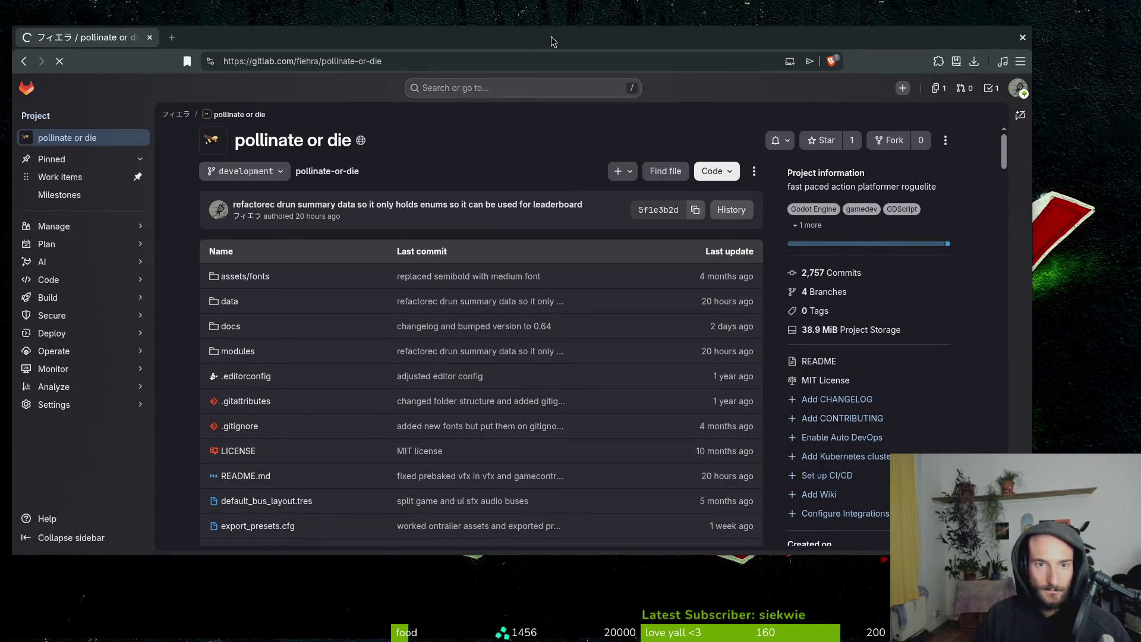
pyautogui.doubleClick(551, 40)
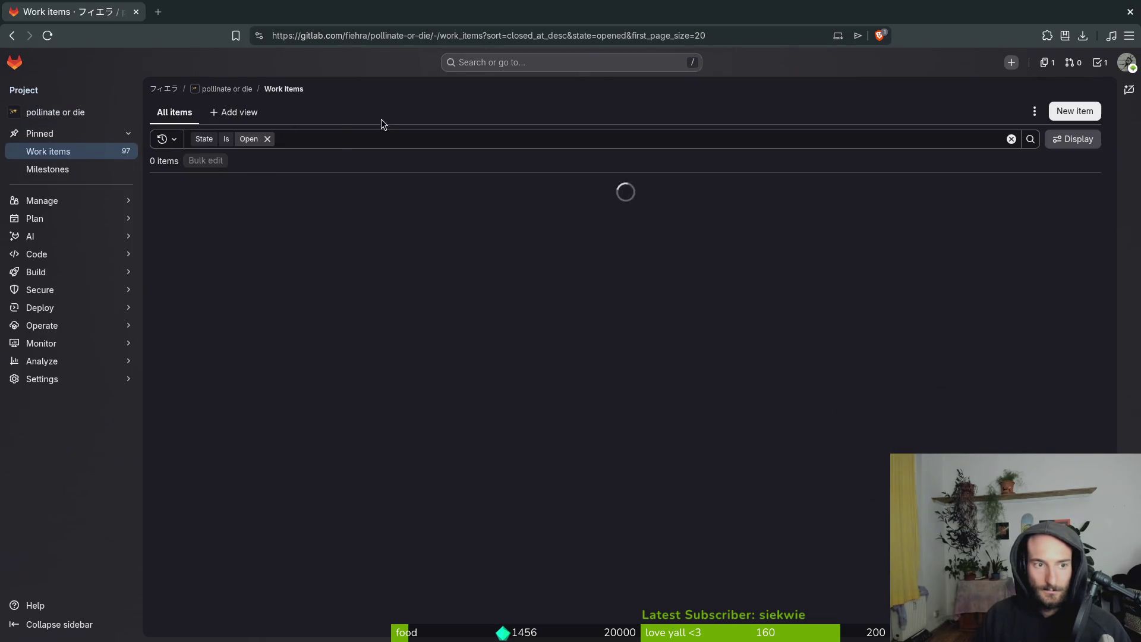
pyautogui.click(611, 139)
pyautogui.write('card')
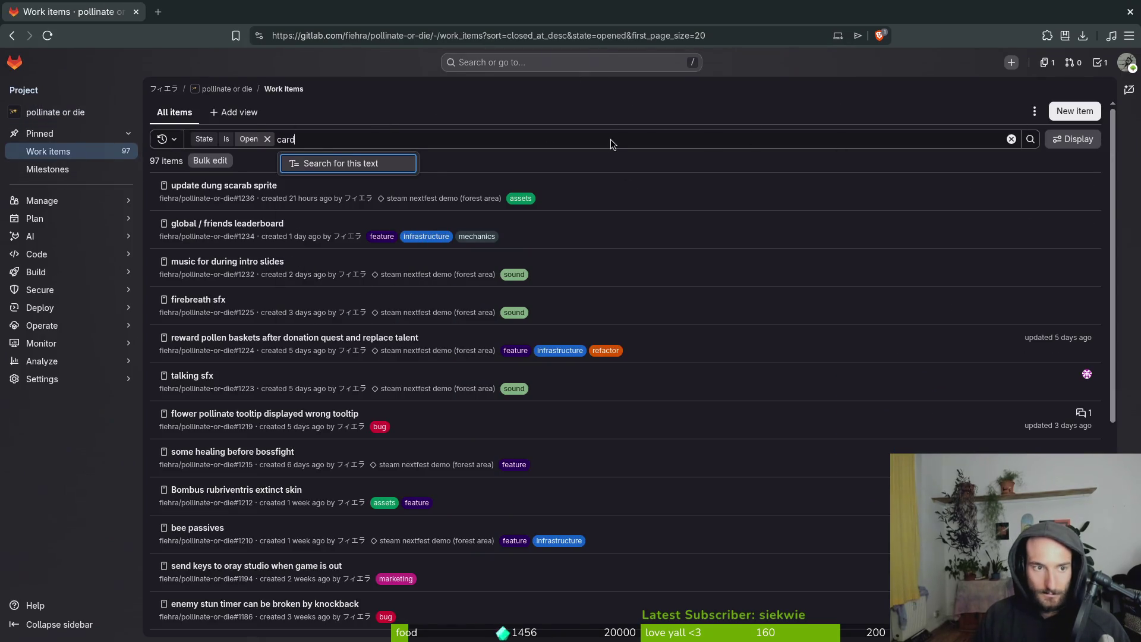
pyautogui.write('er')
pyautogui.click(1031, 139)
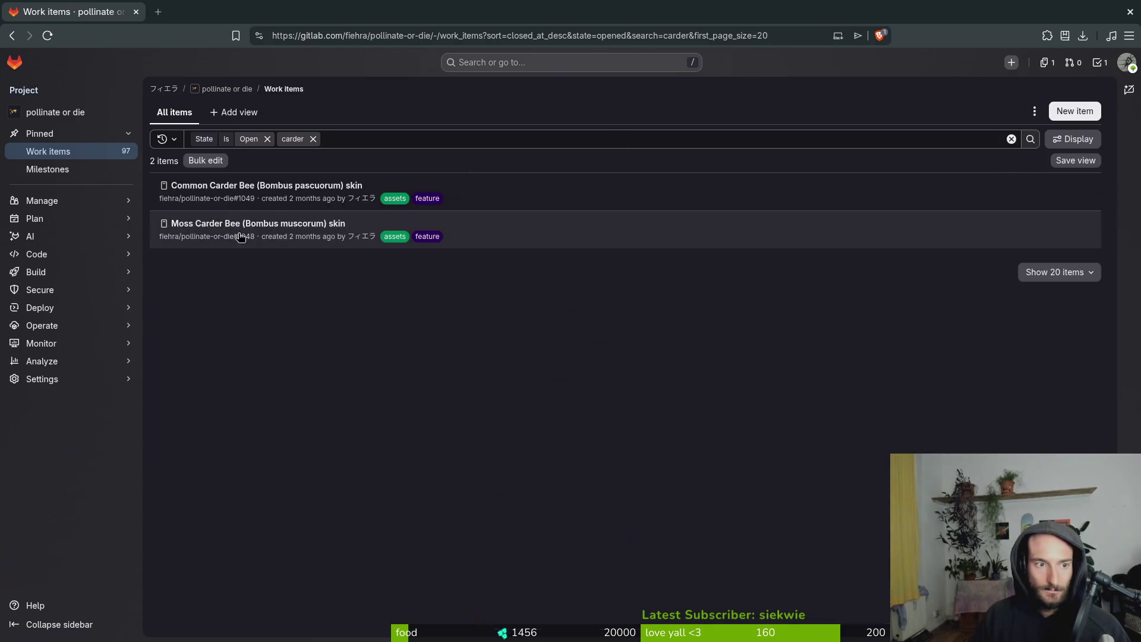
pyautogui.click(257, 189)
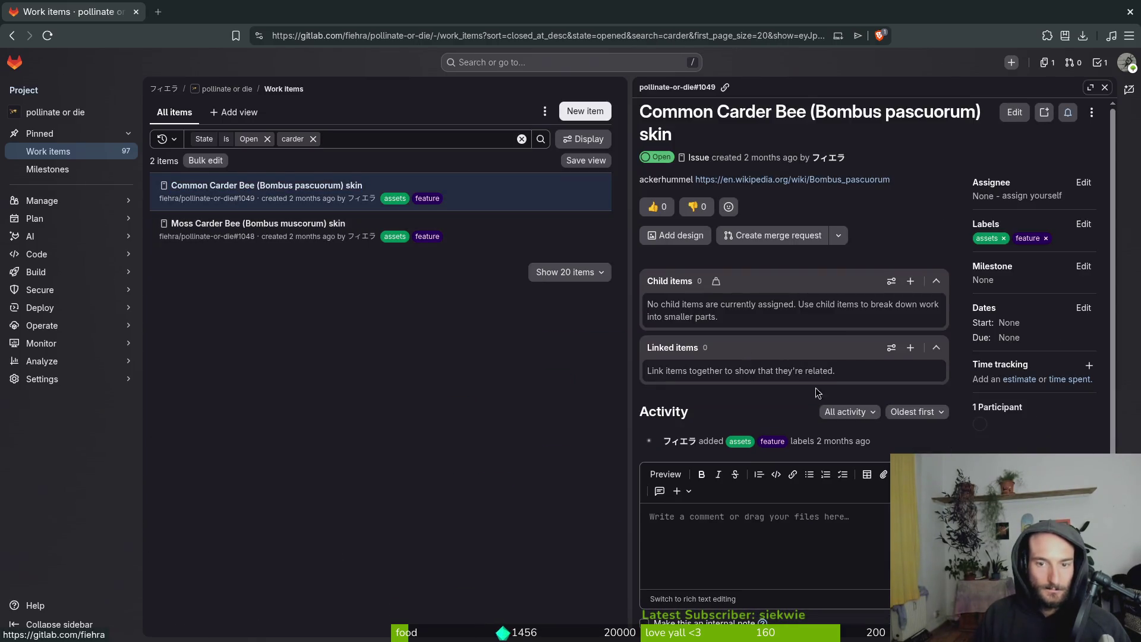
pyautogui.scroll(-1, 658, 567)
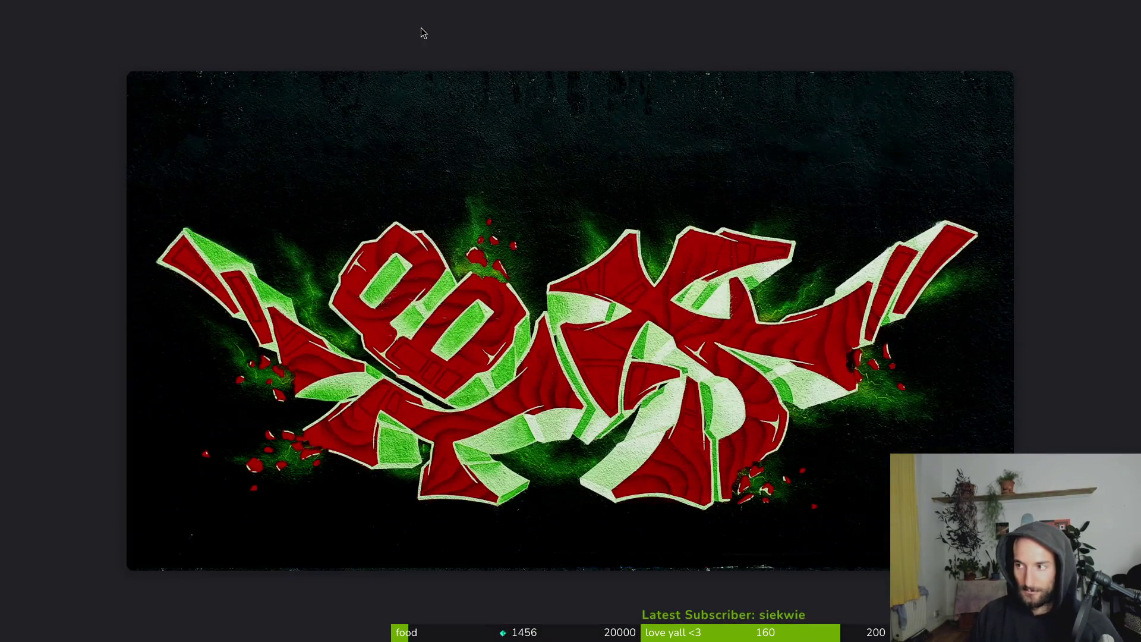
# Load the Twitch creator dashboard and open the Raid Channel list of live channels
pyautogui.write('dashboard.twitch.tv/u/fiehra/stream-manager')
pyautogui.press('Return')
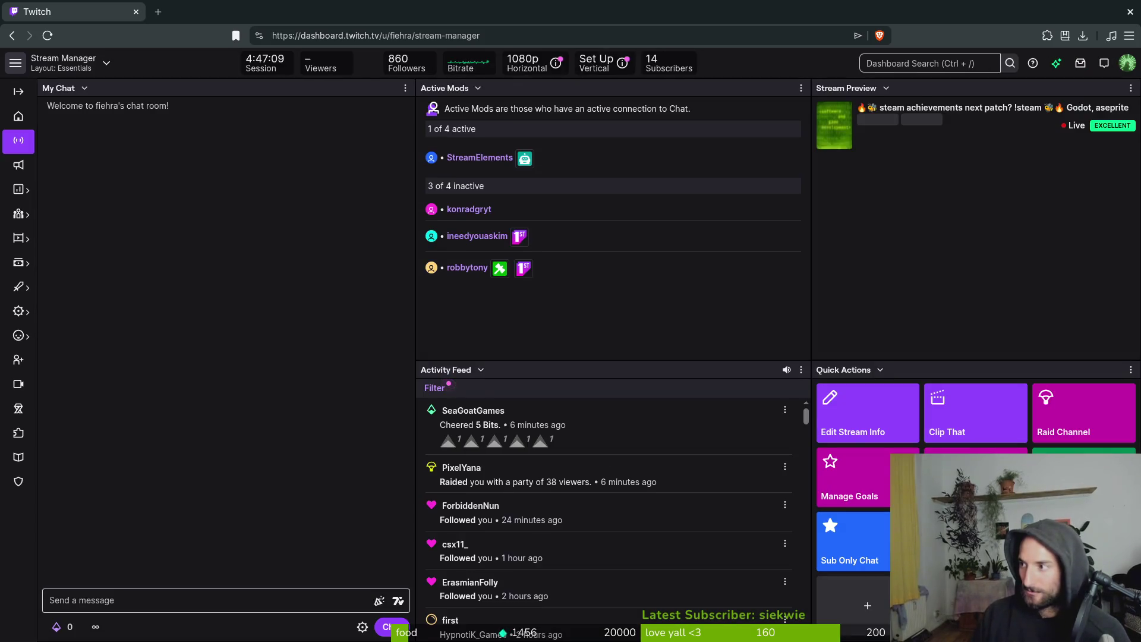
pyautogui.click(857, 406)
pyautogui.click(858, 406)
pyautogui.click(1065, 427)
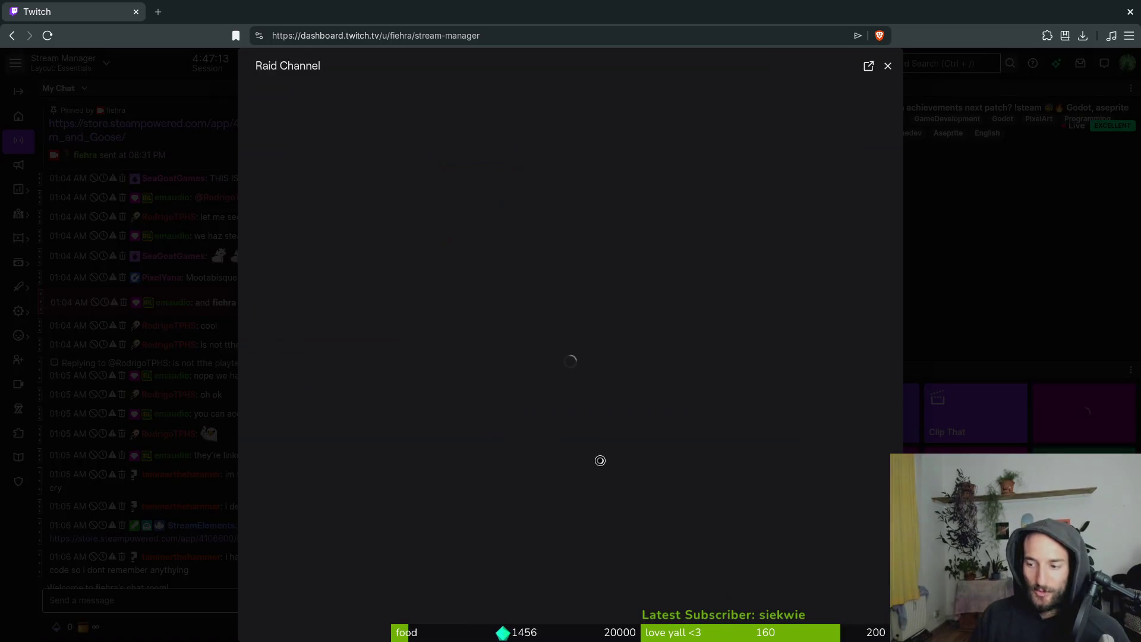